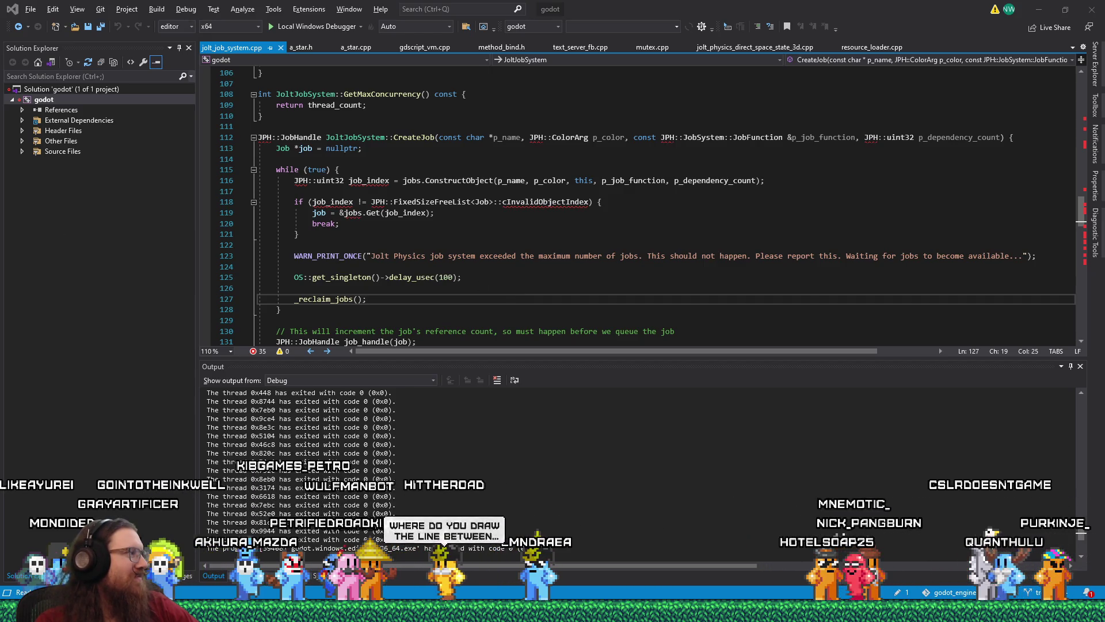
- Place the cursor on lines 122 and 124 of jolt_job_system.cpp, then bring up the window switcher
{"action": "left_click", "coordinate": [396, 244]}
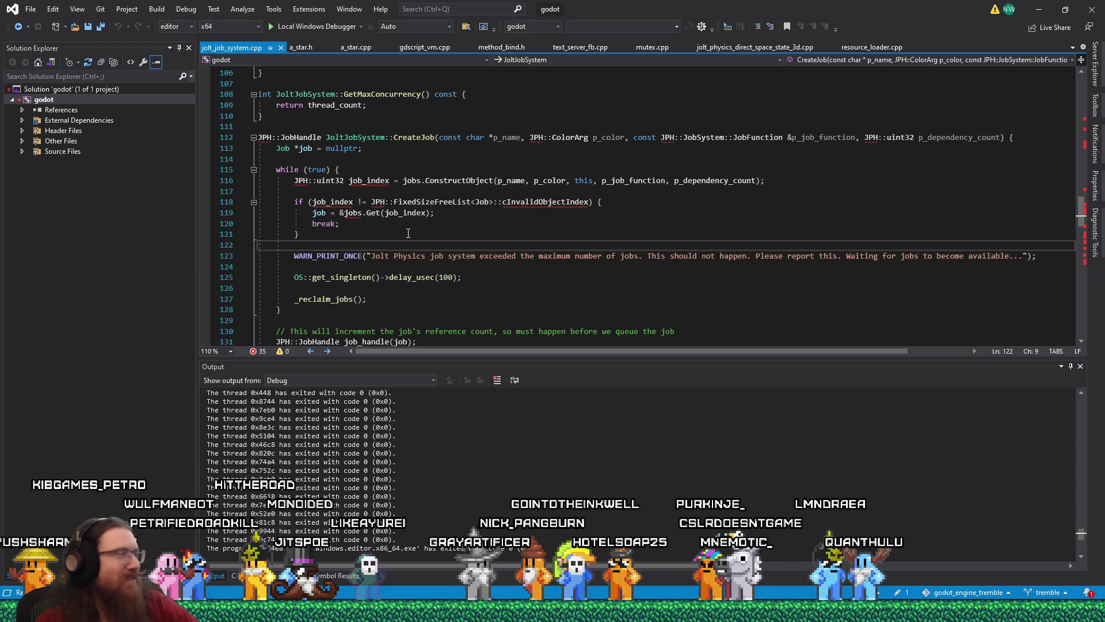
{"action": "left_click", "coordinate": [402, 267]}
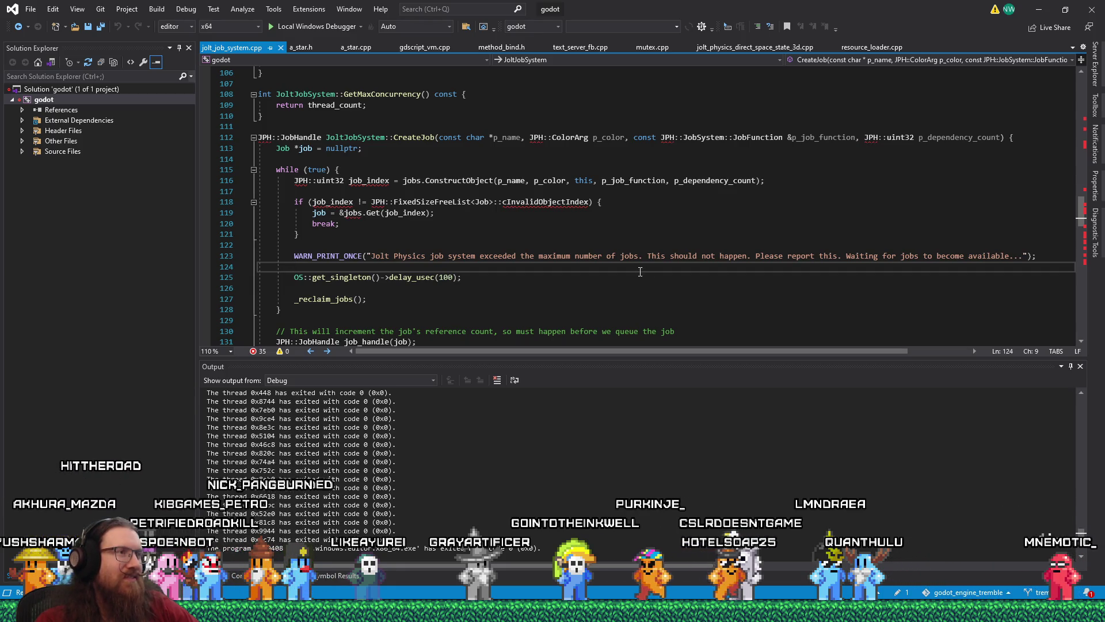
{"action": "key", "text": "Up"}
{"action": "key", "text": "Up"}
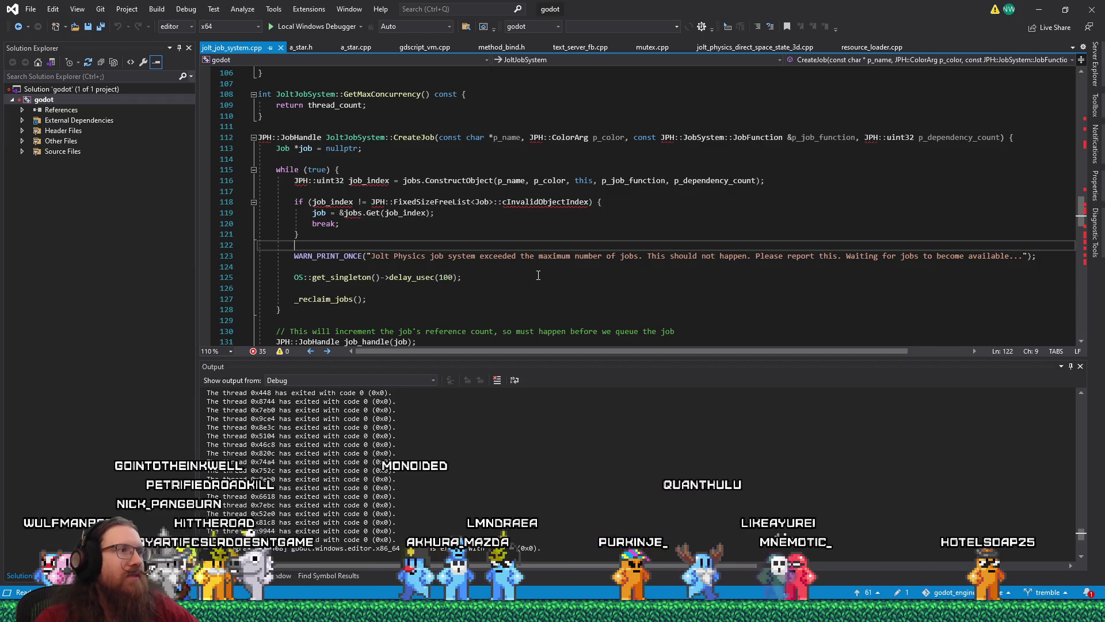
{"action": "key", "text": "alt+Tab"}
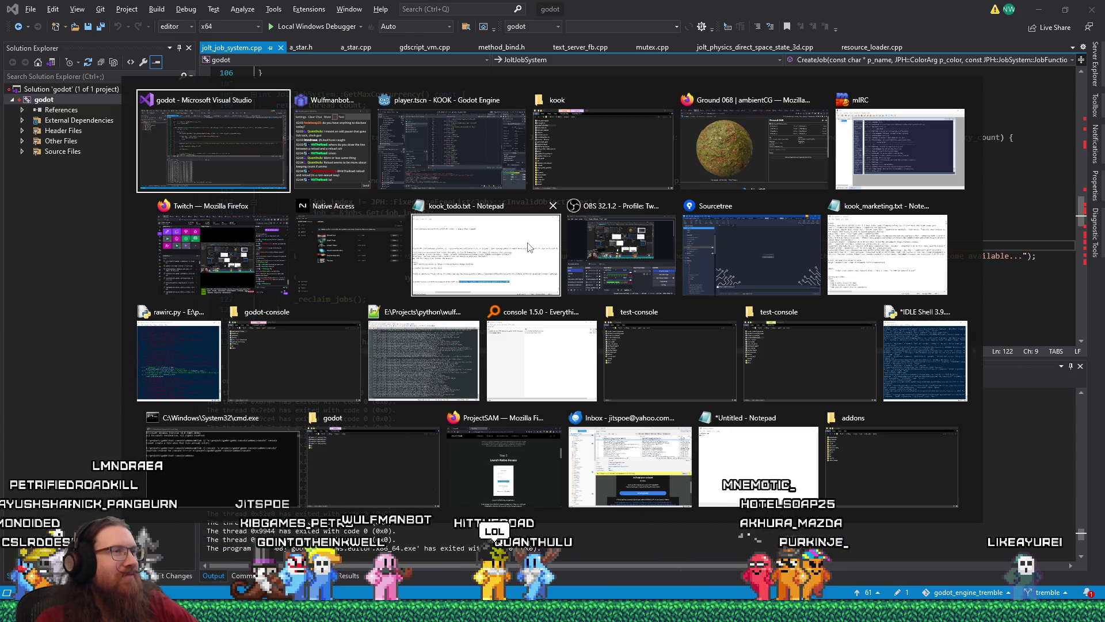
- Switch from Visual Studio to the Godot editor and scroll to the icons folder
{"action": "key", "text": "Tab"}
{"action": "key", "text": "Tab"}
{"action": "key", "text": "Tab"}
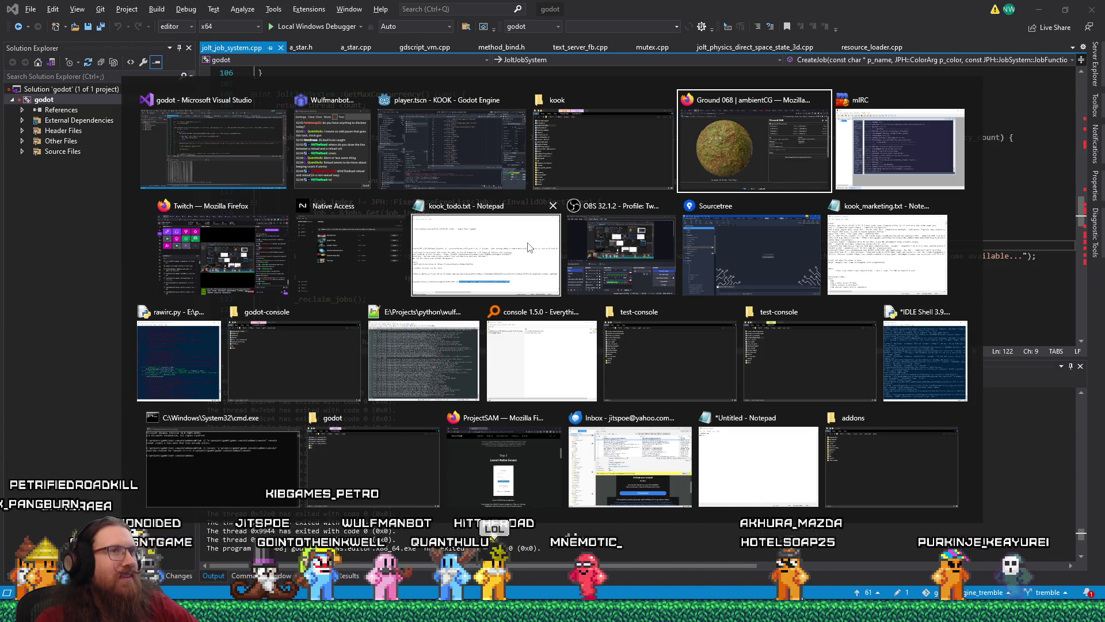
{"action": "key", "text": "alt+Tab"}
{"action": "key", "text": "Tab"}
{"action": "key", "text": "Tab"}
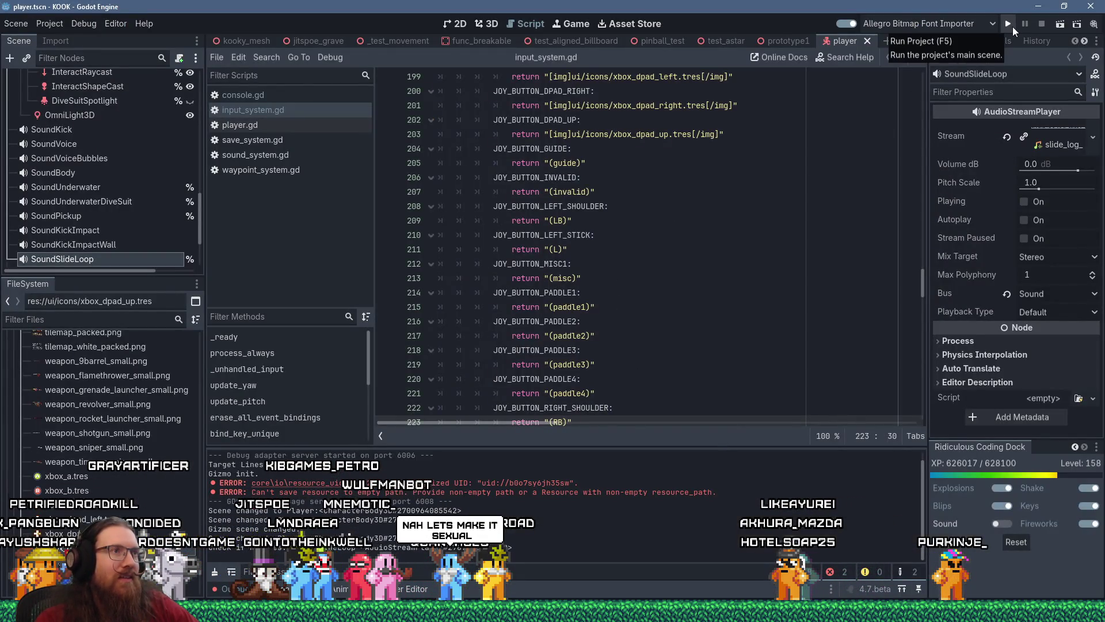
{"action": "scroll", "coordinate": [179, 385], "scroll_direction": "up", "scroll_amount": 5}
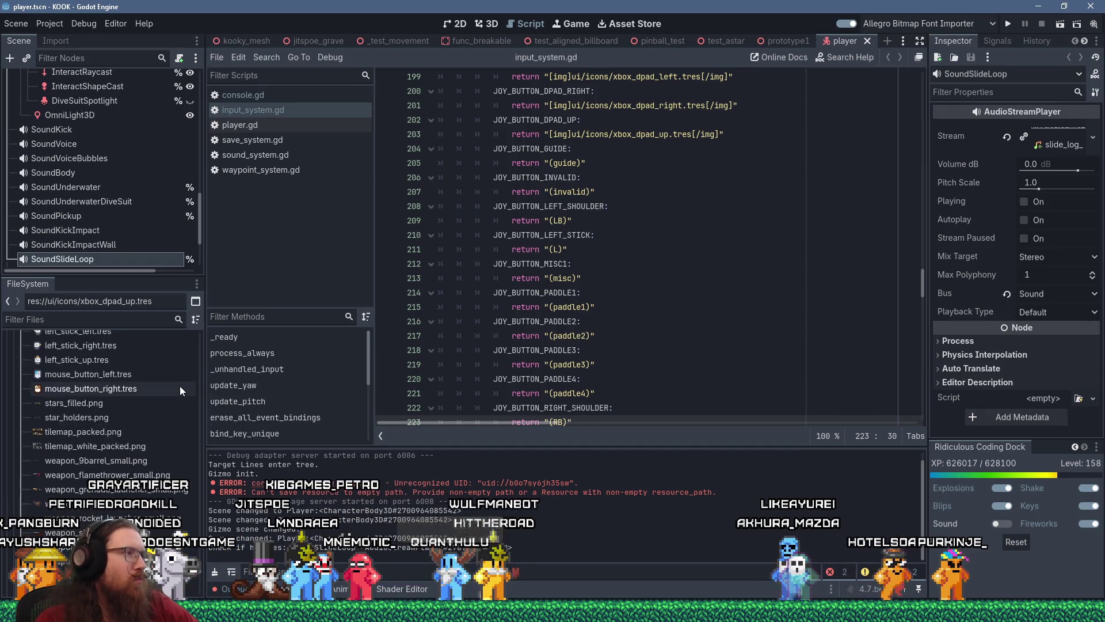
{"action": "scroll", "coordinate": [179, 385], "scroll_direction": "up", "scroll_amount": 5}
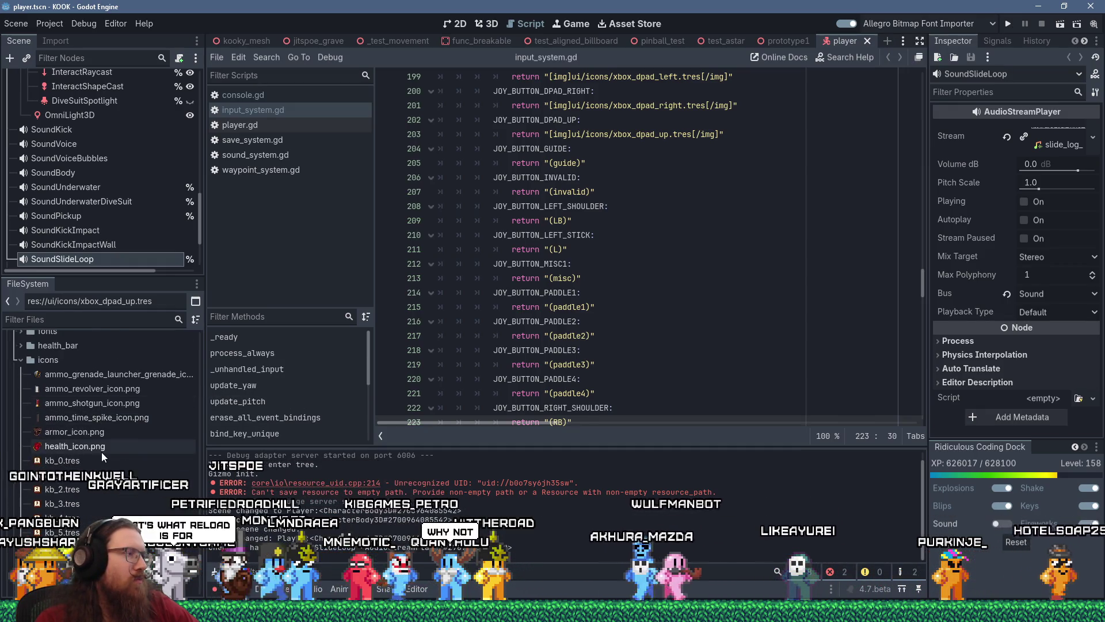
- Duplicate kb_0.tres as kb_A.tres
{"action": "right_click", "coordinate": [81, 429]}
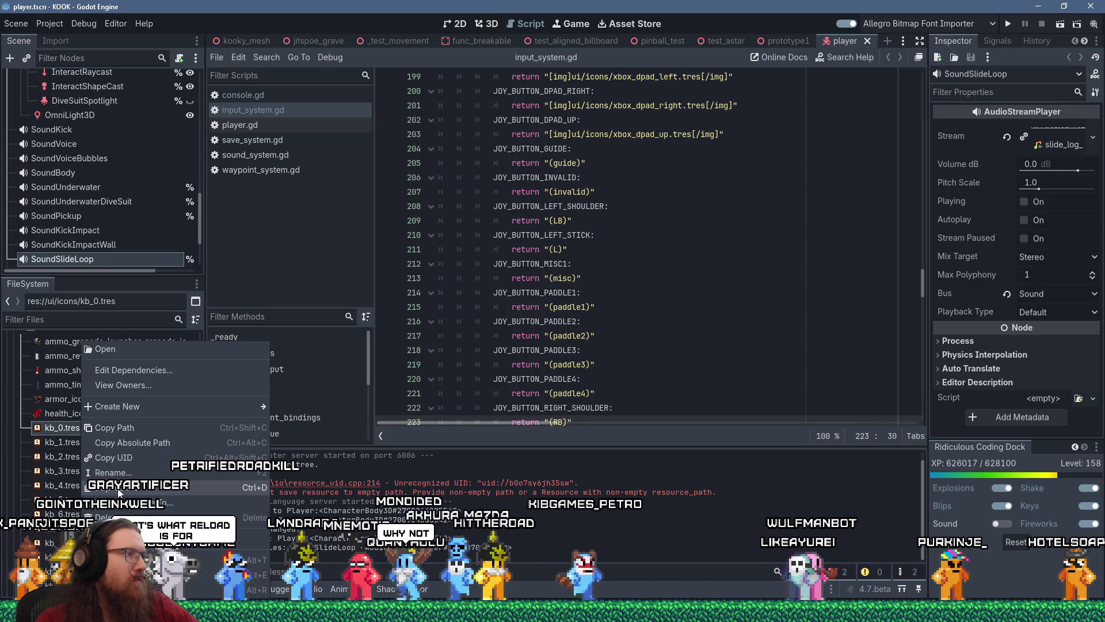
{"action": "left_click", "coordinate": [109, 492]}
{"action": "left_click", "coordinate": [435, 302]}
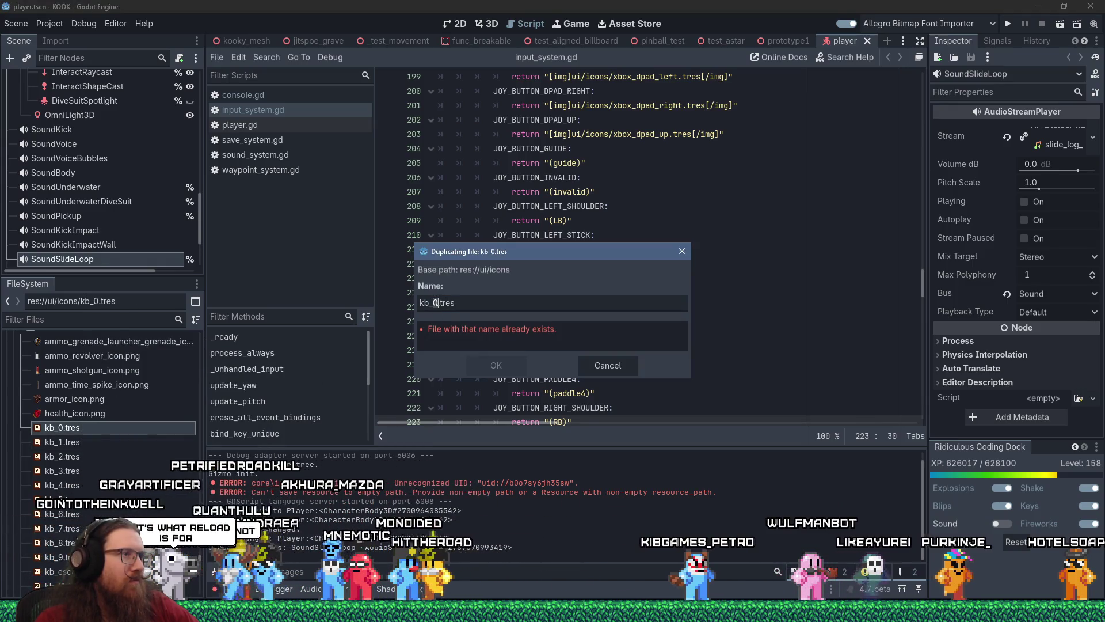
{"action": "left_click", "coordinate": [490, 364]}
- Rename kb_A.tres to lowercase kb_a.tres
{"action": "scroll", "coordinate": [56, 464], "scroll_direction": "down", "scroll_amount": 4}
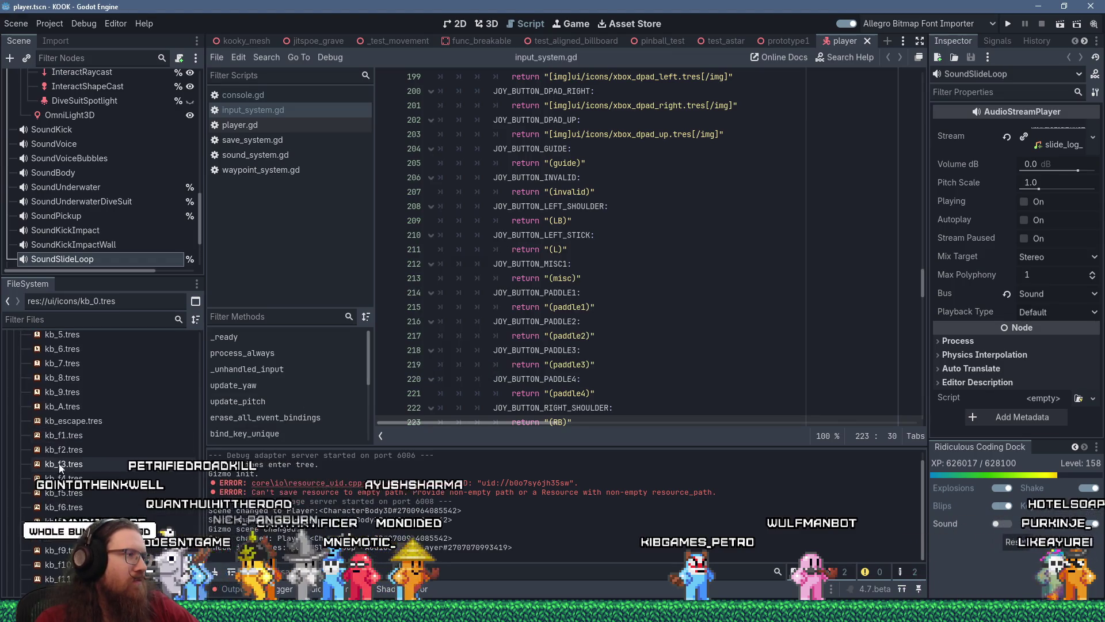
{"action": "left_click", "coordinate": [62, 406]}
{"action": "key", "text": "F2"}
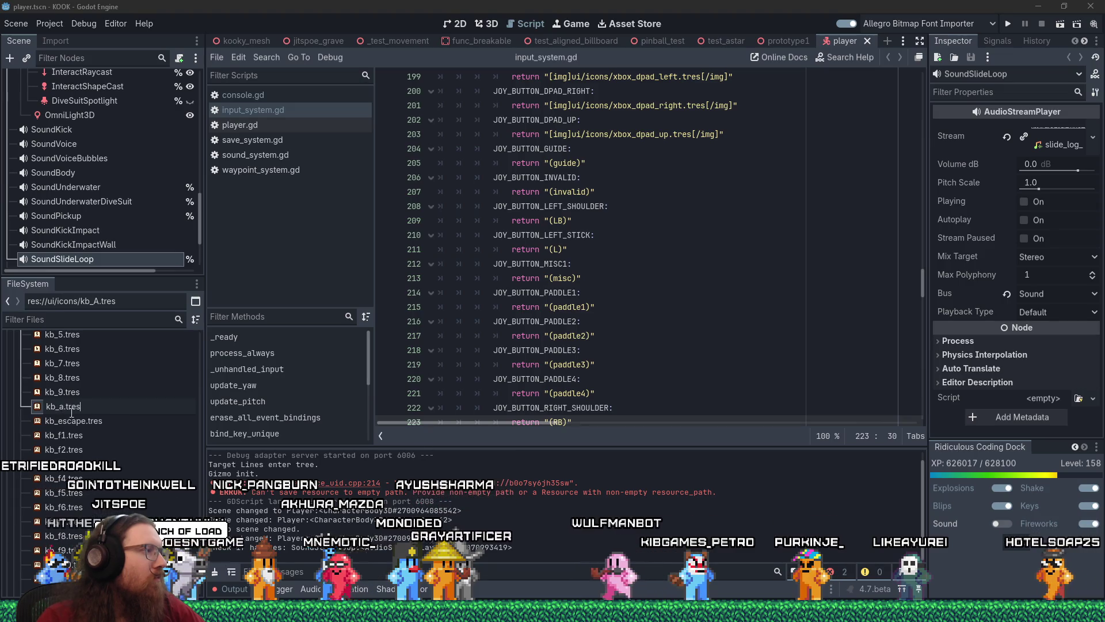
{"action": "key", "text": "Return"}
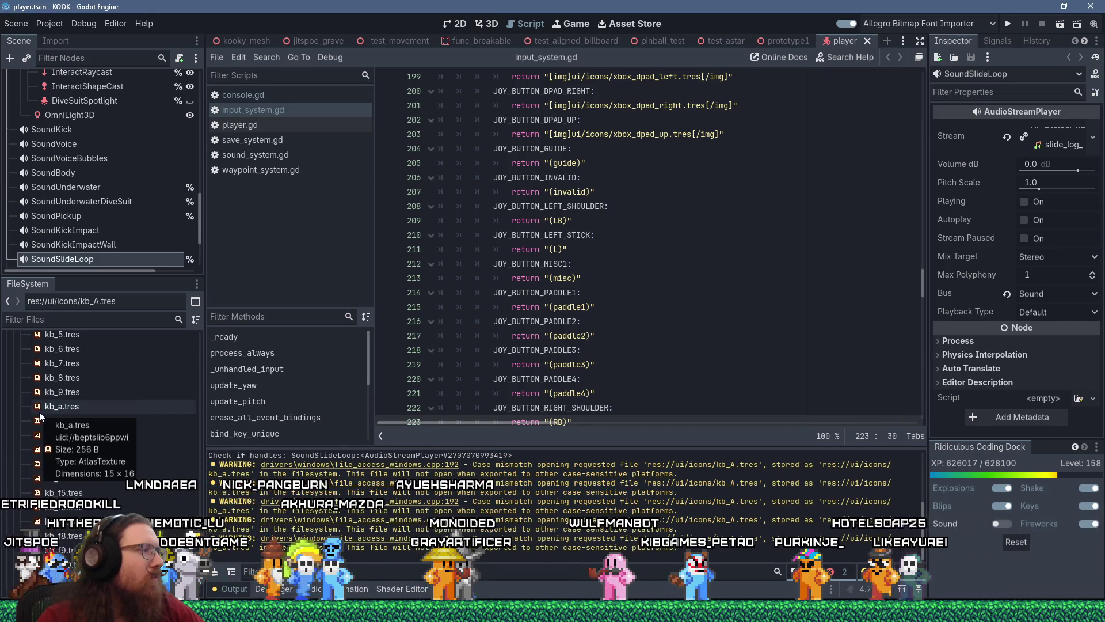
- Move kb_a.tres's atlas region onto the A keycap at x 288, y 48, 15×16
{"action": "left_click", "coordinate": [65, 406]}
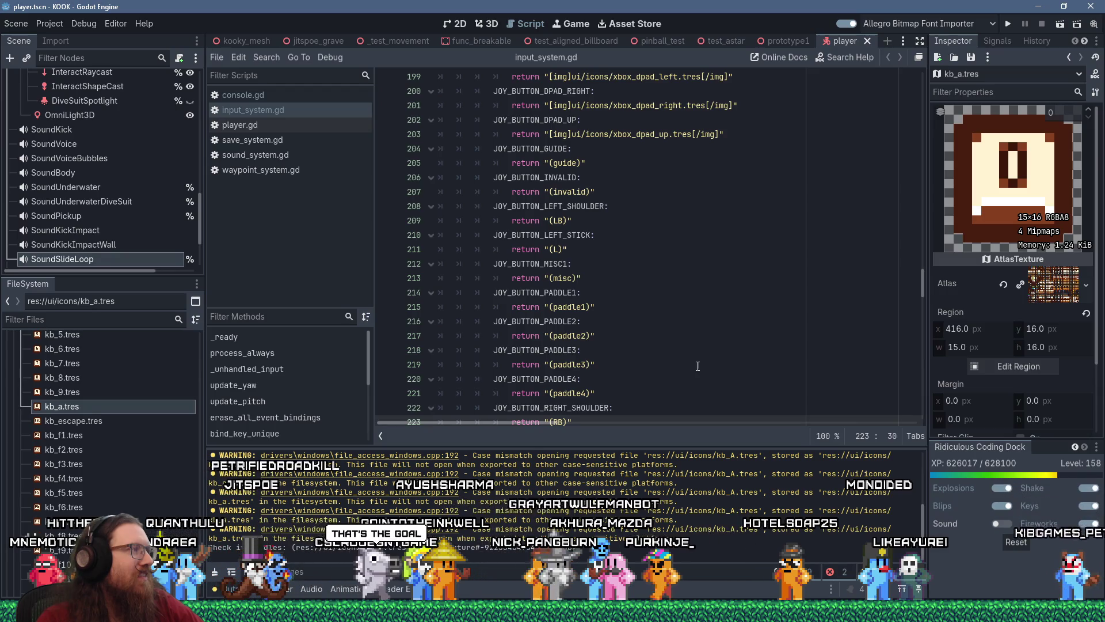
{"action": "left_click", "coordinate": [1017, 365]}
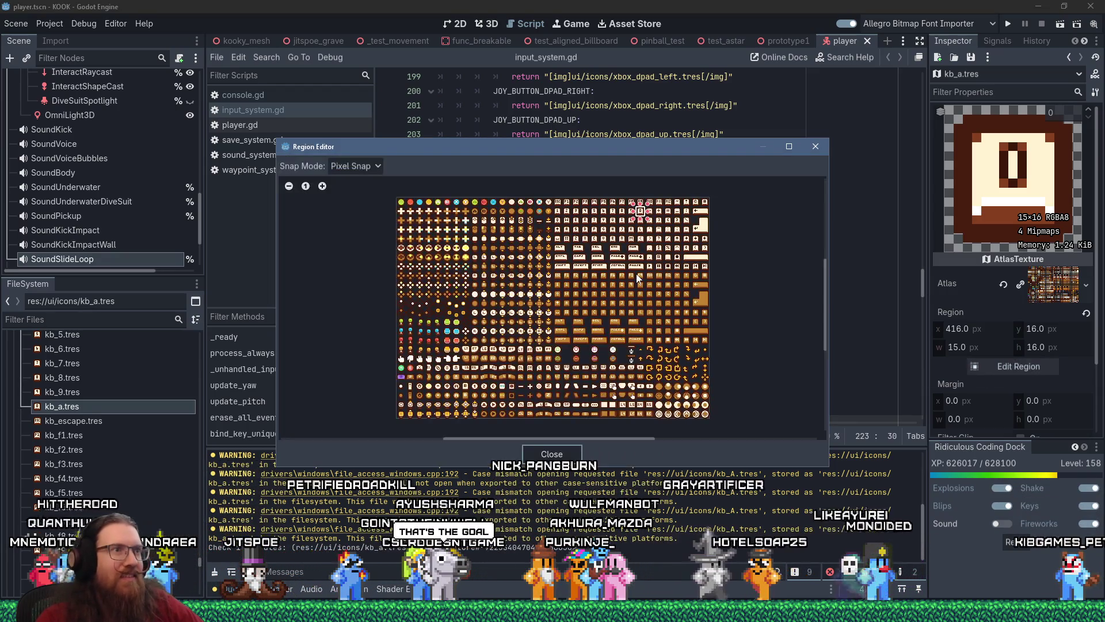
{"action": "scroll", "coordinate": [631, 215], "scroll_direction": "up", "scroll_amount": 2}
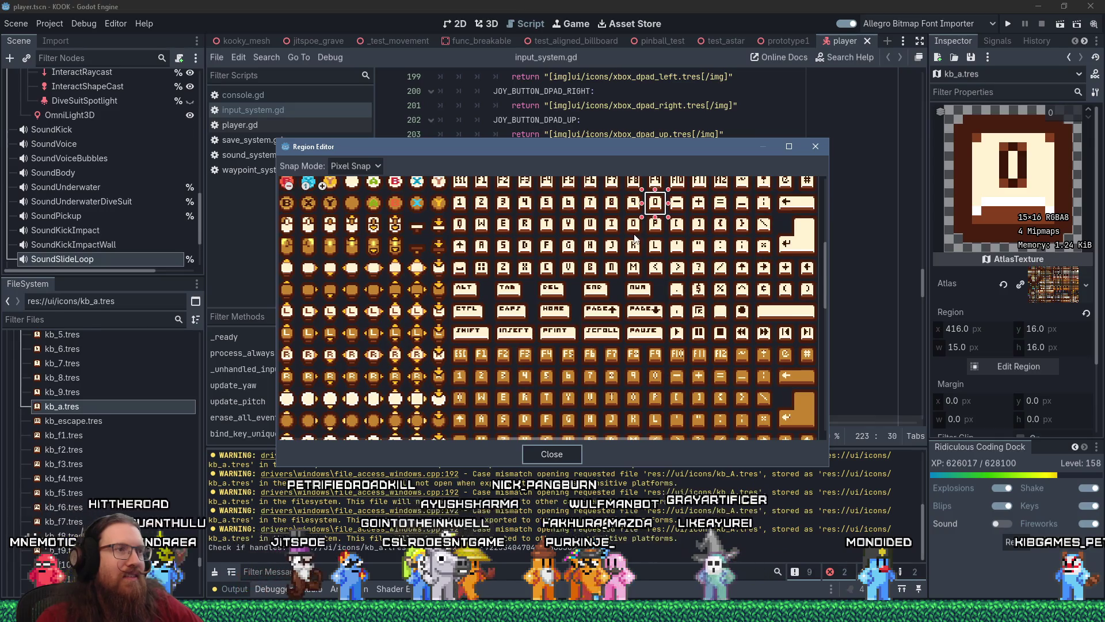
{"action": "scroll", "coordinate": [636, 234], "scroll_direction": "up", "scroll_amount": 1}
{"action": "mouse_move", "coordinate": [657, 196]}
{"action": "left_mouse_down"}
{"action": "mouse_move", "coordinate": [514, 252]}
{"action": "mouse_move", "coordinate": [429, 248]}
{"action": "left_mouse_up"}
{"action": "scroll", "coordinate": [429, 251], "scroll_direction": "up", "scroll_amount": 3}
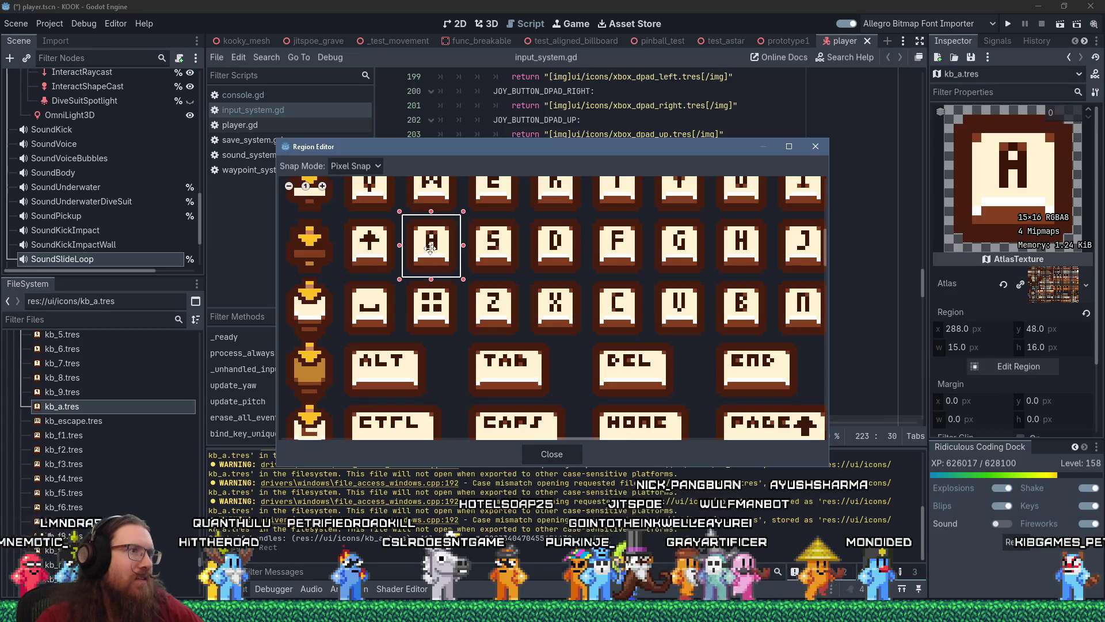
{"action": "scroll", "coordinate": [502, 299], "scroll_direction": "down", "scroll_amount": 4}
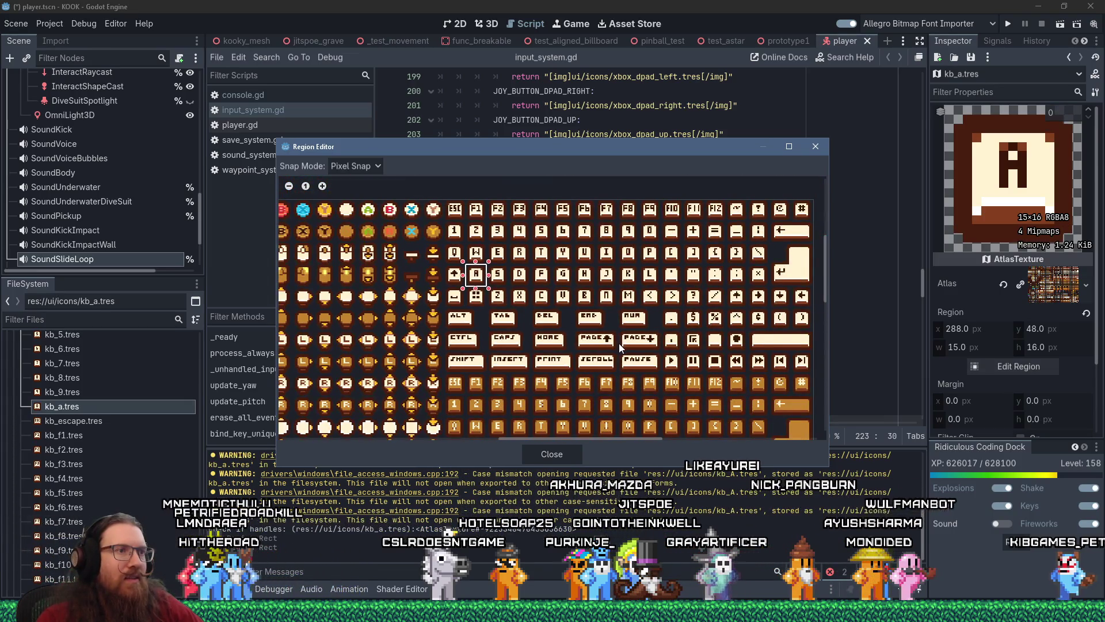
{"action": "scroll", "coordinate": [620, 343], "scroll_direction": "up", "scroll_amount": 2}
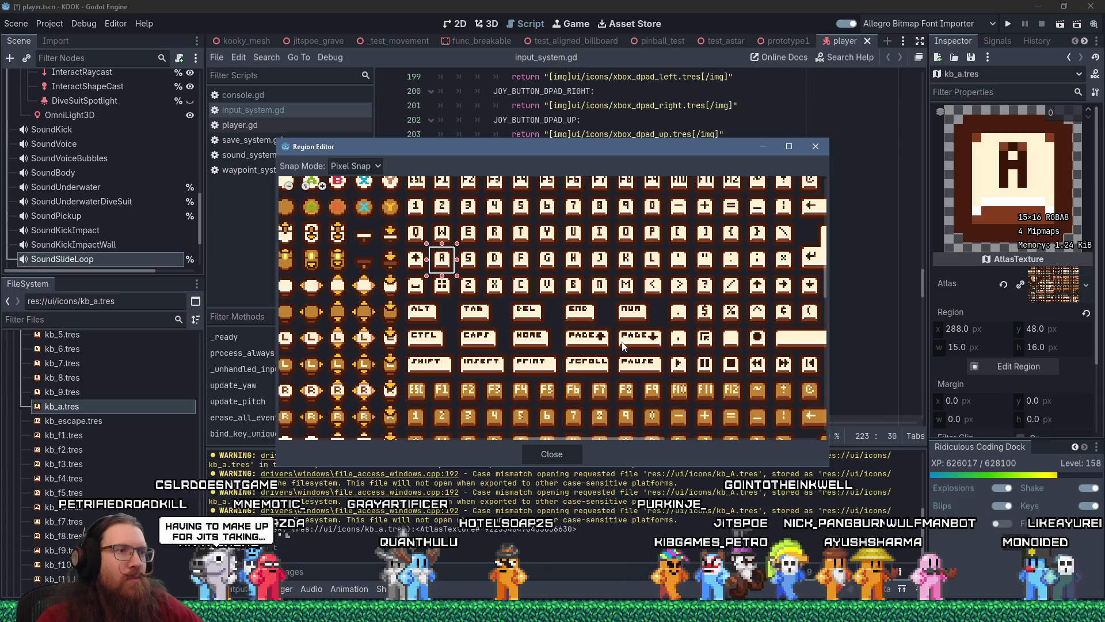
{"action": "scroll", "coordinate": [622, 345], "scroll_direction": "down", "scroll_amount": 2}
{"action": "scroll", "coordinate": [694, 247], "scroll_direction": "up", "scroll_amount": 1}
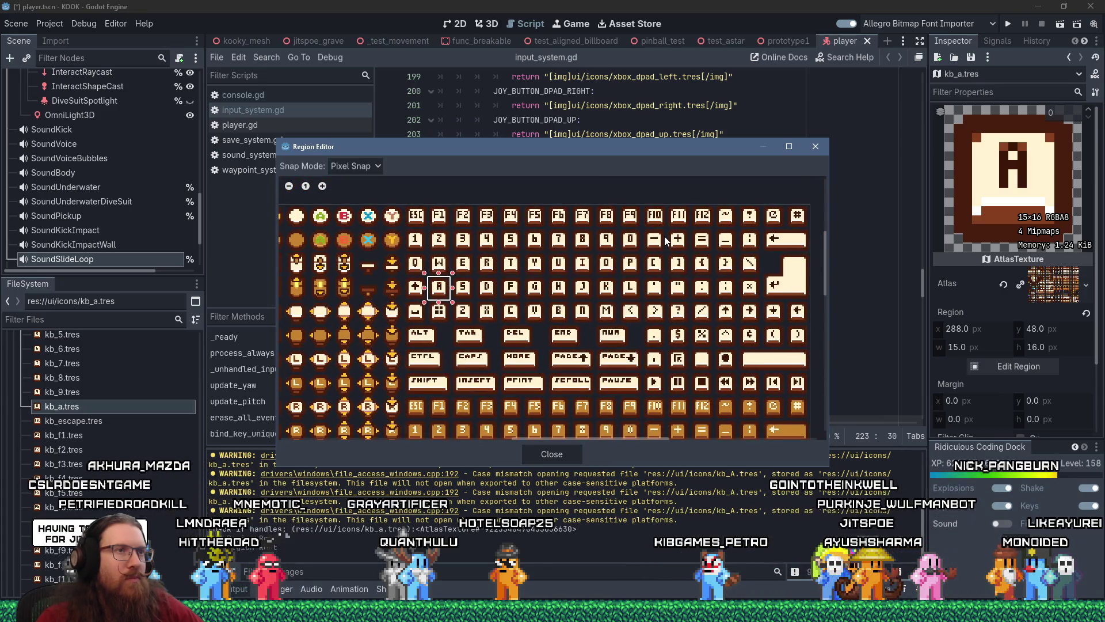
{"action": "scroll", "coordinate": [454, 287], "scroll_direction": "up", "scroll_amount": 2}
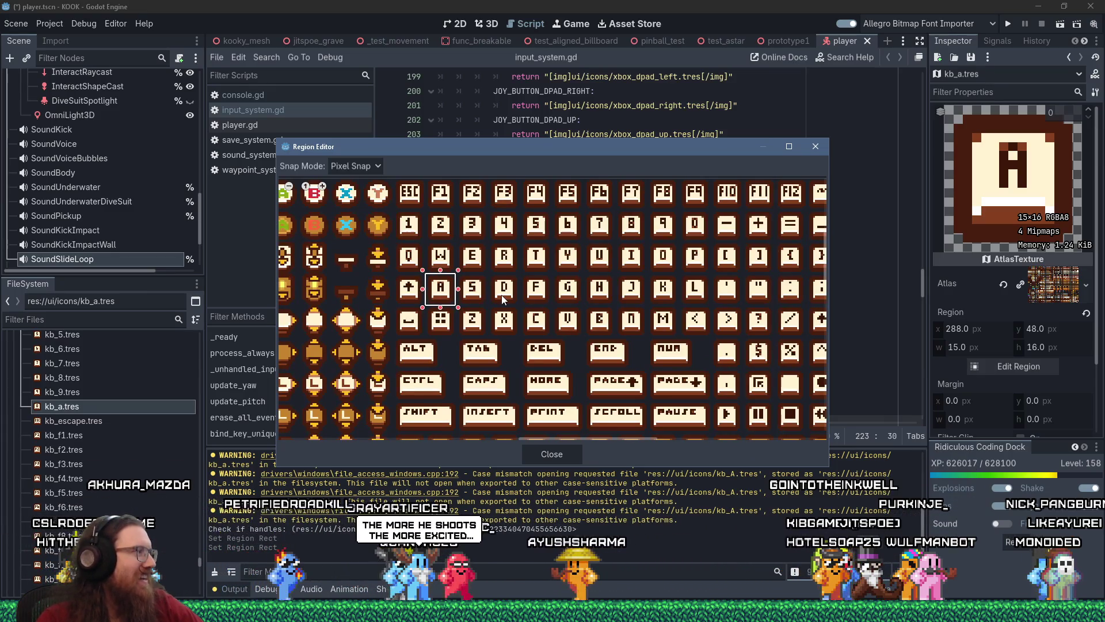
{"action": "left_click", "coordinate": [815, 147]}
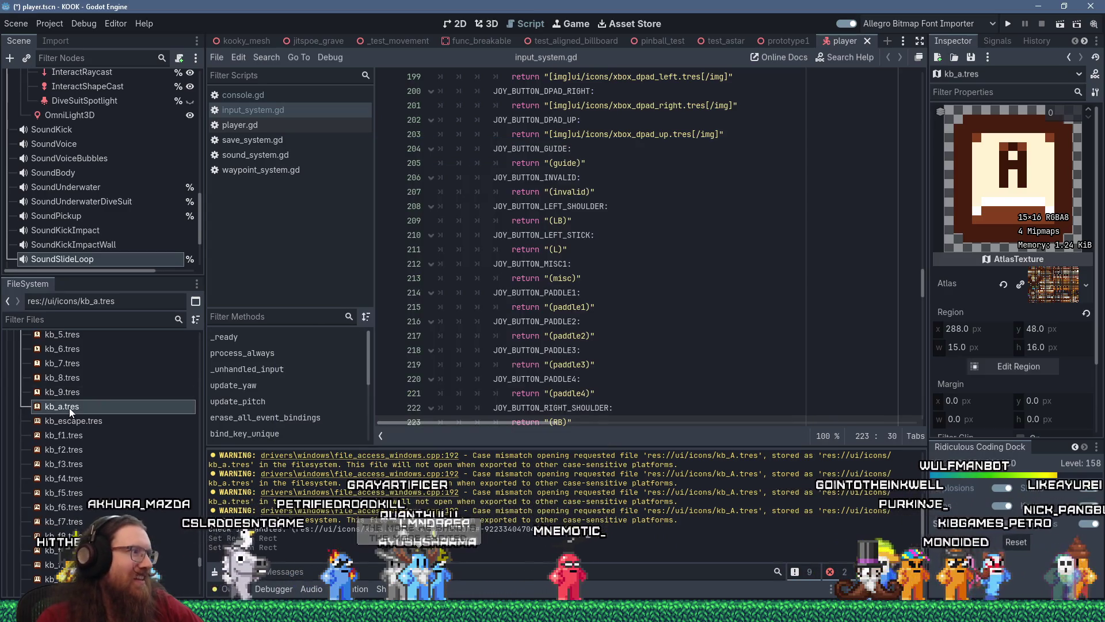
- Duplicate kb_a.tres as kb_b.tres
{"action": "right_click", "coordinate": [69, 408]}
{"action": "left_click", "coordinate": [118, 485]}
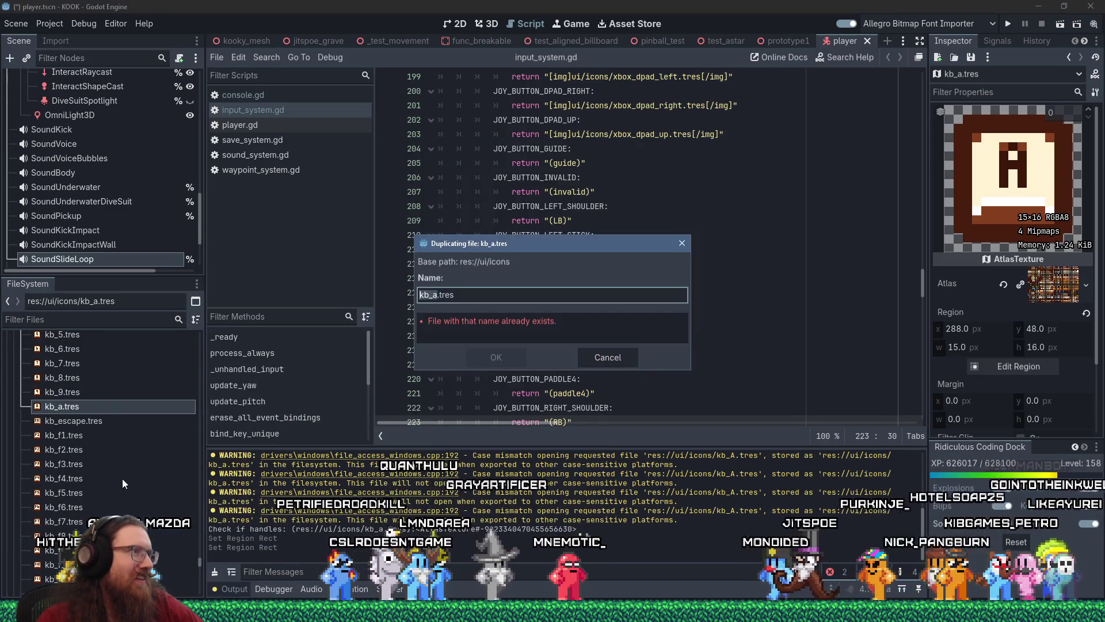
{"action": "key", "text": "Right"}
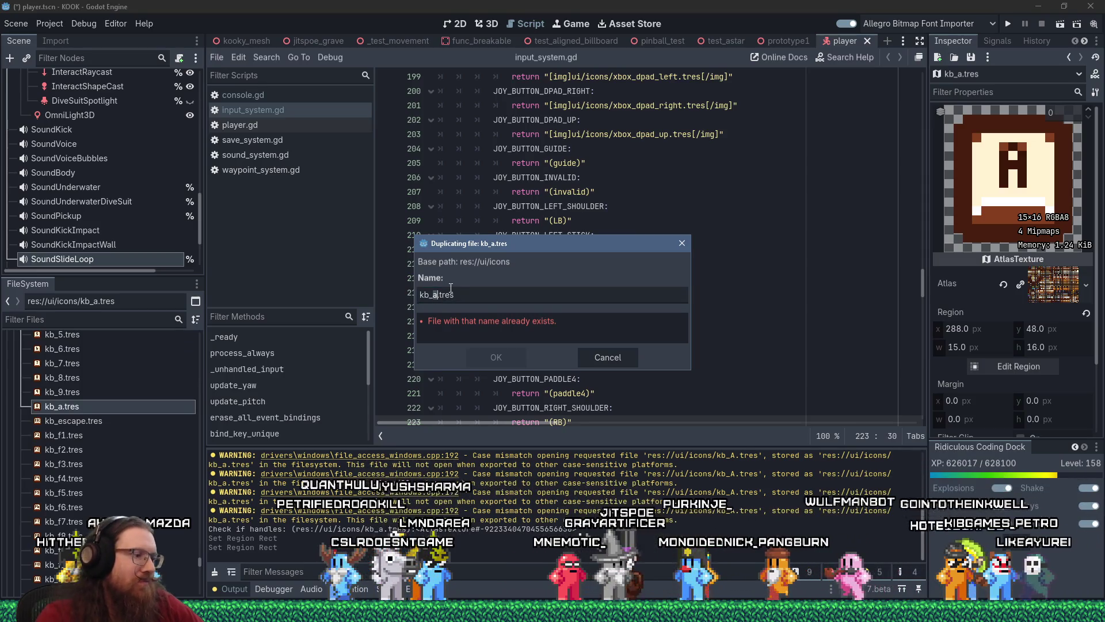
{"action": "key", "text": "BackSpace"}
{"action": "type", "text": "b"}
{"action": "key", "text": "Return"}
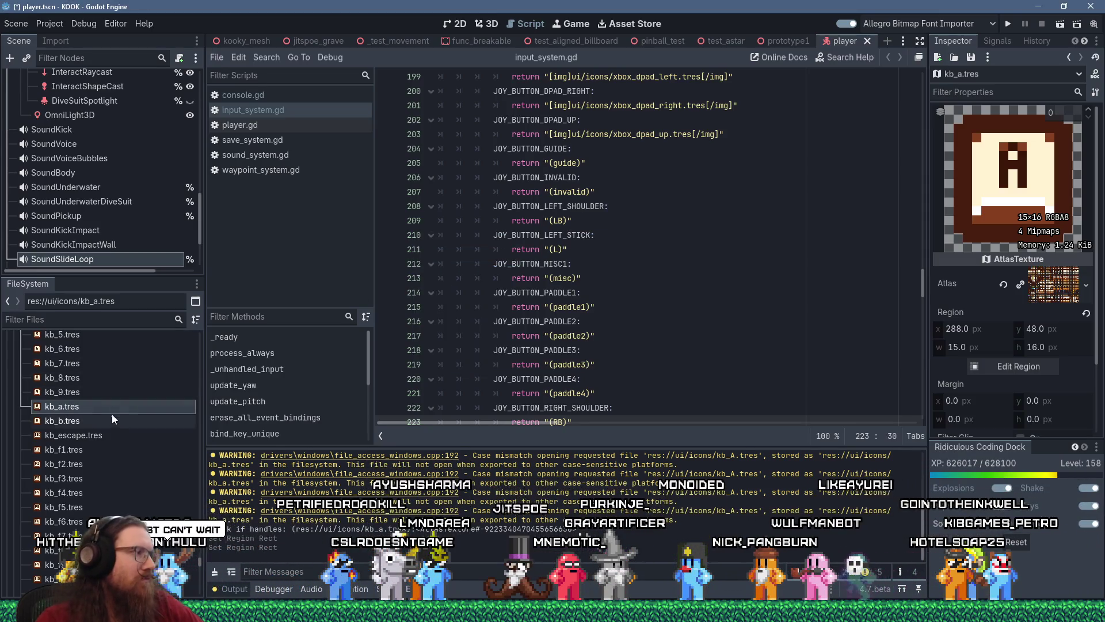
- Move kb_b.tres's atlas region onto the B keycap at x 368, y 64
{"action": "left_click", "coordinate": [84, 426]}
{"action": "left_click", "coordinate": [1018, 366]}
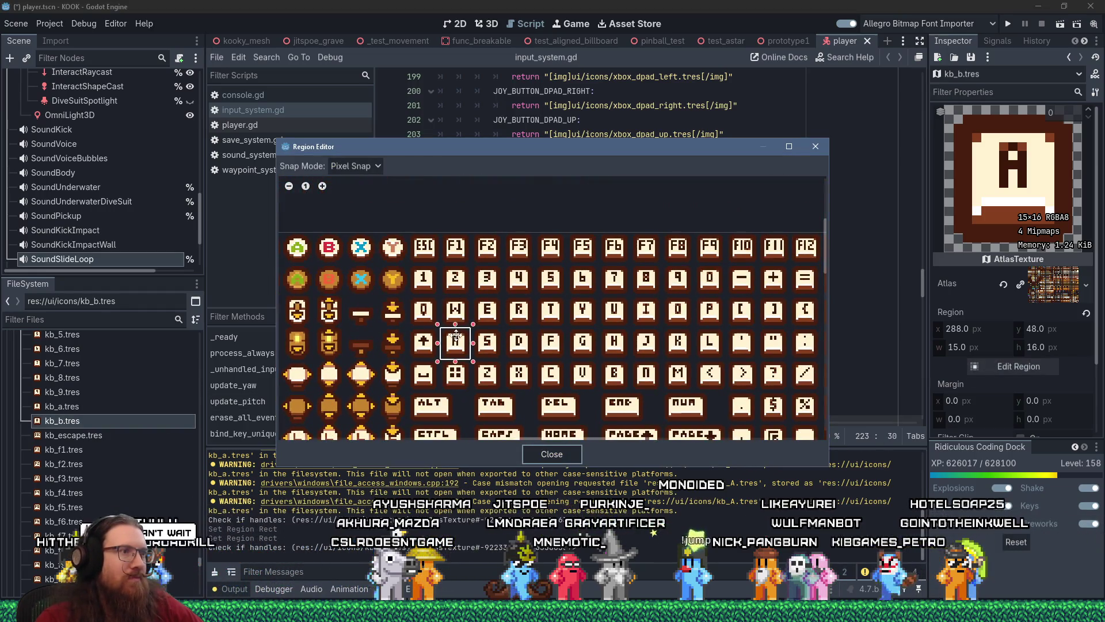
{"action": "left_click_drag", "start_coordinate": [458, 344], "coordinate": [616, 381]}
{"action": "scroll", "coordinate": [611, 377], "scroll_direction": "up", "scroll_amount": 3}
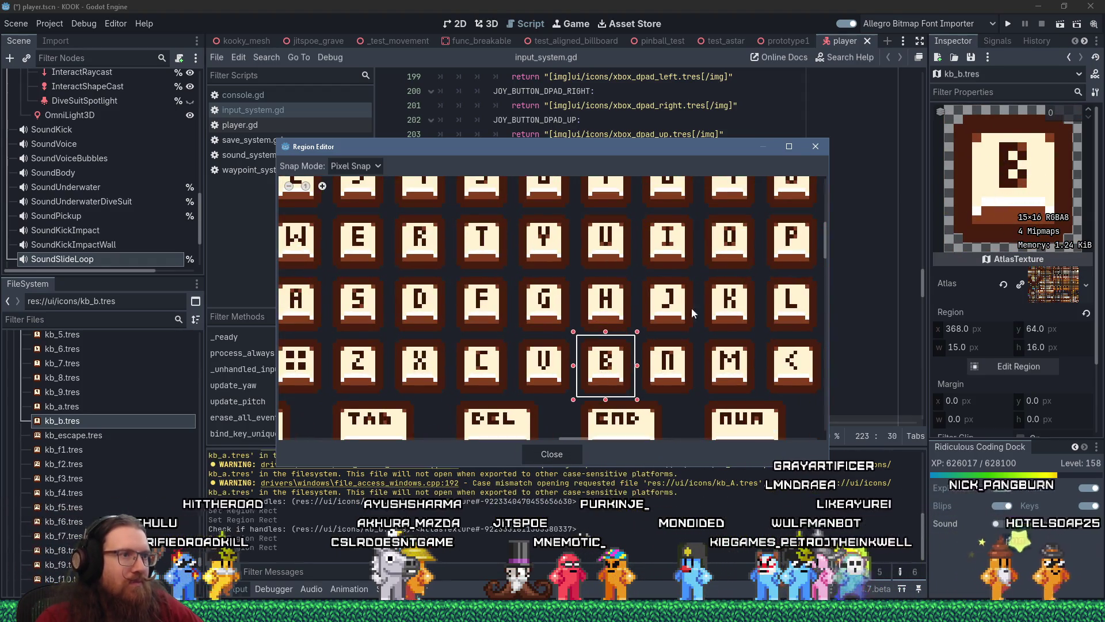
{"action": "left_click", "coordinate": [816, 146]}
{"action": "right_click", "coordinate": [84, 417]}
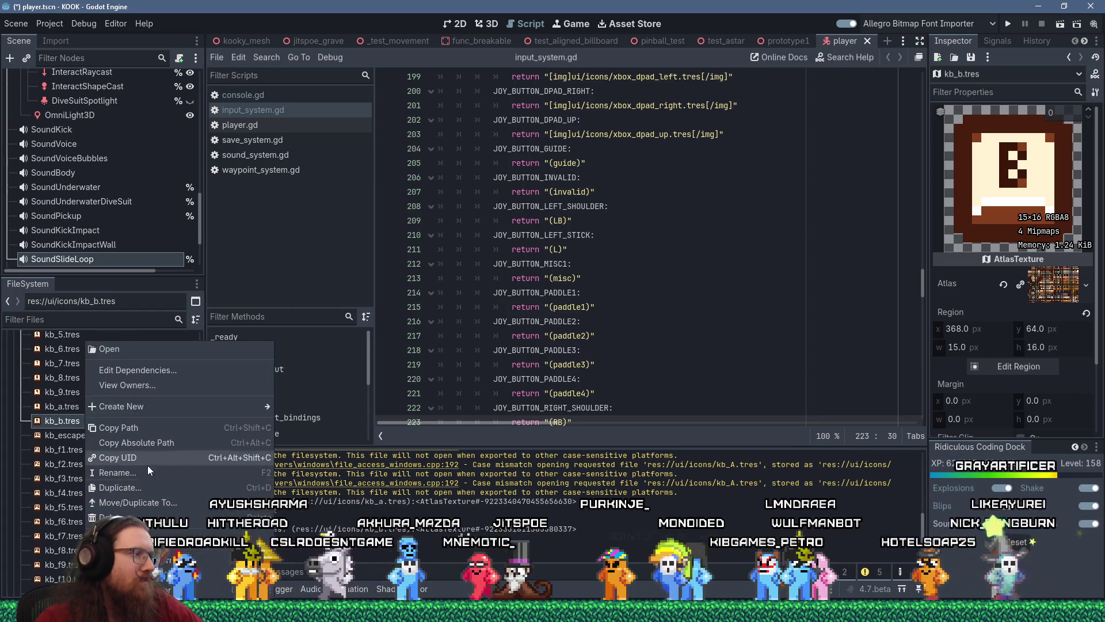
- Duplicate kb_b.tres as kb_c.tres
{"action": "left_click", "coordinate": [144, 483]}
{"action": "left_click", "coordinate": [438, 295]}
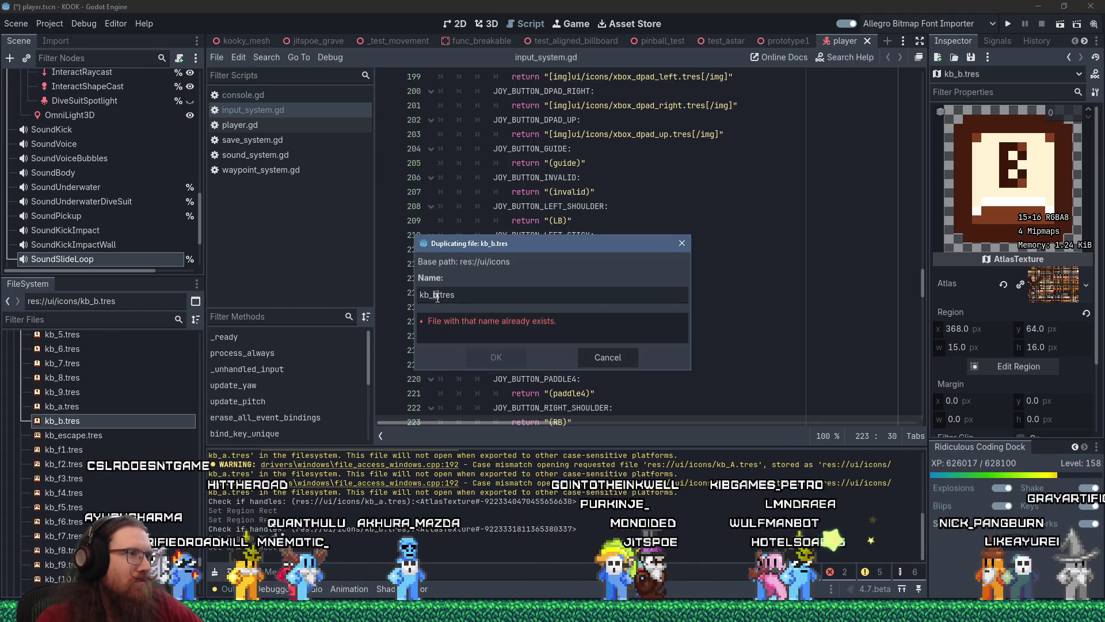
{"action": "key", "text": "BackSpace"}
{"action": "type", "text": "c"}
{"action": "key", "text": "Return"}
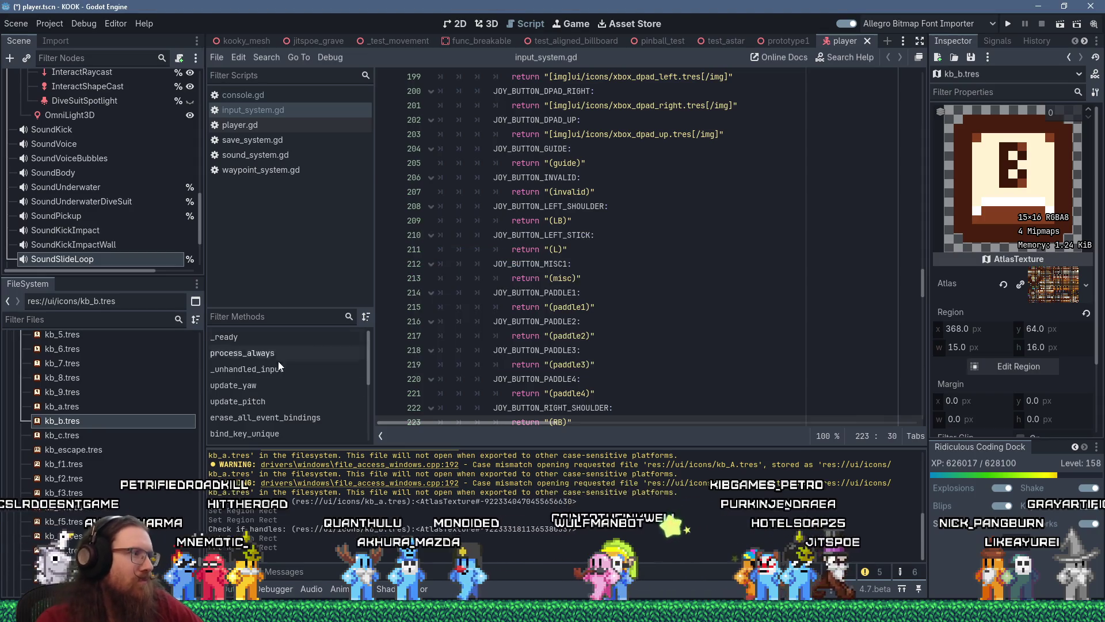
- Move kb_c.tres's atlas region from the B key onto the C key
{"action": "right_click", "coordinate": [78, 438]}
{"action": "left_click", "coordinate": [973, 361]}
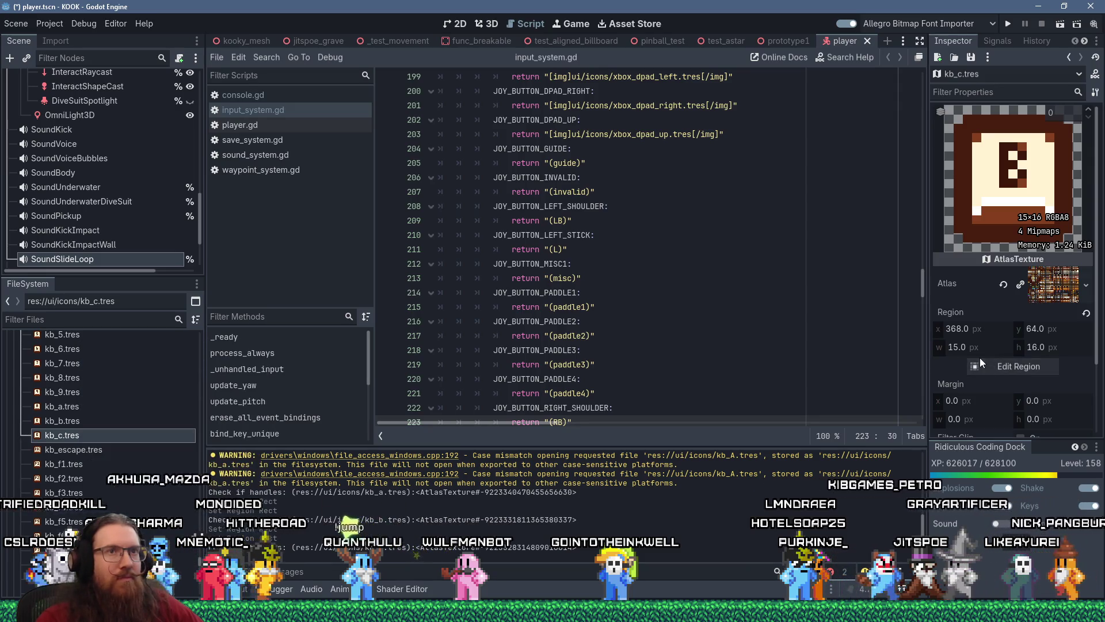
{"action": "left_click", "coordinate": [993, 367]}
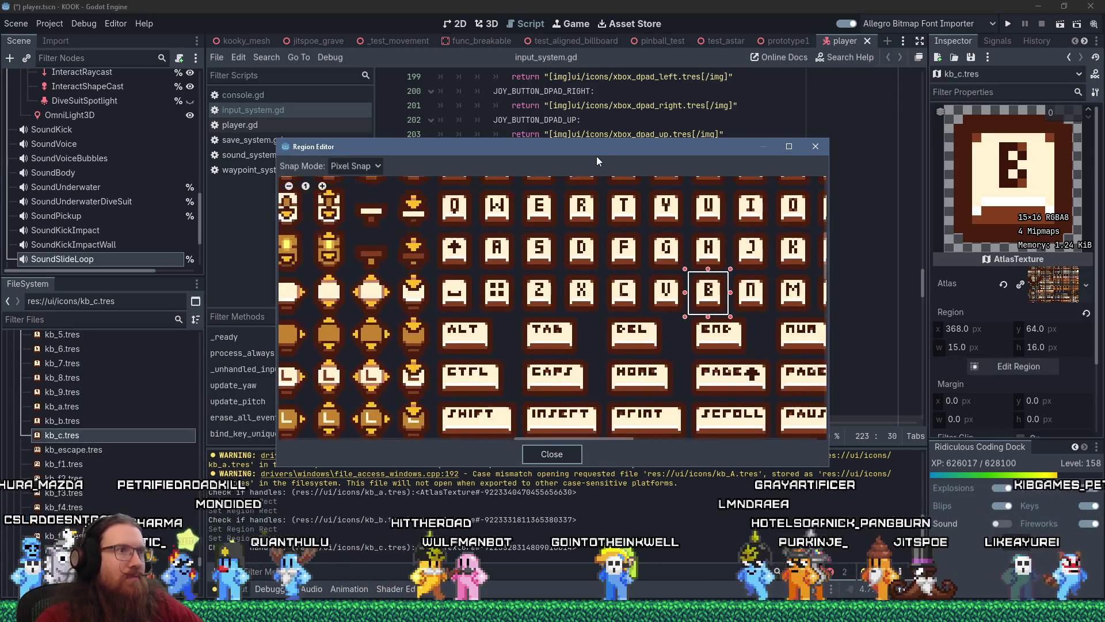
{"action": "left_click_drag", "start_coordinate": [716, 371], "coordinate": [626, 369]}
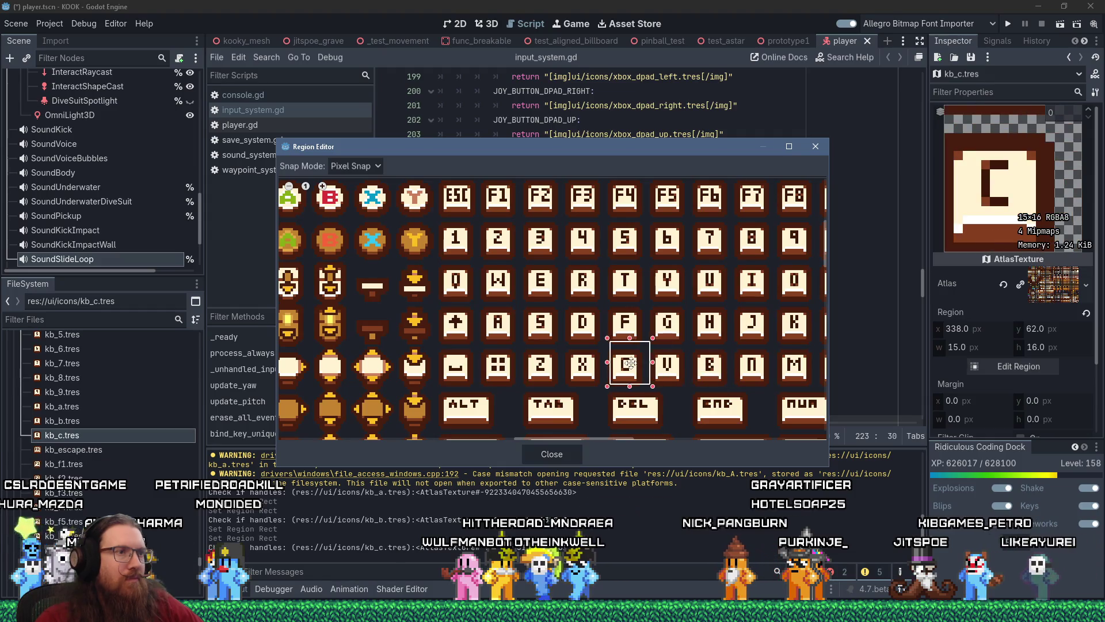
{"action": "scroll", "coordinate": [626, 369], "scroll_direction": "up", "scroll_amount": 2}
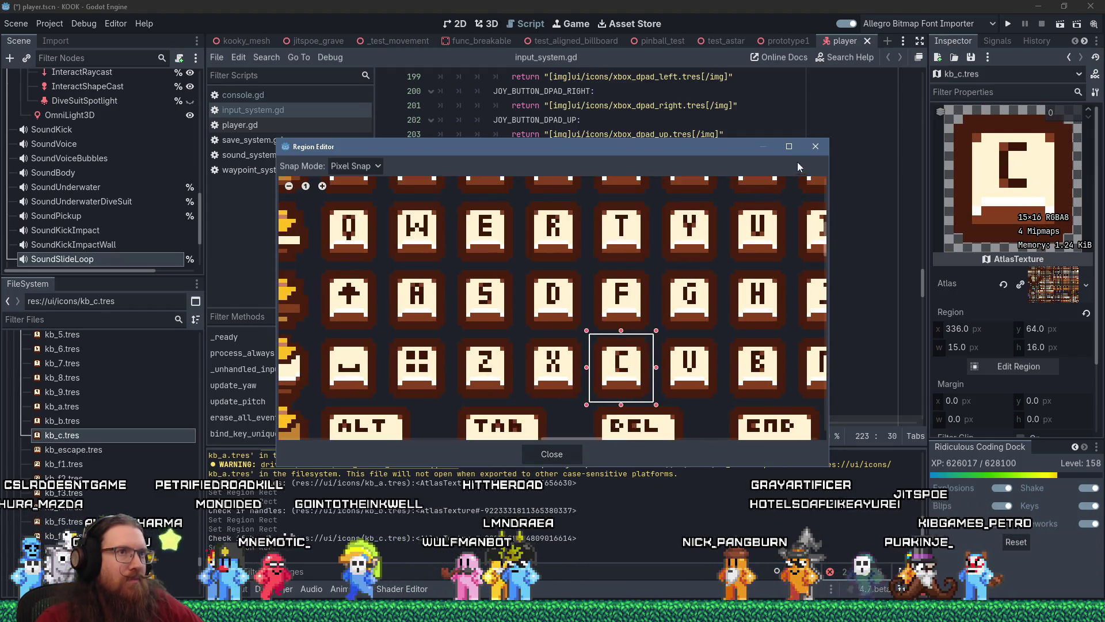
{"action": "left_click", "coordinate": [815, 146]}
- Duplicate kb_c.tres as kb_d.tres
{"action": "right_click", "coordinate": [131, 436]}
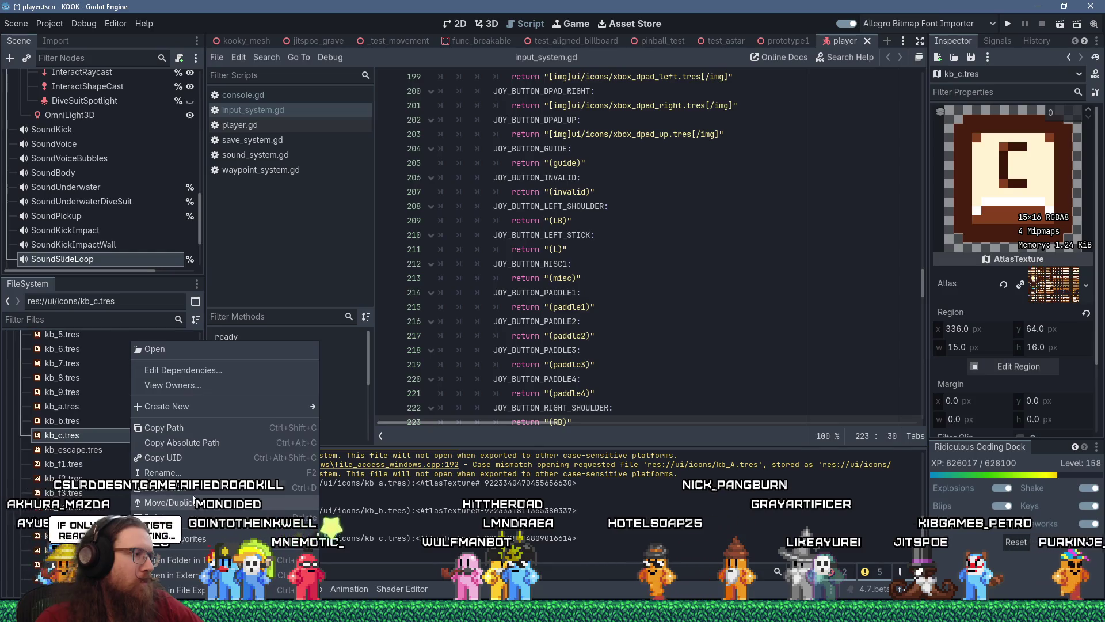
{"action": "left_click", "coordinate": [173, 475]}
{"action": "left_click", "coordinate": [431, 294]}
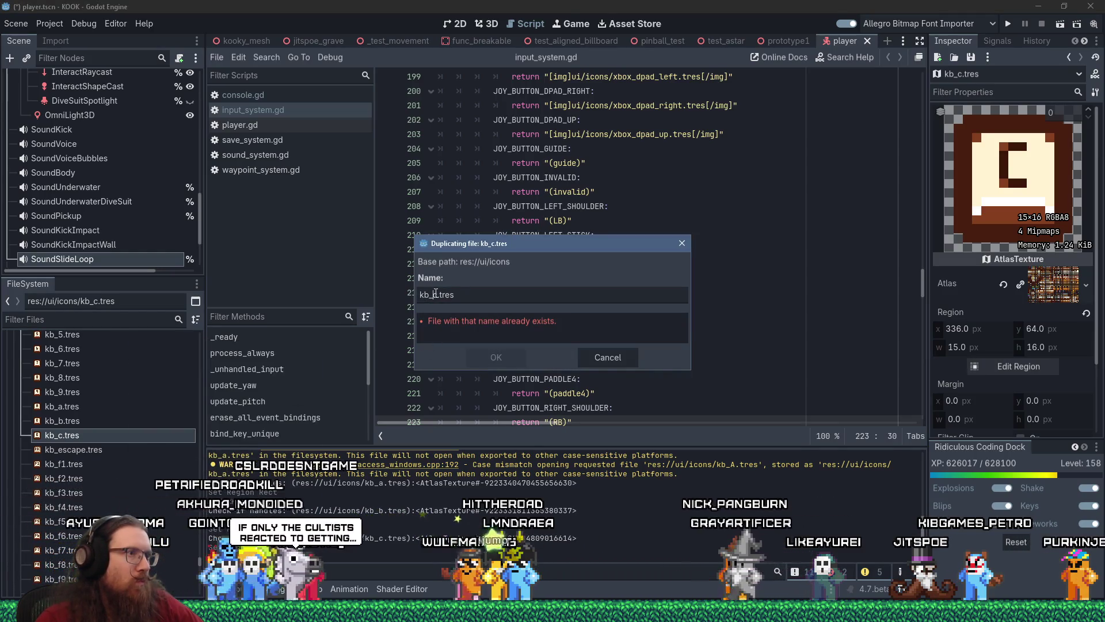
{"action": "key", "text": "Delete"}
{"action": "type", "text": "d"}
{"action": "key", "text": "Return"}
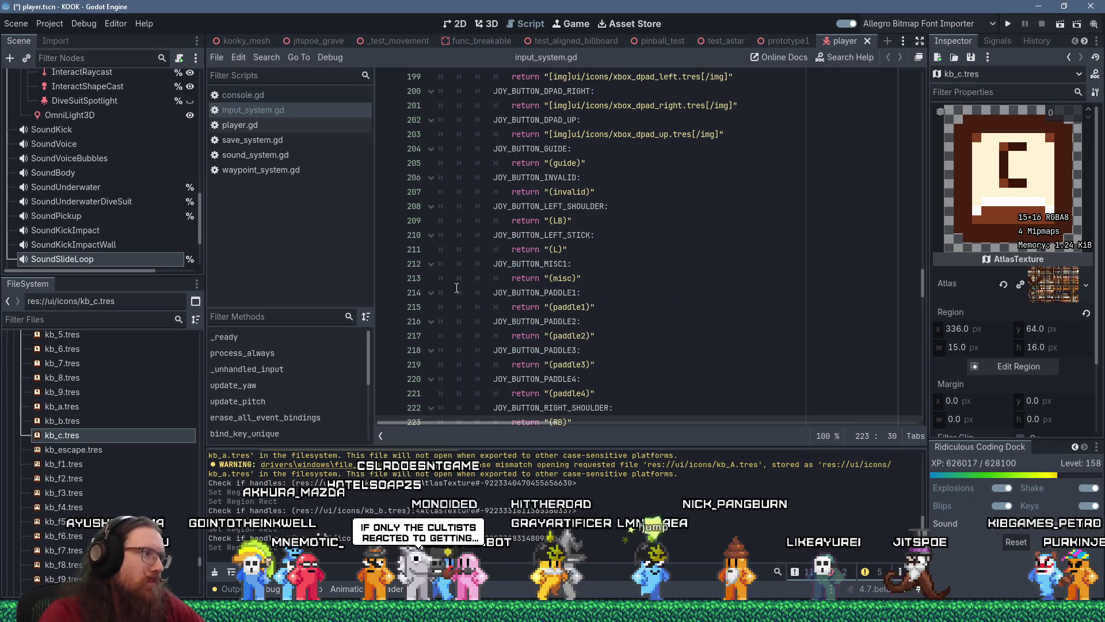
- Move kb_d.tres's atlas region from the C key onto the D key
{"action": "left_click", "coordinate": [76, 449]}
{"action": "left_click", "coordinate": [1019, 368]}
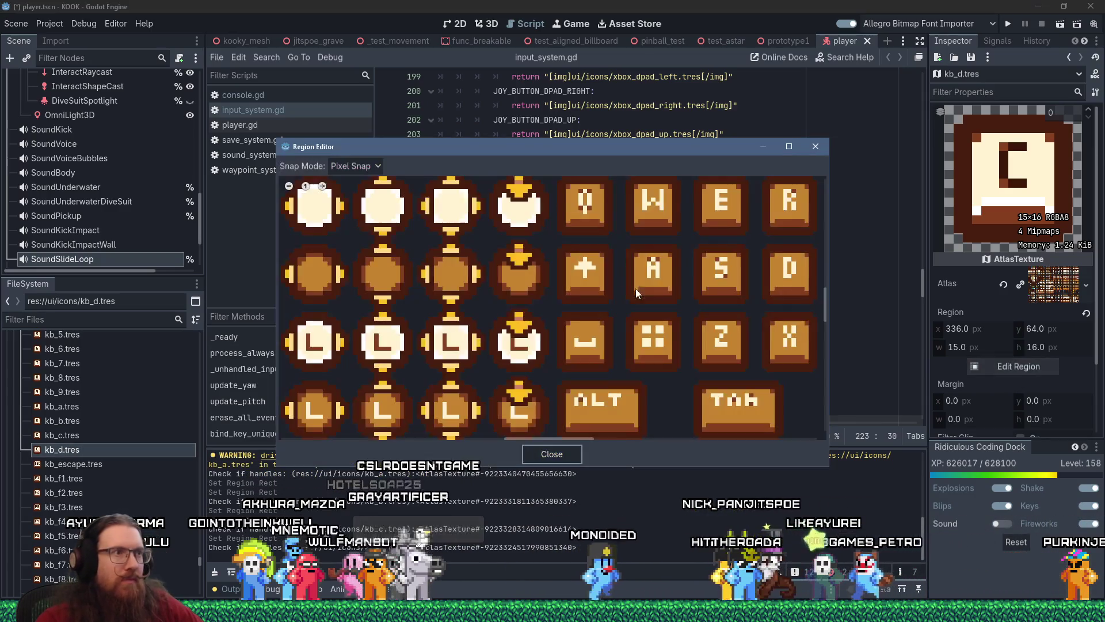
{"action": "scroll", "coordinate": [658, 299], "scroll_direction": "up", "scroll_amount": 5}
{"action": "scroll", "coordinate": [372, 232], "scroll_direction": "down", "scroll_amount": 3}
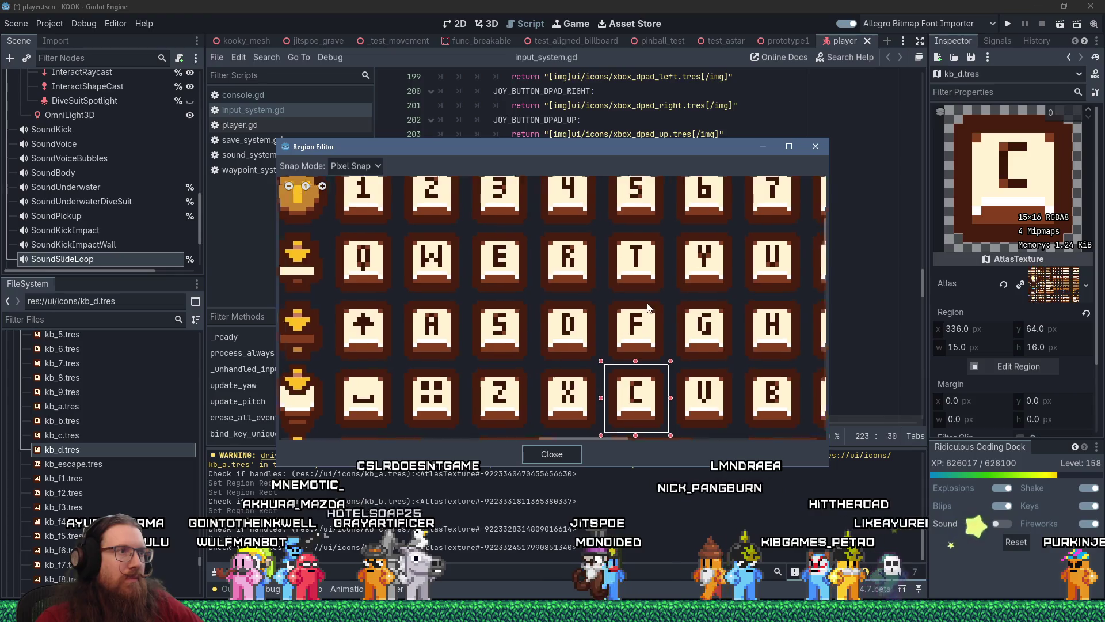
{"action": "scroll", "coordinate": [553, 305], "scroll_direction": "right", "scroll_amount": 3}
{"action": "scroll", "coordinate": [552, 306], "scroll_direction": "left", "scroll_amount": 2}
{"action": "left_click_drag", "start_coordinate": [609, 380], "coordinate": [525, 295]}
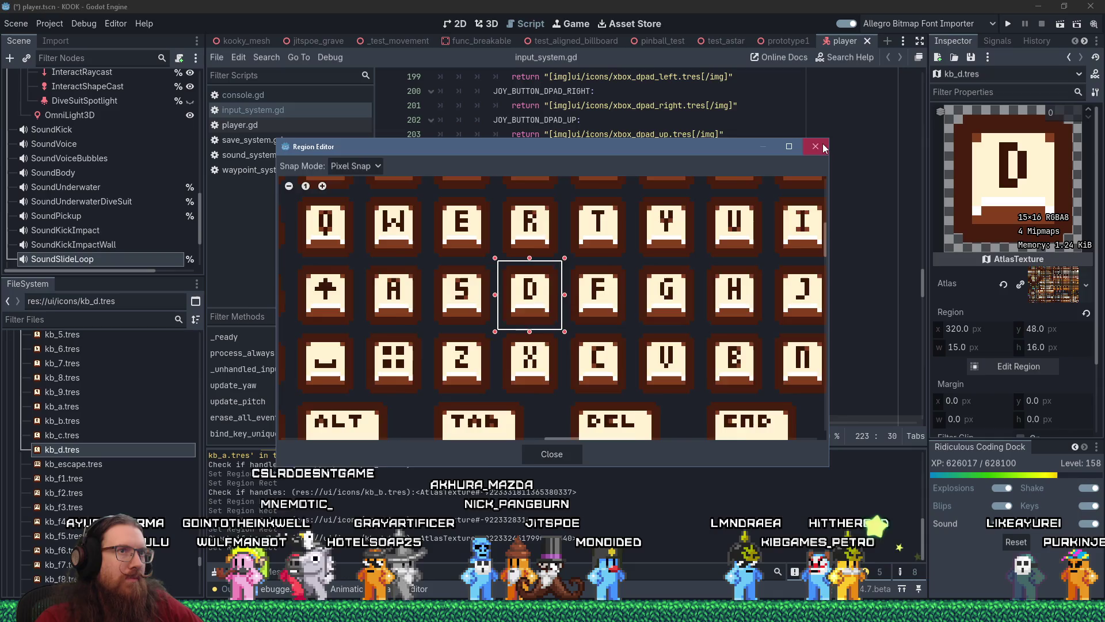
{"action": "left_click", "coordinate": [823, 147]}
- Duplicate kb_d.tres as kb_e.tres
{"action": "right_click", "coordinate": [122, 448]}
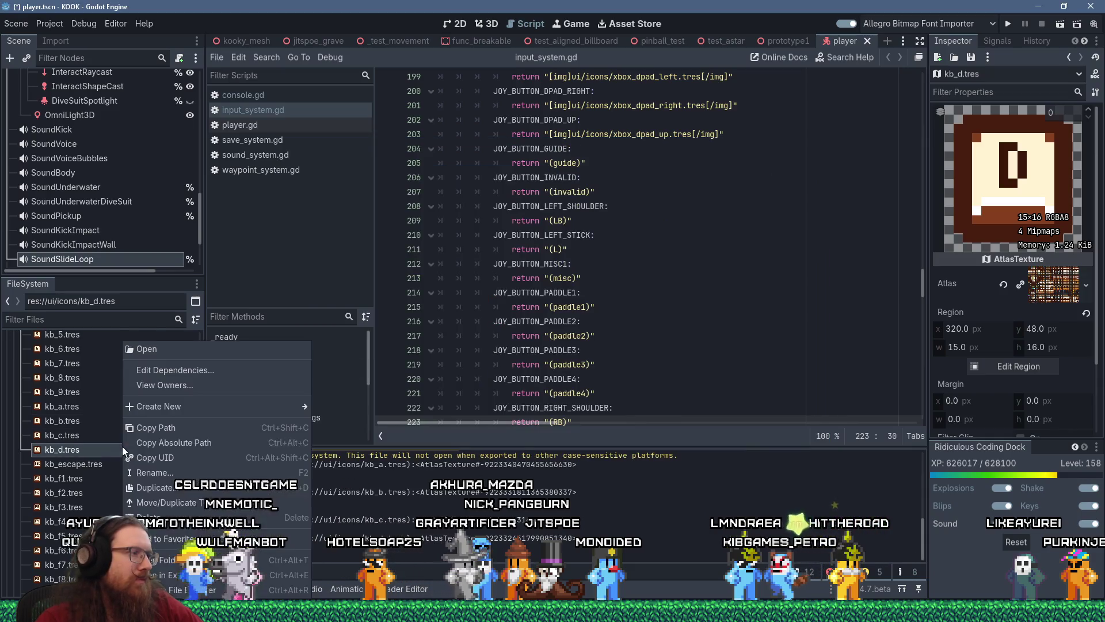
{"action": "left_click", "coordinate": [178, 485]}
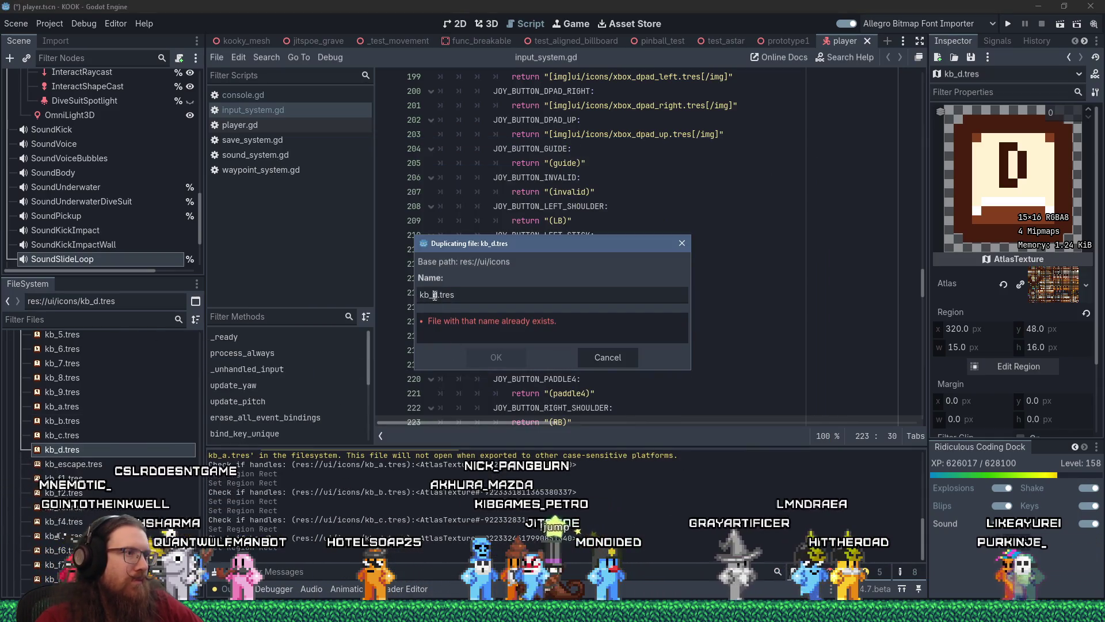
{"action": "left_click", "coordinate": [437, 295]}
{"action": "key", "text": "BackSpace"}
{"action": "type", "text": "e"}
{"action": "left_click", "coordinate": [484, 357]}
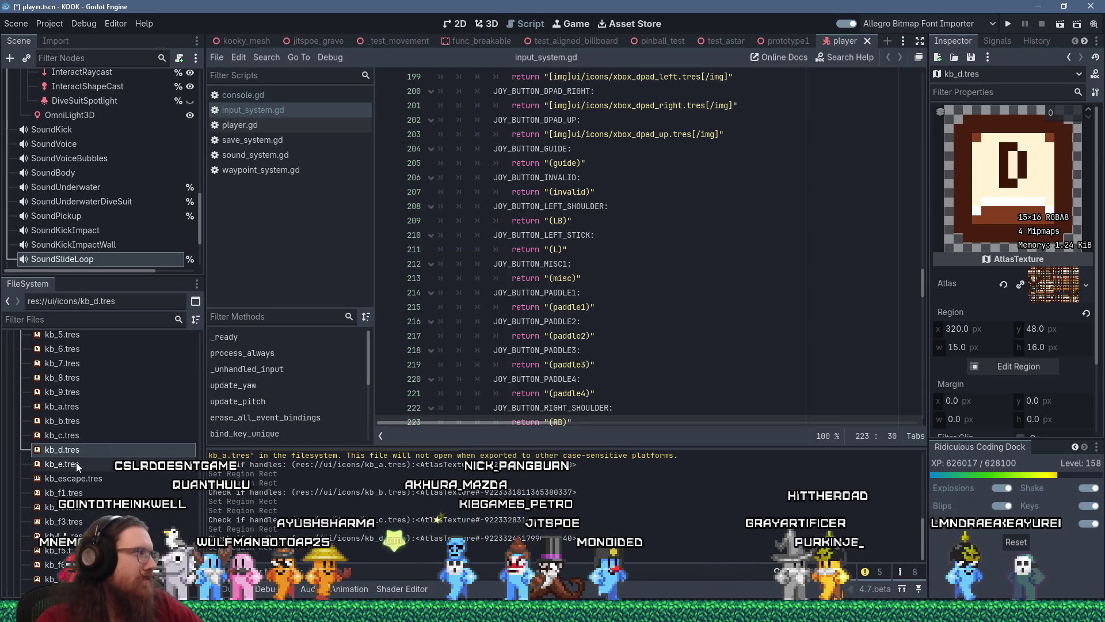
- Move kb_e.tres's atlas region onto the E keycap at x 304, y 32
{"action": "left_click", "coordinate": [76, 463]}
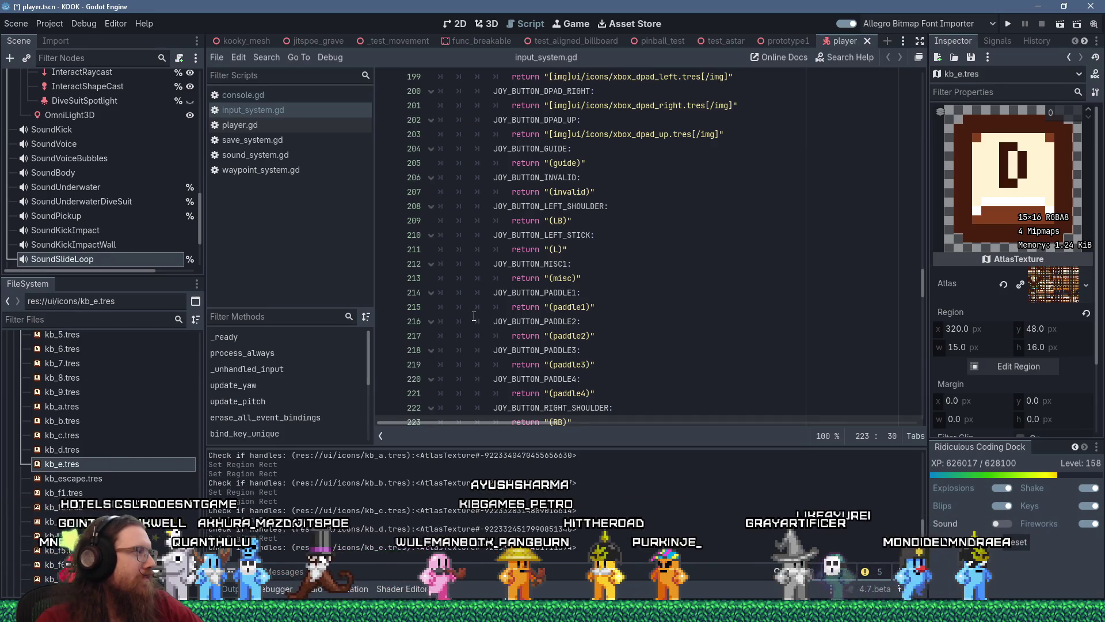
{"action": "left_click", "coordinate": [1018, 366]}
{"action": "scroll", "coordinate": [586, 403], "scroll_direction": "up", "scroll_amount": 2}
{"action": "scroll", "coordinate": [585, 408], "scroll_direction": "down", "scroll_amount": 4}
{"action": "scroll", "coordinate": [586, 414], "scroll_direction": "up", "scroll_amount": 1}
{"action": "scroll", "coordinate": [568, 232], "scroll_direction": "up", "scroll_amount": 2}
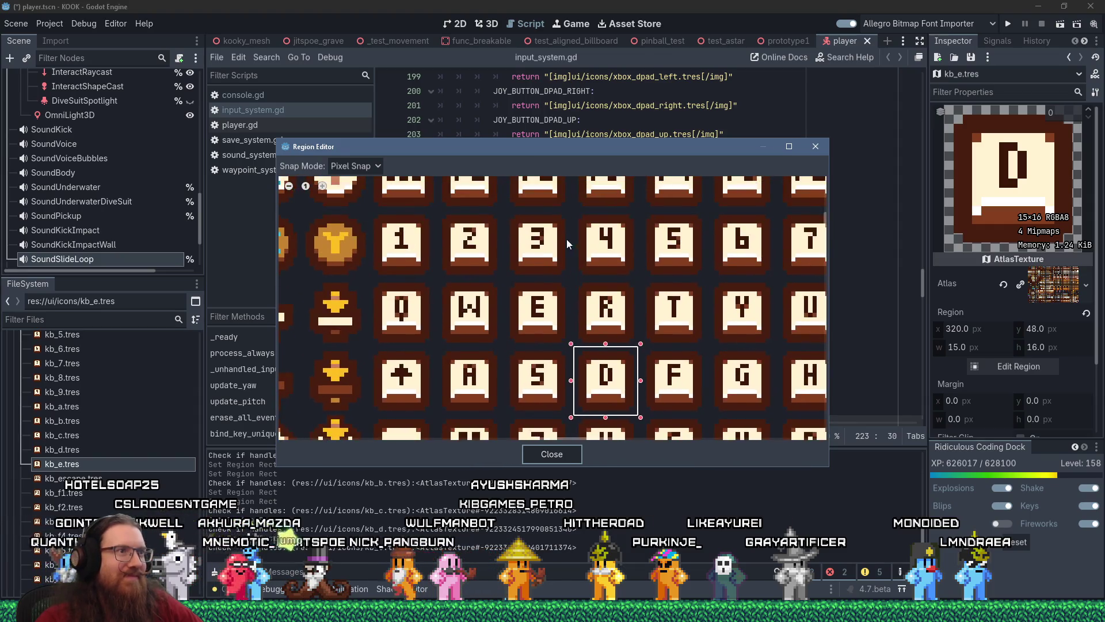
{"action": "left_click_drag", "start_coordinate": [593, 384], "coordinate": [527, 317]}
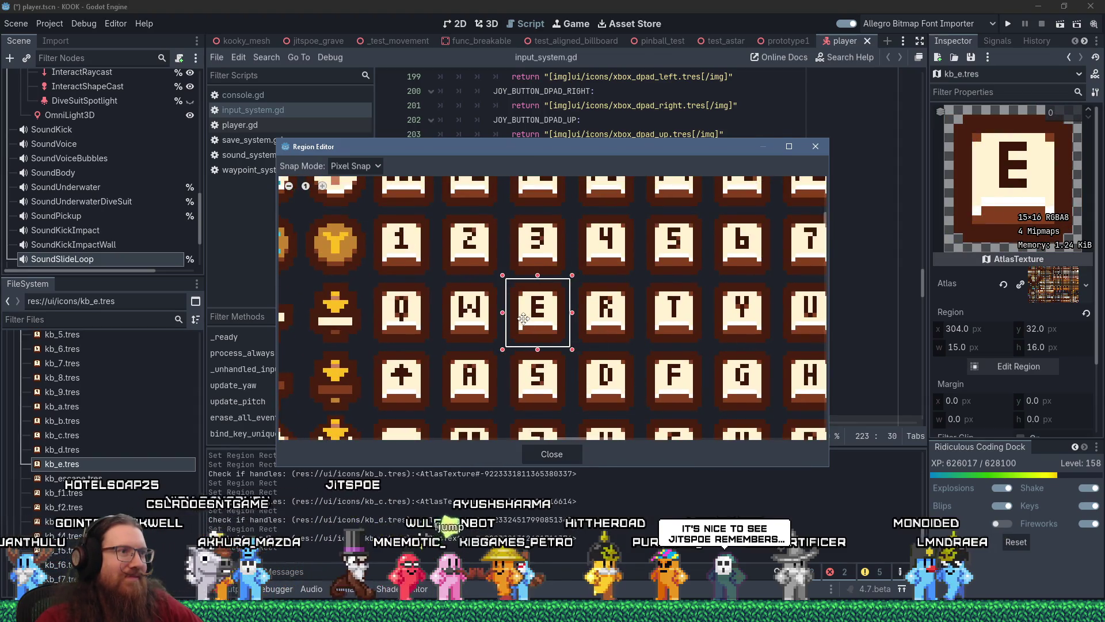
{"action": "scroll", "coordinate": [524, 317], "scroll_direction": "up", "scroll_amount": 2}
{"action": "key", "text": "Escape"}
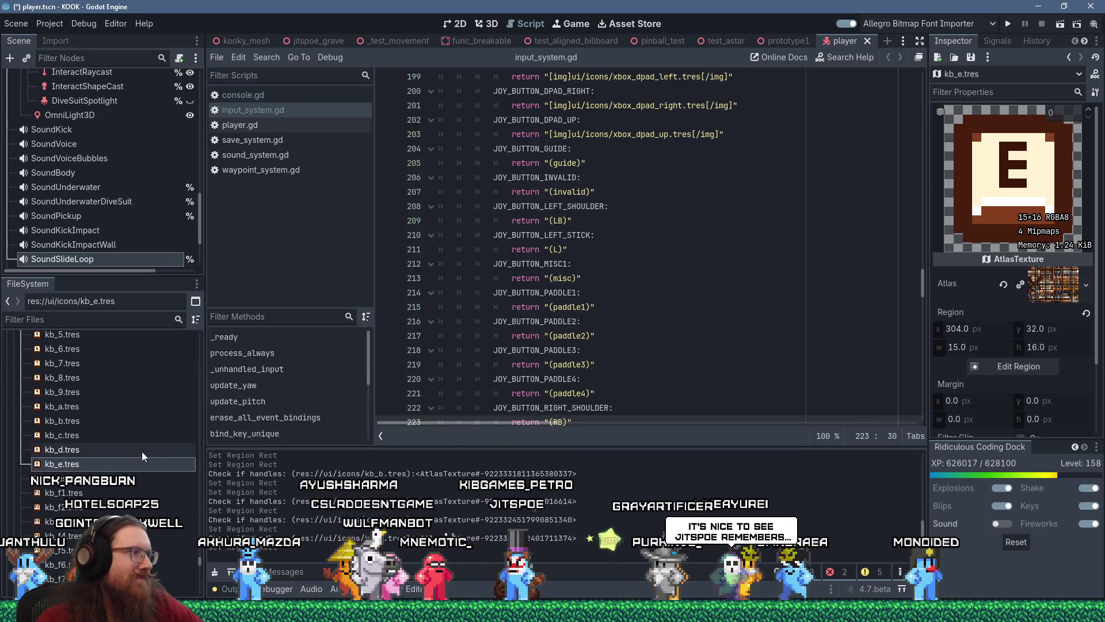
- Start duplicating kb_e.tres, then abandon it without creating a file
{"action": "right_click", "coordinate": [105, 464]}
{"action": "left_click", "coordinate": [147, 487]}
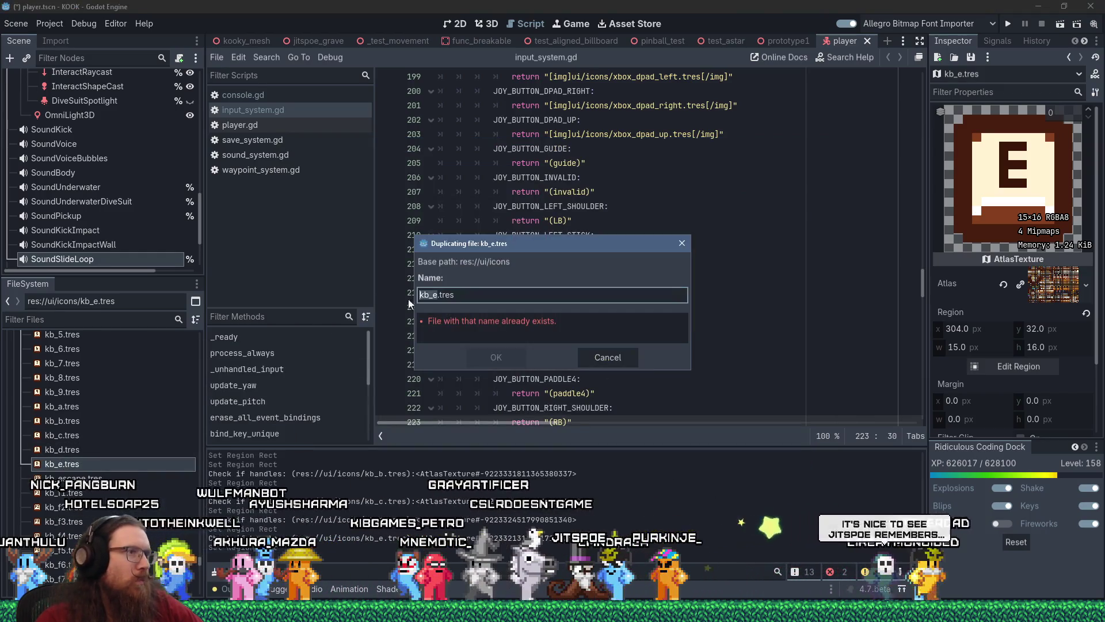
{"action": "left_click", "coordinate": [435, 295]}
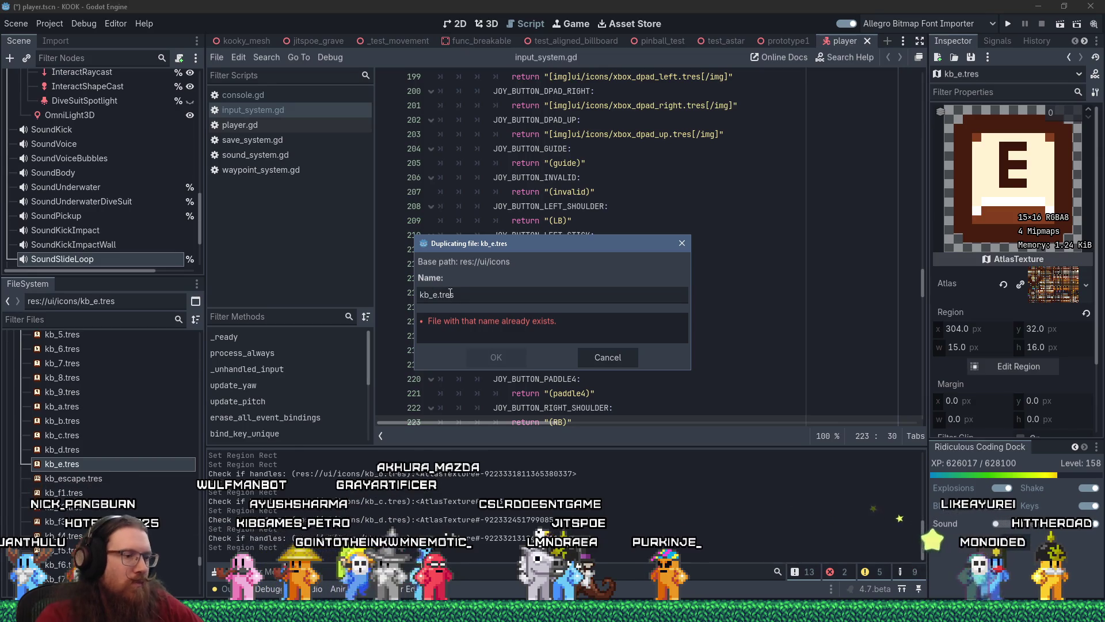
{"action": "key", "text": "Delete"}
{"action": "key", "text": "Escape"}
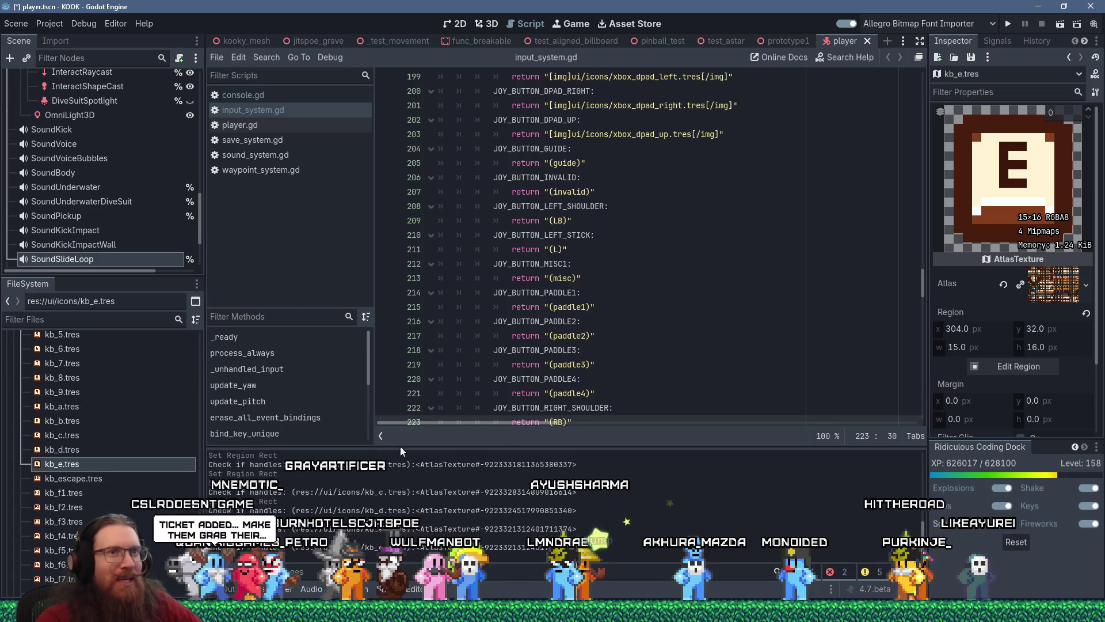
- Reopen kb_e.tres's region editor to check the E region, then close it
{"action": "left_click", "coordinate": [997, 368]}
{"action": "scroll", "coordinate": [623, 297], "scroll_direction": "down", "scroll_amount": 4}
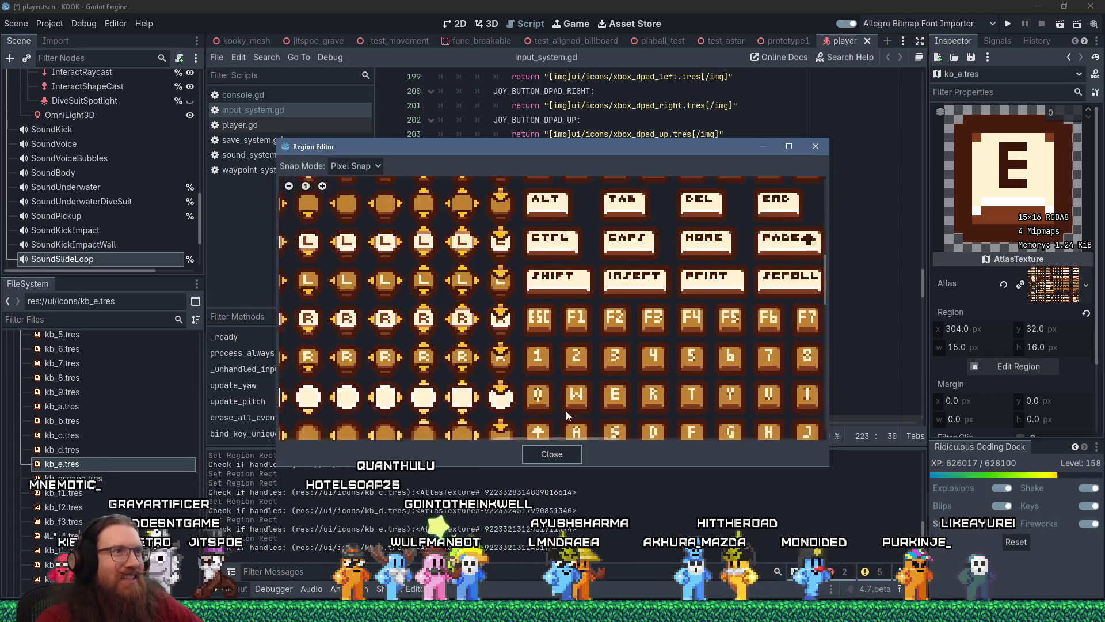
{"action": "scroll", "coordinate": [617, 217], "scroll_direction": "up", "scroll_amount": 2}
{"action": "scroll", "coordinate": [624, 232], "scroll_direction": "up", "scroll_amount": 3}
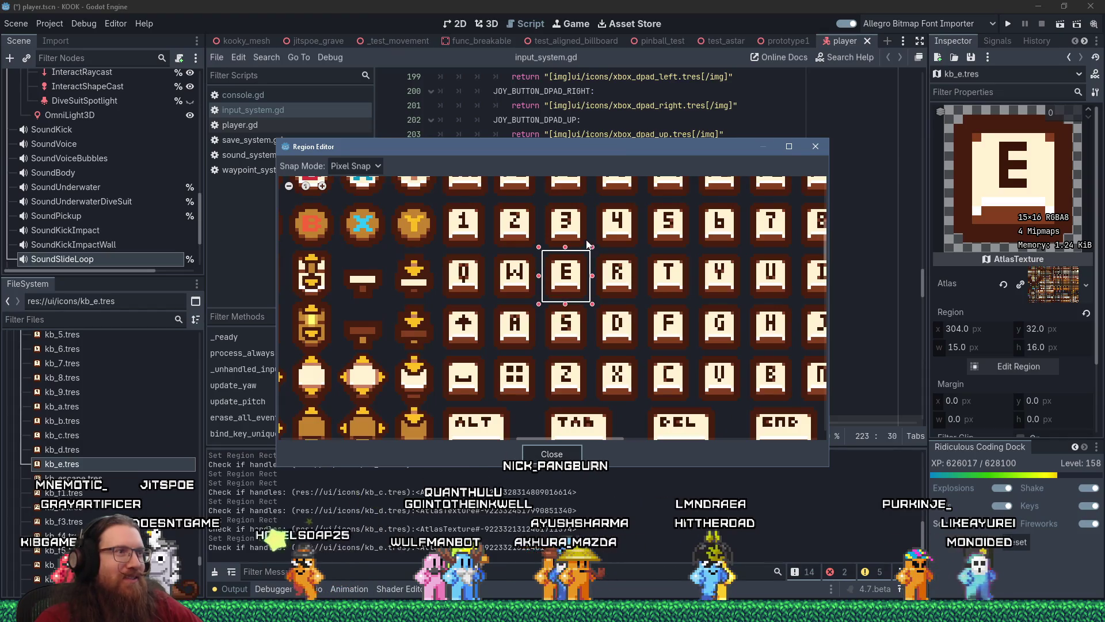
{"action": "scroll", "coordinate": [554, 271], "scroll_direction": "up", "scroll_amount": 1}
{"action": "left_click", "coordinate": [815, 146]}
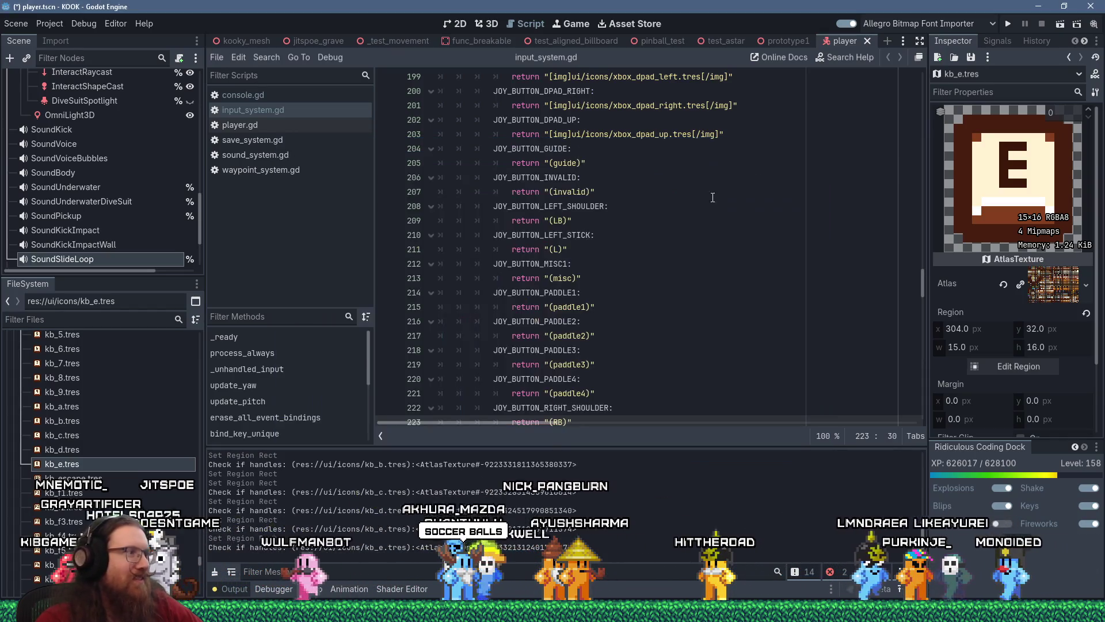
- Duplicate kb_e.tres under the name kb_f.tres
{"action": "right_click", "coordinate": [82, 471]}
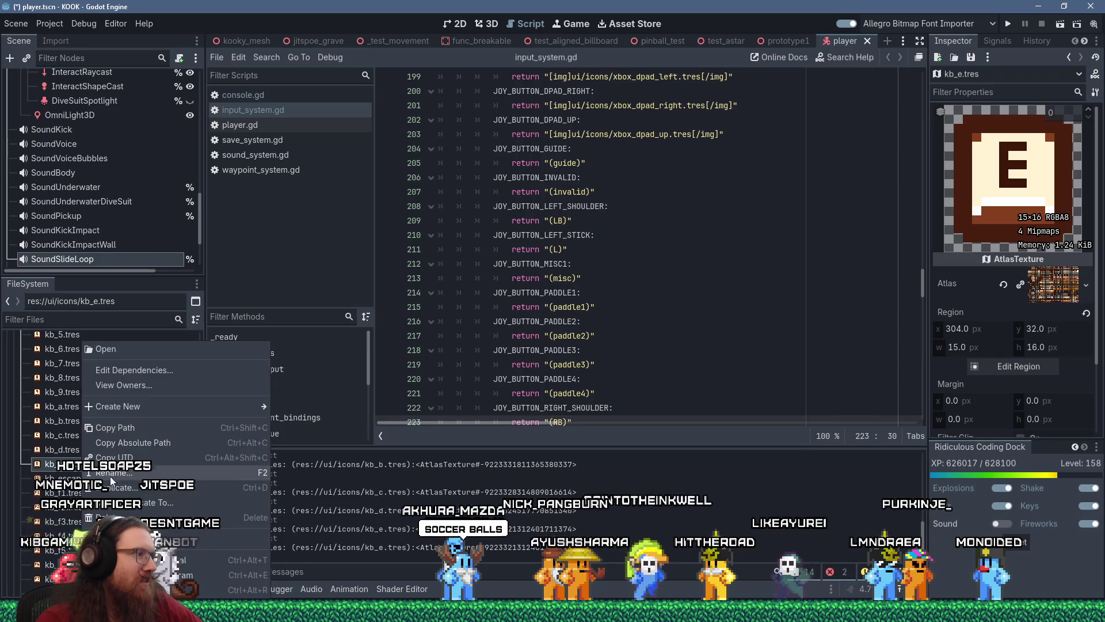
{"action": "left_click", "coordinate": [142, 489]}
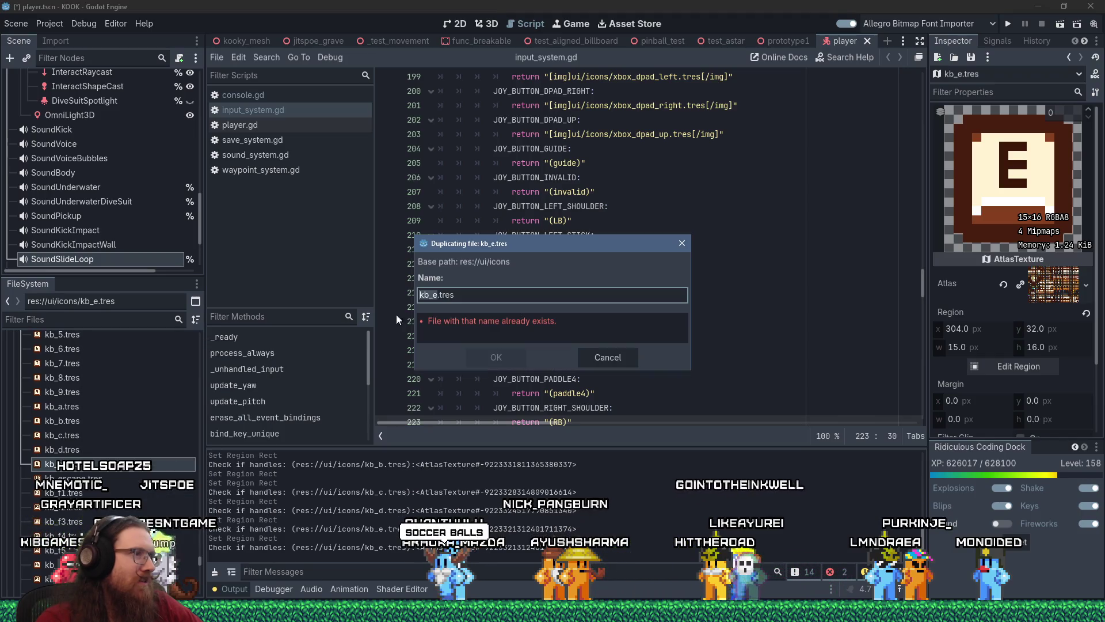
{"action": "left_click", "coordinate": [437, 295]}
{"action": "key", "text": "BackSpace"}
{"action": "type", "text": "f"}
{"action": "left_click", "coordinate": [592, 353]}
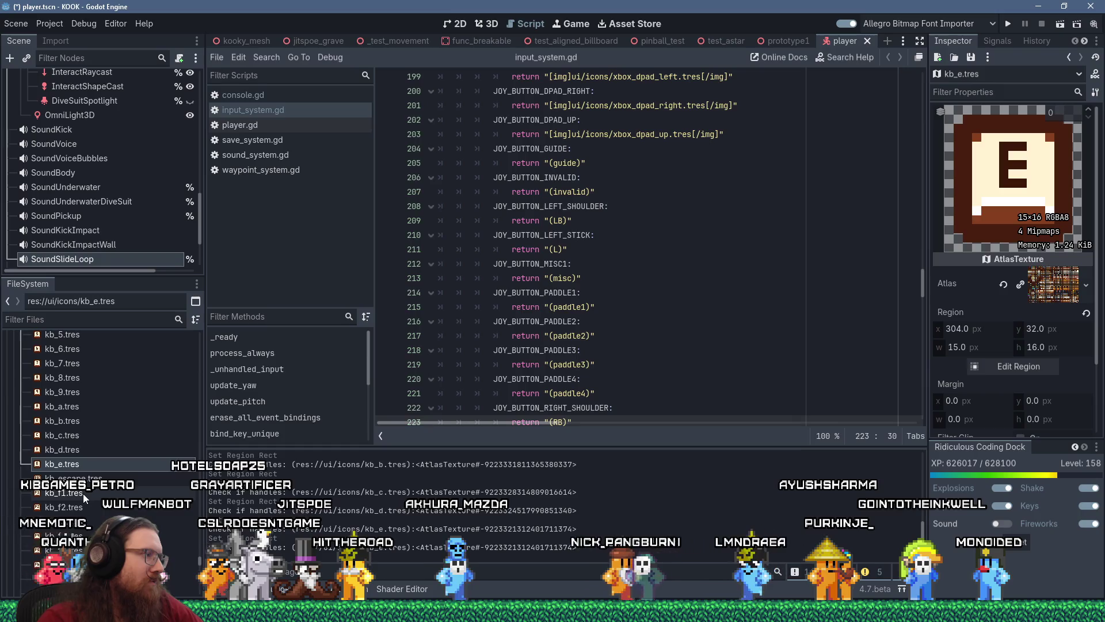
- Move kb_f.tres's atlas region from E onto the F keycap at x 336, y 48, 15×16
{"action": "scroll", "coordinate": [83, 492], "scroll_direction": "down", "scroll_amount": 3}
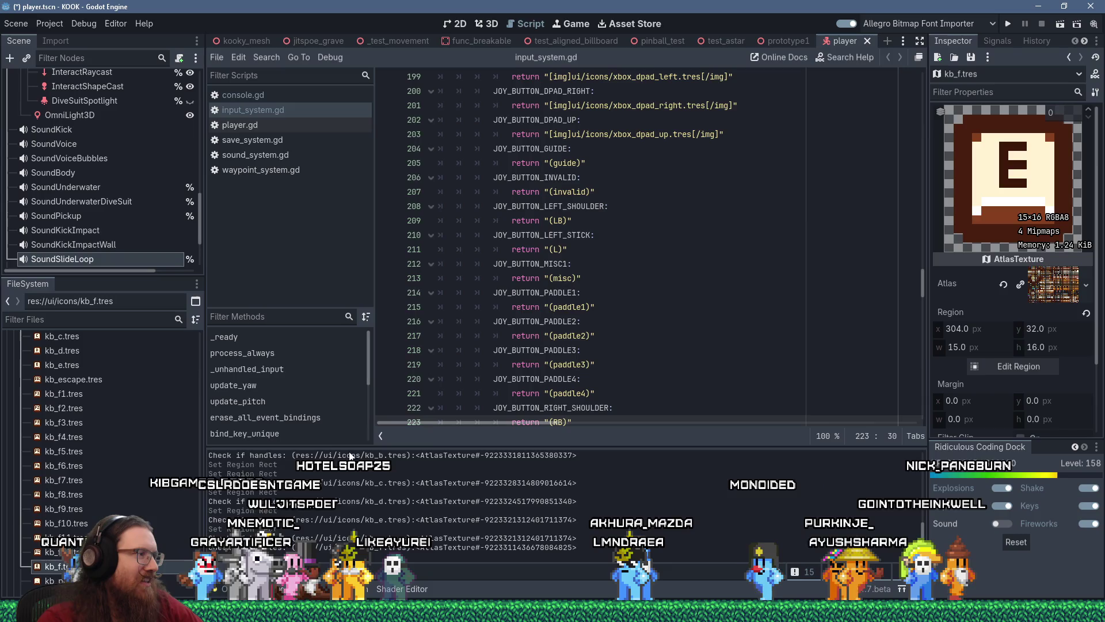
{"action": "scroll", "coordinate": [56, 566], "scroll_direction": "down", "scroll_amount": 1}
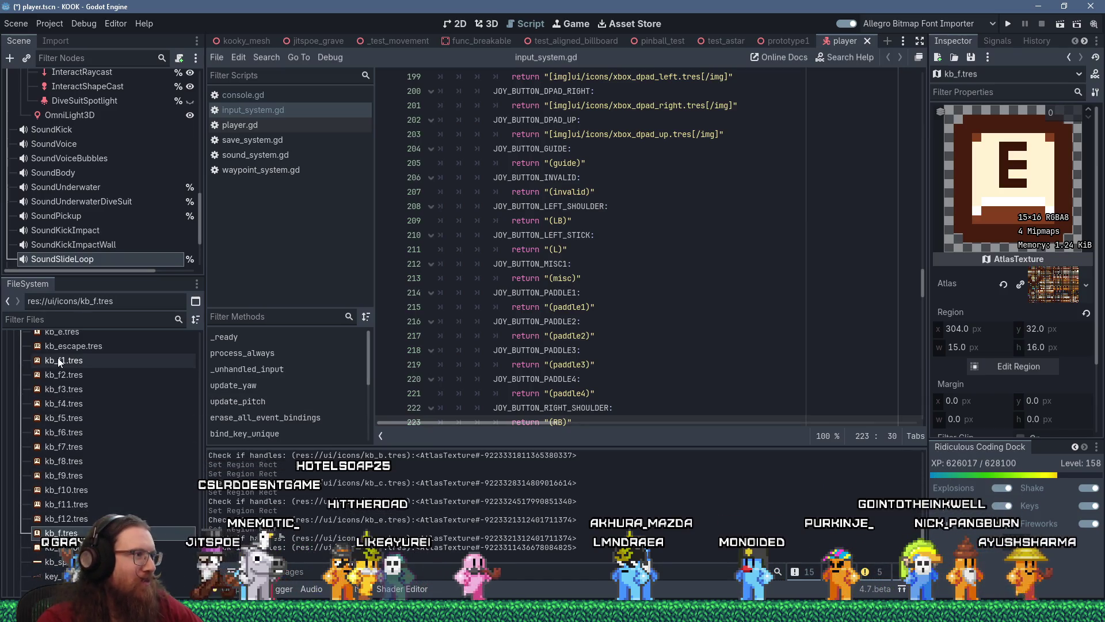
{"action": "left_click", "coordinate": [1019, 366]}
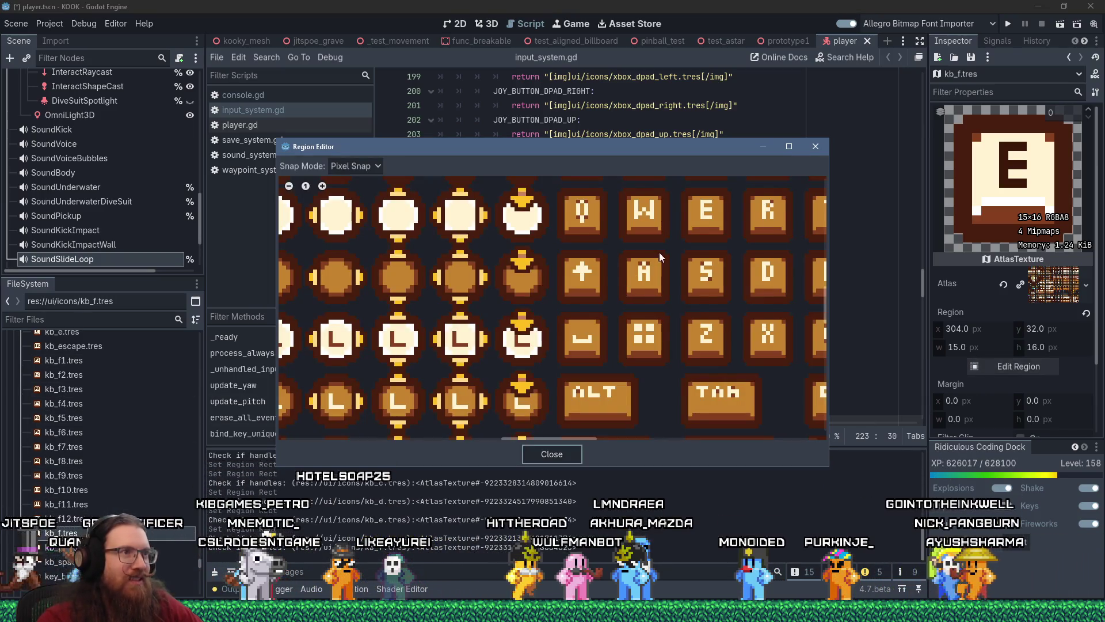
{"action": "scroll", "coordinate": [655, 255], "scroll_direction": "up", "scroll_amount": 10}
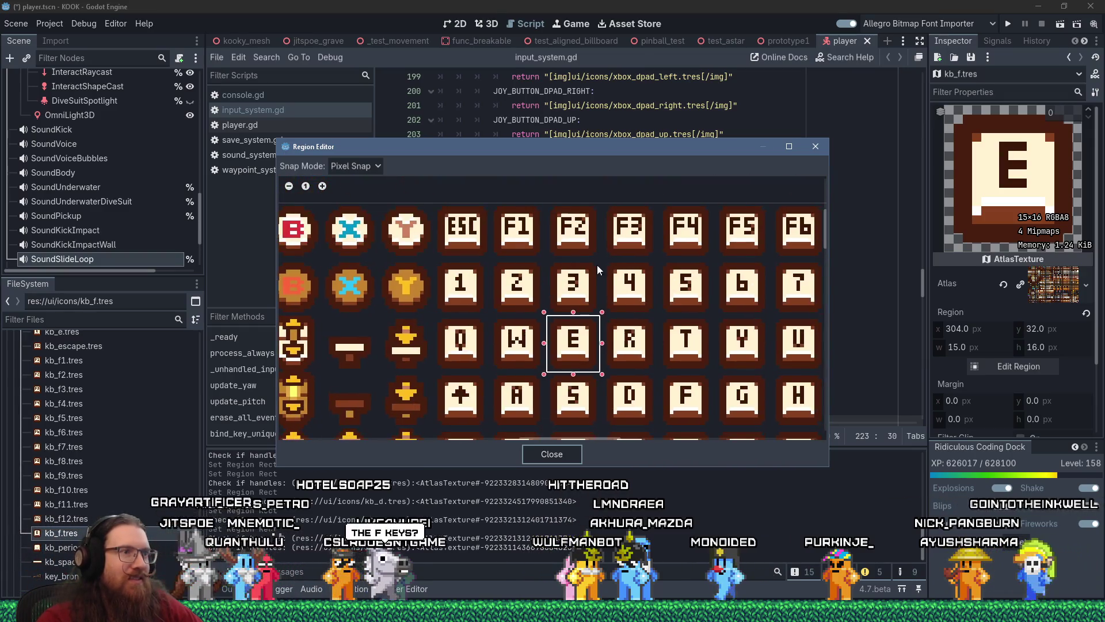
{"action": "scroll", "coordinate": [599, 261], "scroll_direction": "down", "scroll_amount": 3}
{"action": "scroll", "coordinate": [562, 316], "scroll_direction": "right", "scroll_amount": 3}
{"action": "left_click_drag", "start_coordinate": [468, 312], "coordinate": [585, 375]}
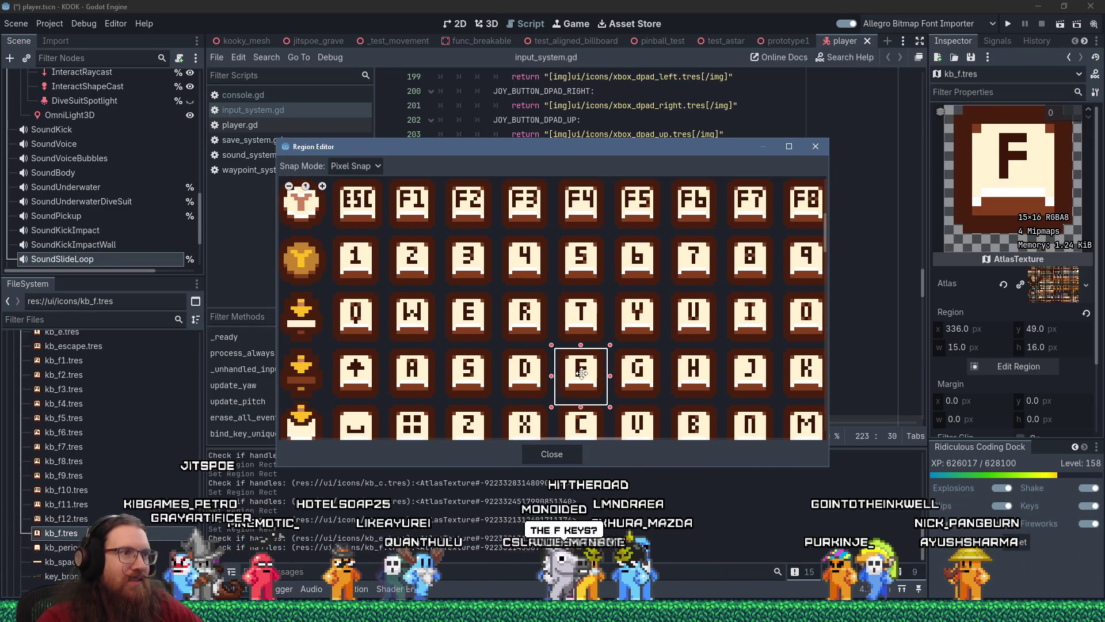
{"action": "scroll", "coordinate": [682, 309], "scroll_direction": "up", "scroll_amount": 1}
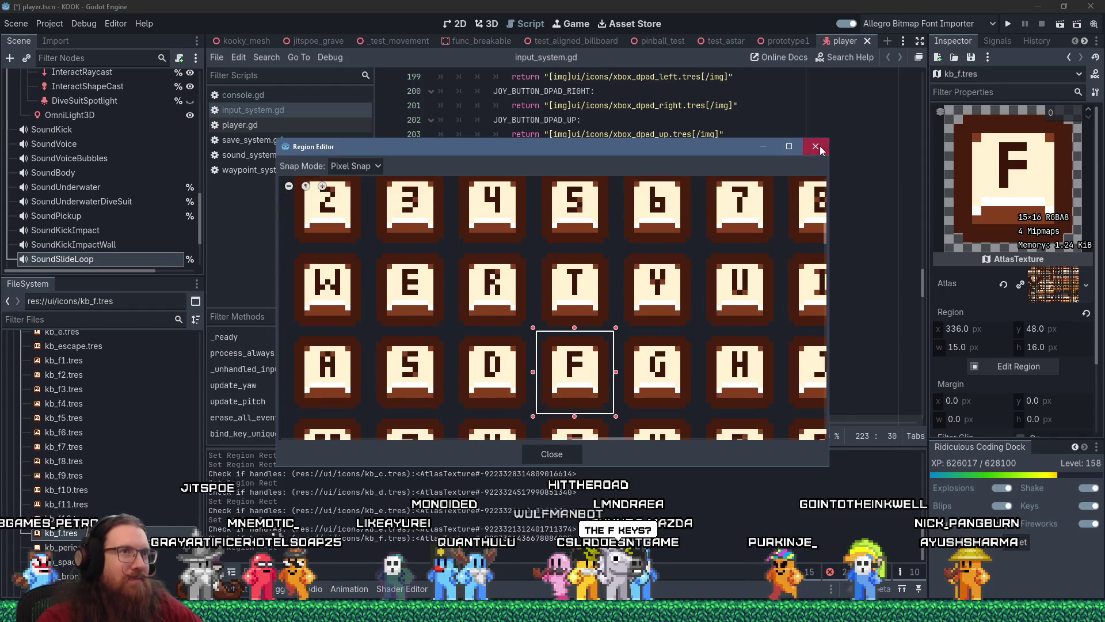
{"action": "left_click", "coordinate": [815, 147]}
{"action": "right_click", "coordinate": [144, 532]}
- Duplicate kb_f.tres as kb_g.tres and move its atlas region onto the G key
{"action": "left_click", "coordinate": [246, 464]}
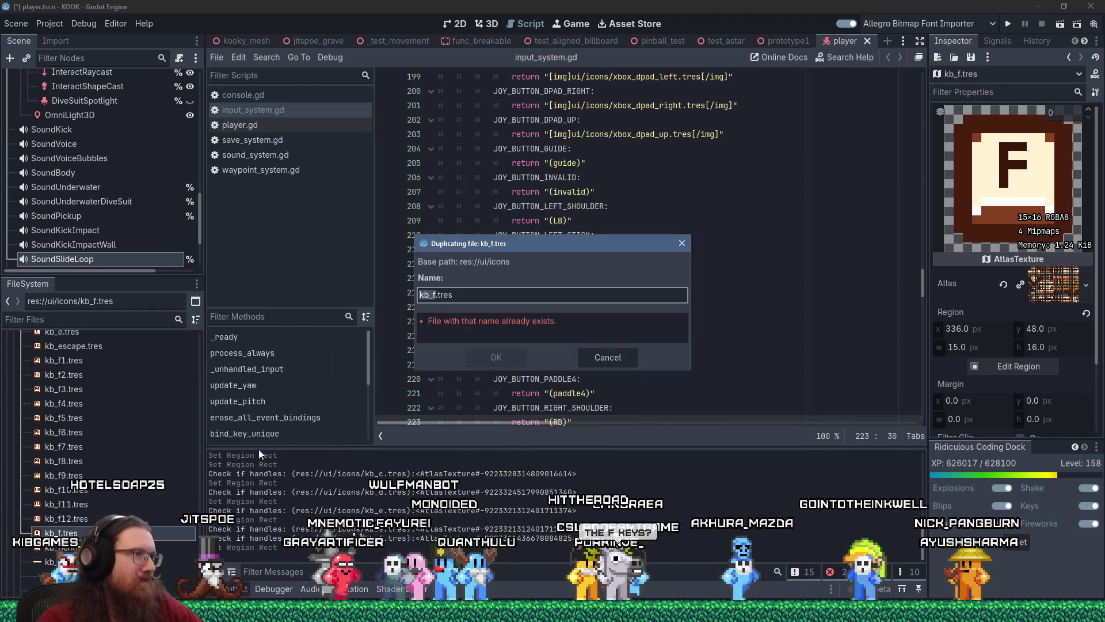
{"action": "type", "text": "kb_g"}
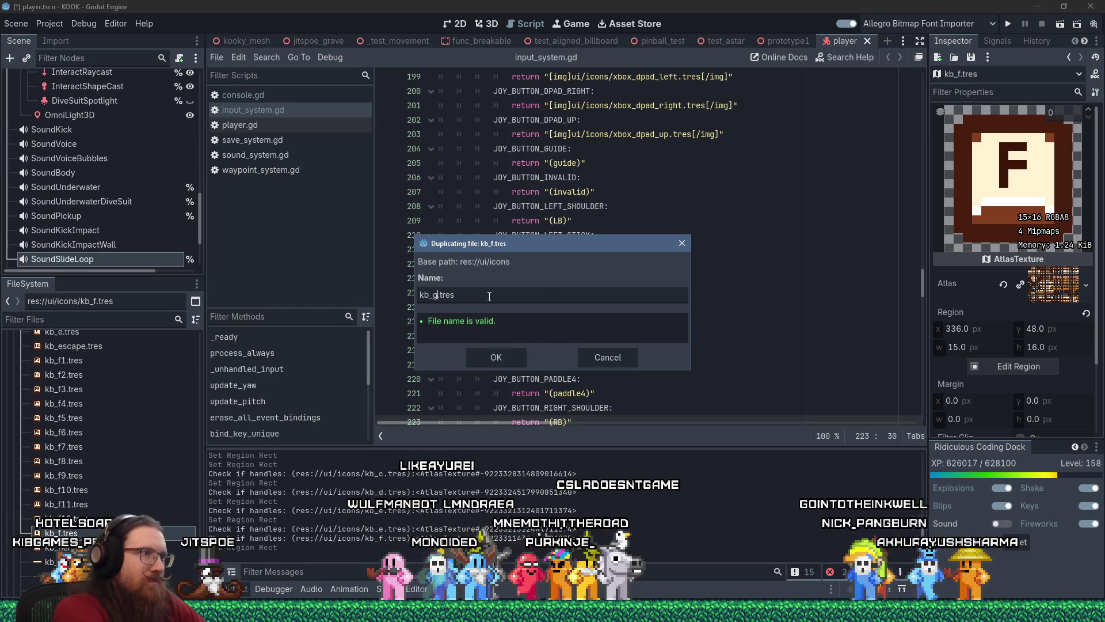
{"action": "key", "text": "Return"}
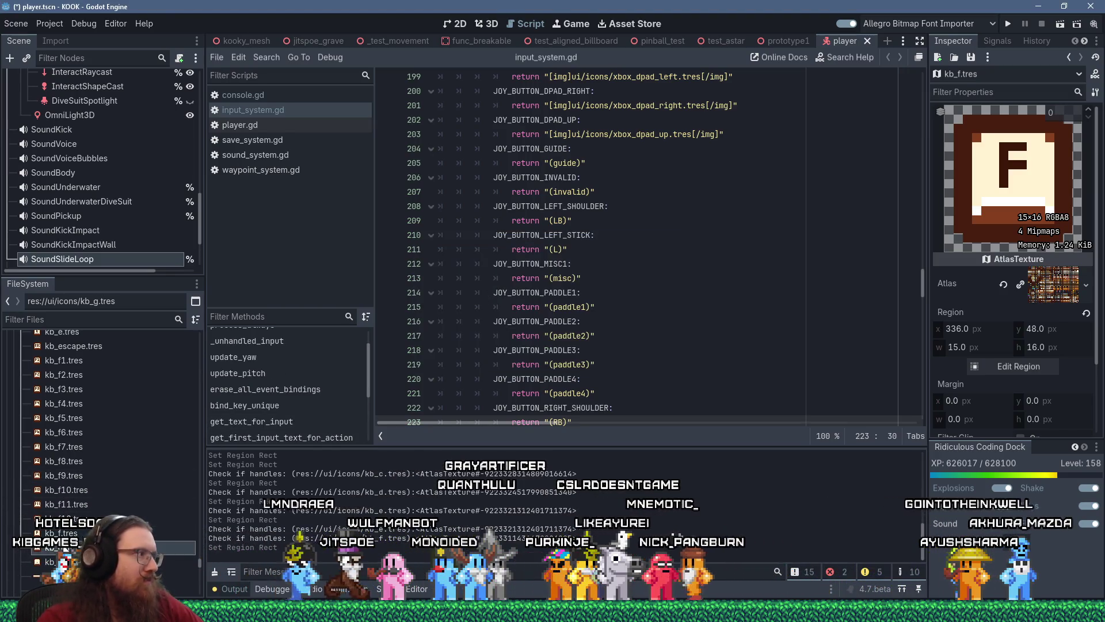
{"action": "left_click", "coordinate": [64, 547]}
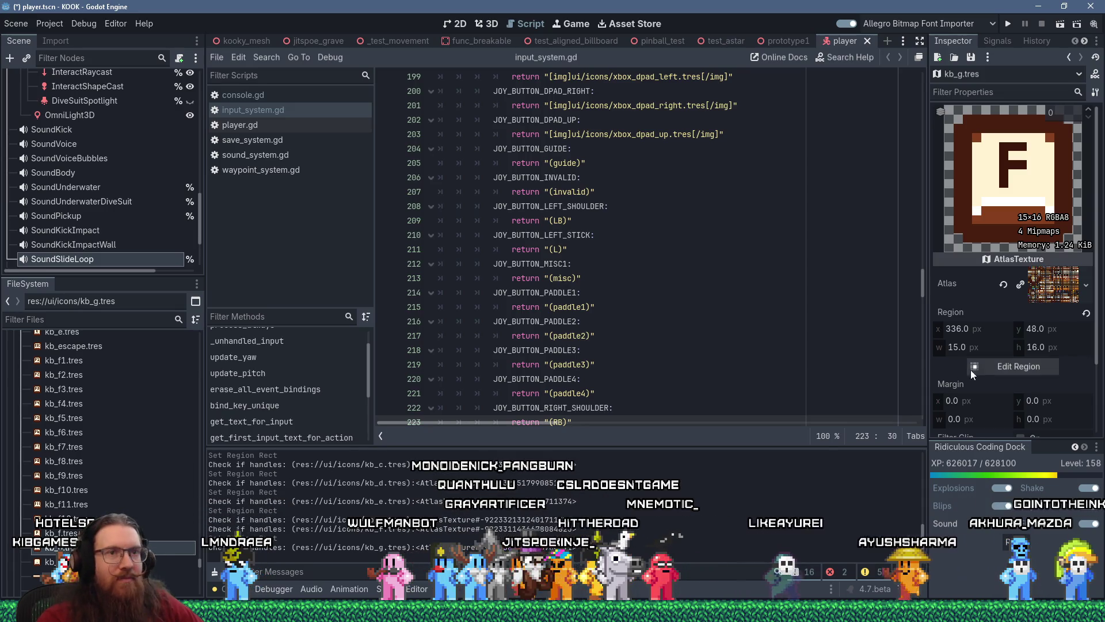
{"action": "left_click", "coordinate": [972, 368]}
{"action": "scroll", "coordinate": [460, 317], "scroll_direction": "up", "scroll_amount": 10}
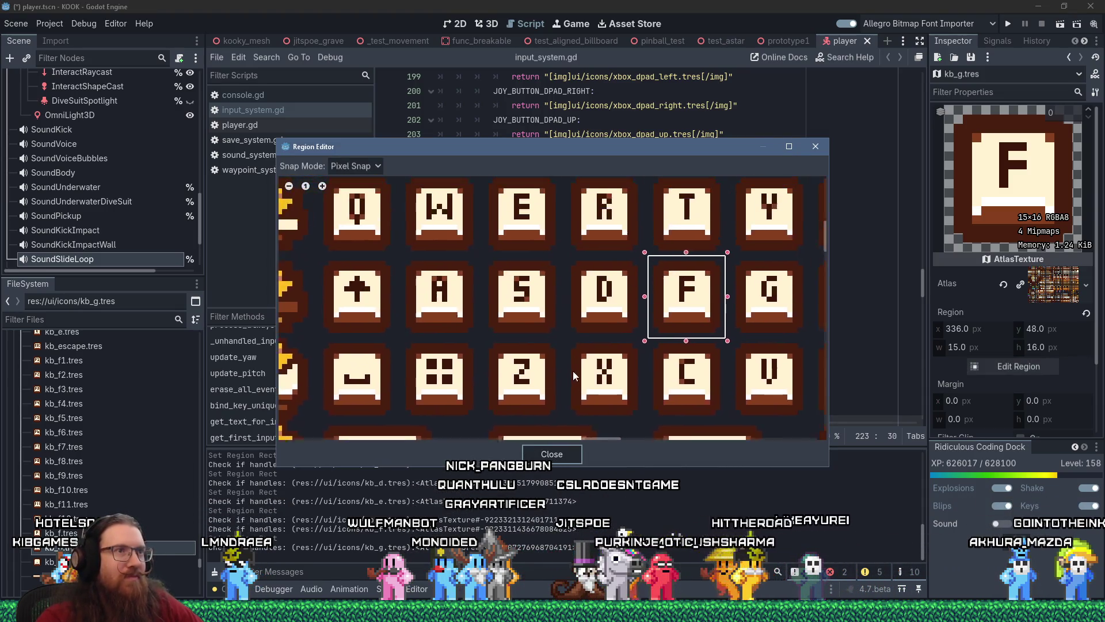
{"action": "left_click_drag", "start_coordinate": [576, 364], "coordinate": [451, 419]}
{"action": "mouse_move", "coordinate": [601, 345]}
{"action": "left_mouse_down"}
{"action": "mouse_move", "coordinate": [693, 350]}
{"action": "mouse_move", "coordinate": [664, 351]}
{"action": "left_mouse_up"}
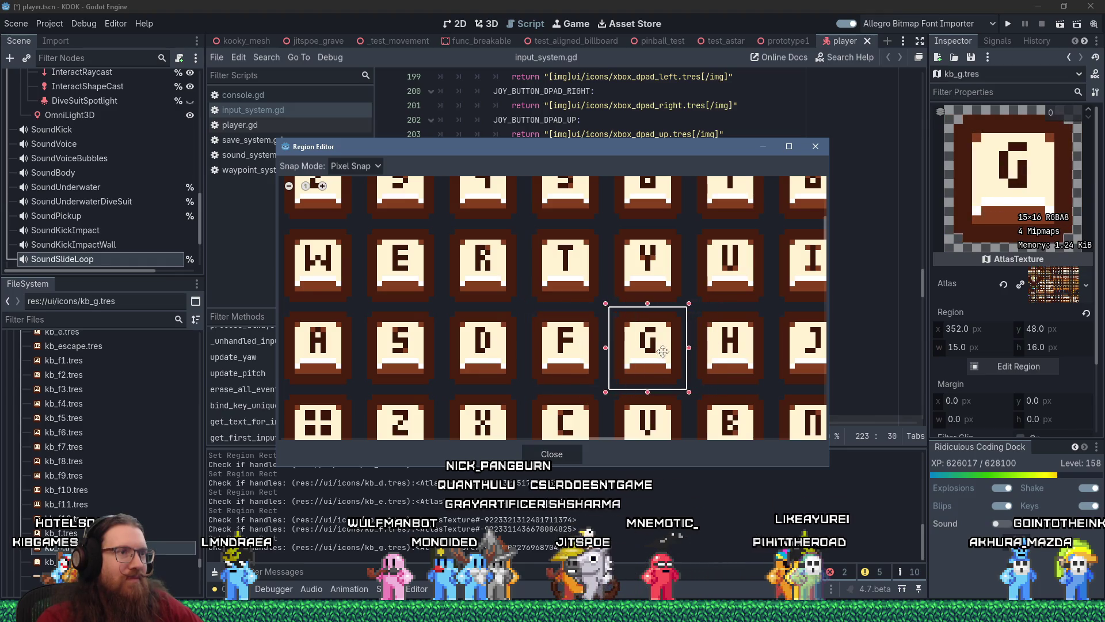
{"action": "left_click", "coordinate": [815, 147]}
- Duplicate kb_g.tres as kb_h.tres and move its atlas region onto the H key
{"action": "right_click", "coordinate": [64, 549]}
{"action": "left_click", "coordinate": [130, 488]}
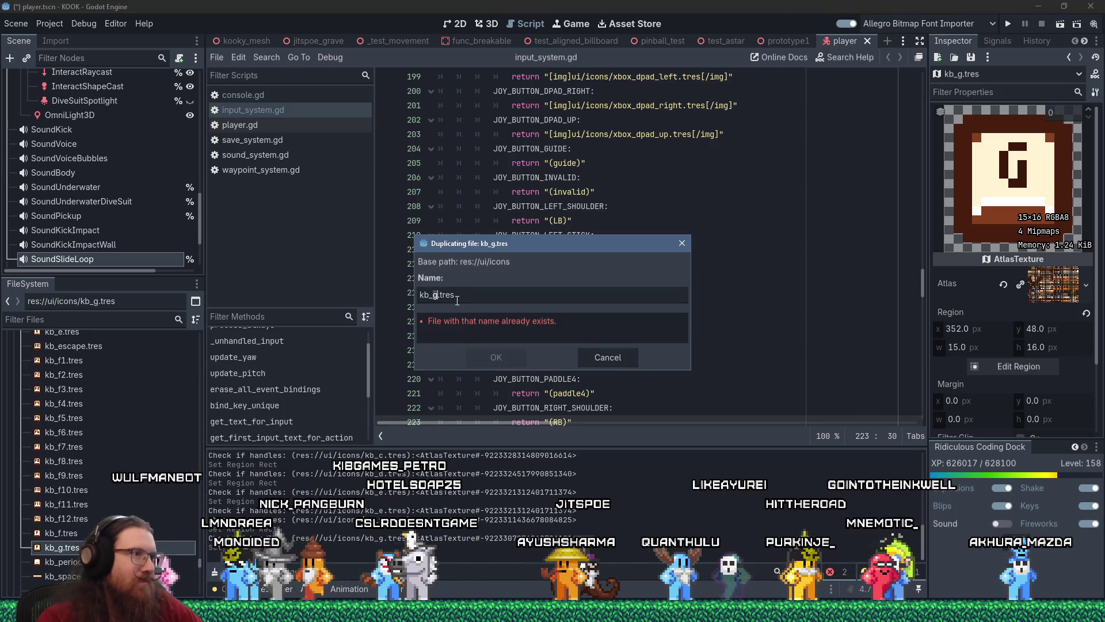
{"action": "type", "text": "h"}
{"action": "key", "text": "Return"}
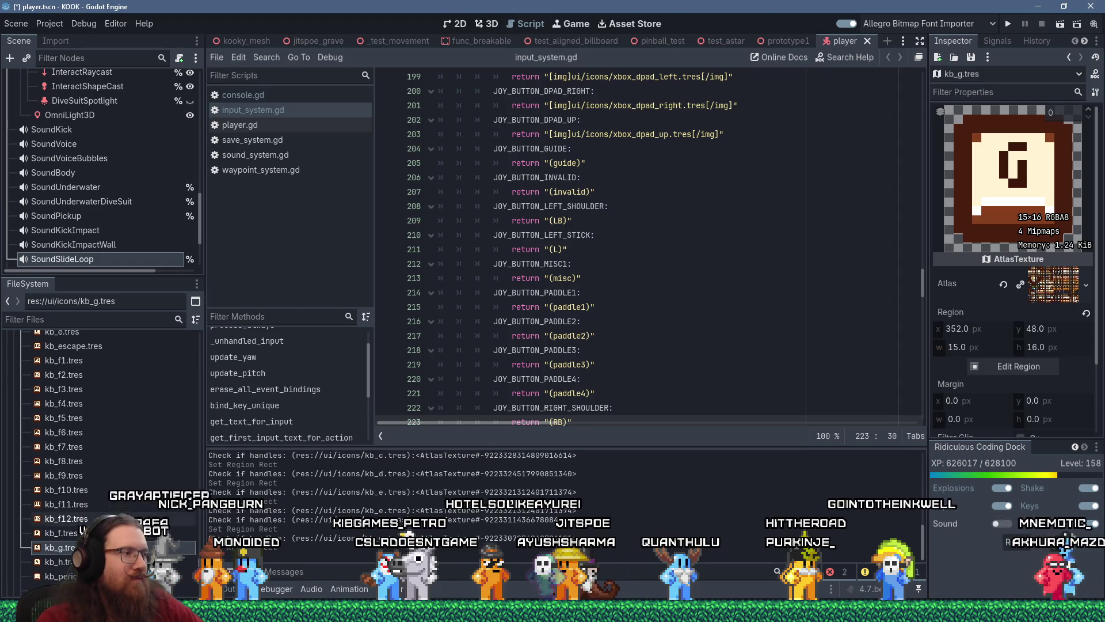
{"action": "left_click", "coordinate": [56, 494]}
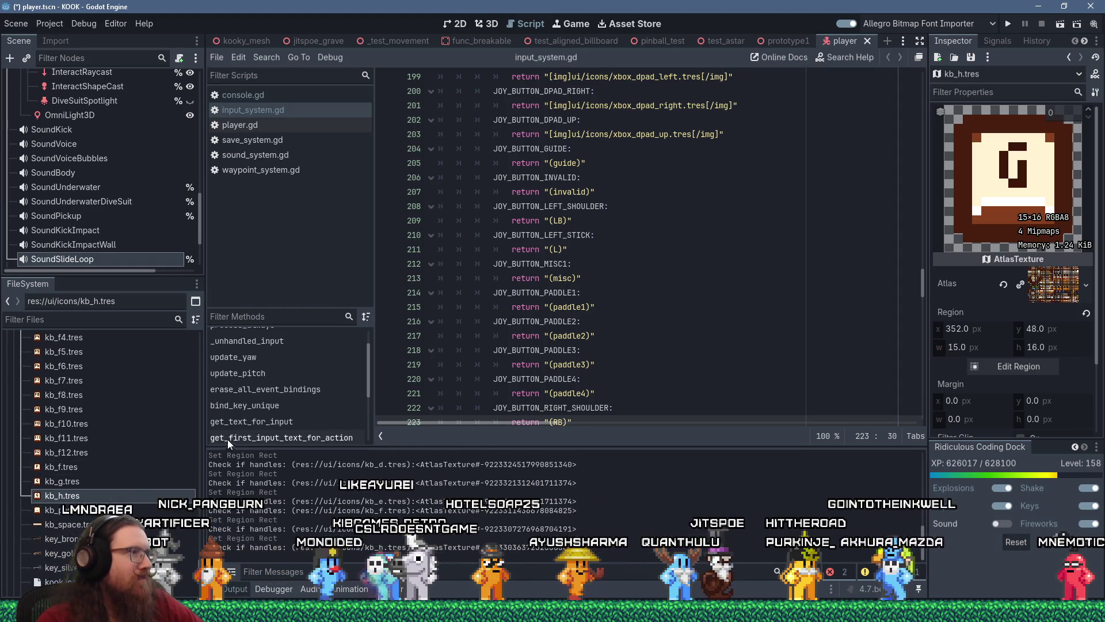
{"action": "left_click", "coordinate": [1020, 366]}
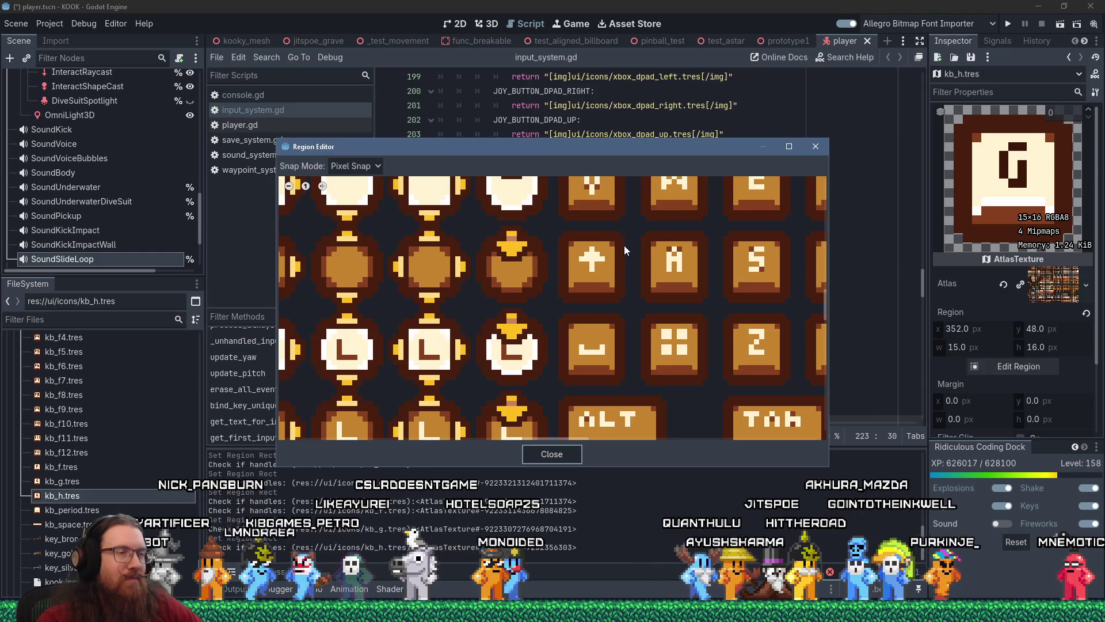
{"action": "scroll", "coordinate": [619, 247], "scroll_direction": "down", "scroll_amount": 3}
{"action": "scroll", "coordinate": [493, 352], "scroll_direction": "up", "scroll_amount": 8}
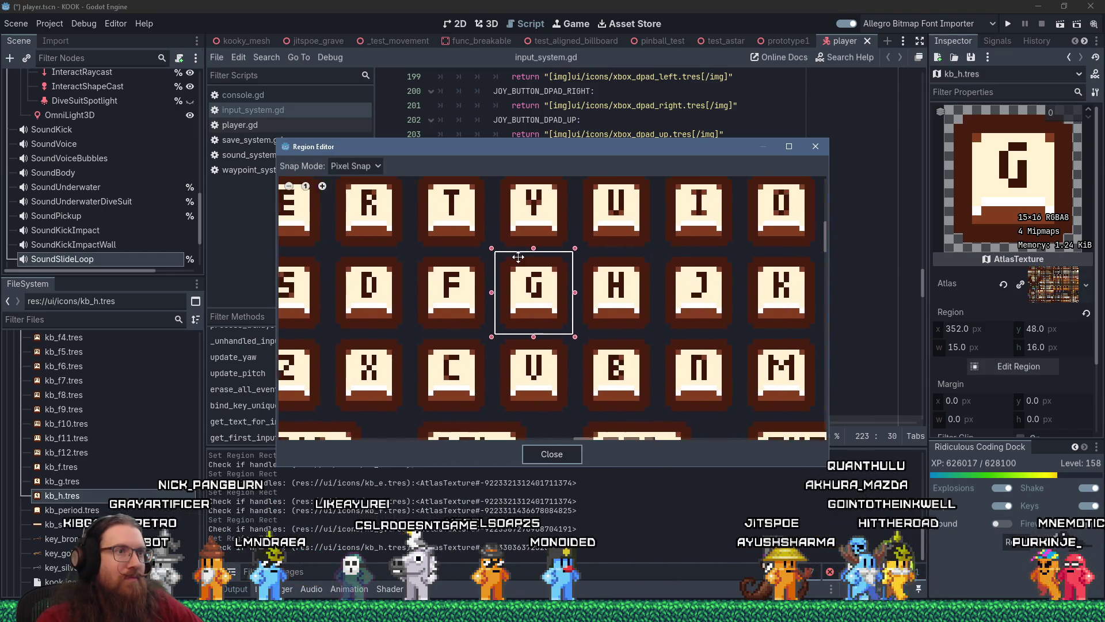
{"action": "mouse_move", "coordinate": [522, 256]}
{"action": "left_mouse_down"}
{"action": "mouse_move", "coordinate": [602, 282]}
{"action": "mouse_move", "coordinate": [609, 298]}
{"action": "left_mouse_up"}
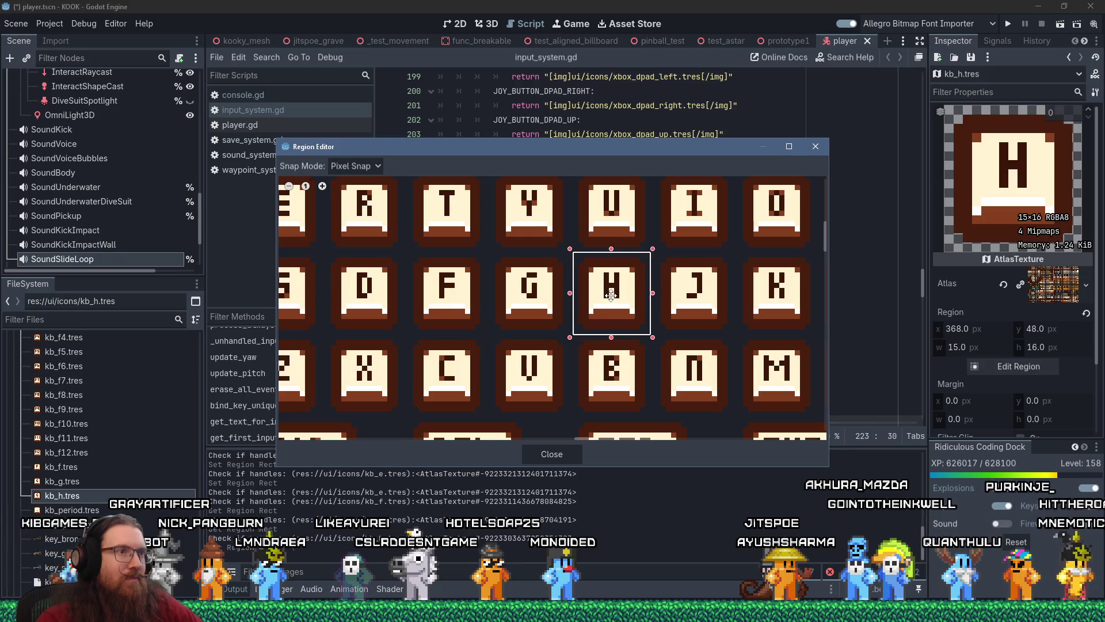
{"action": "left_click", "coordinate": [815, 148]}
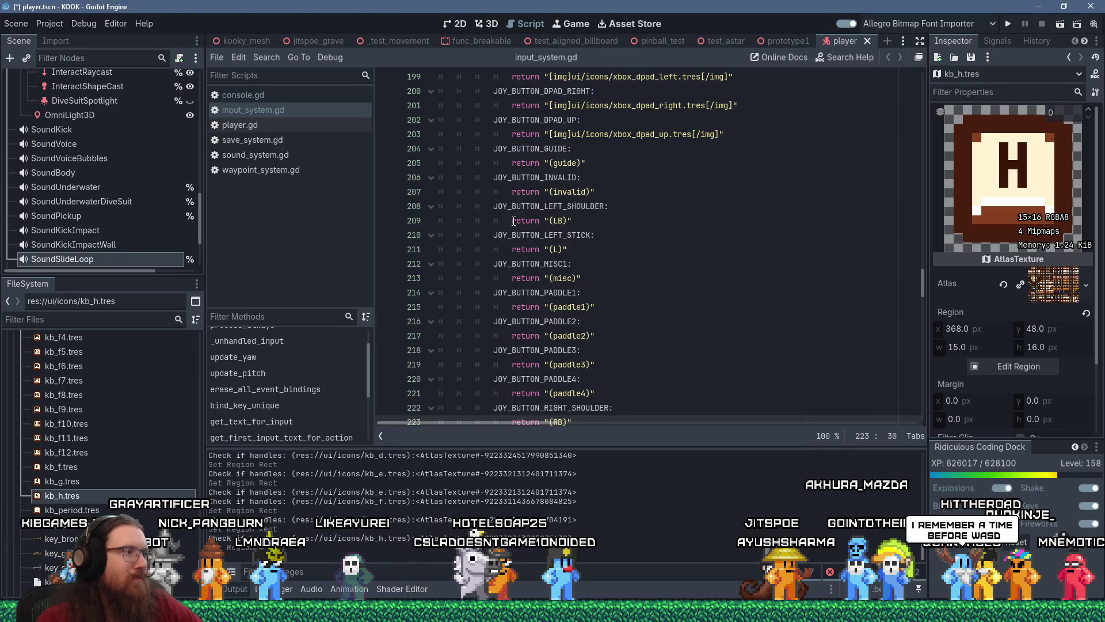
- Duplicate kb_h.tres as kb_i.tres and move its atlas region onto the I key
{"action": "right_click", "coordinate": [81, 494]}
{"action": "left_click", "coordinate": [143, 484]}
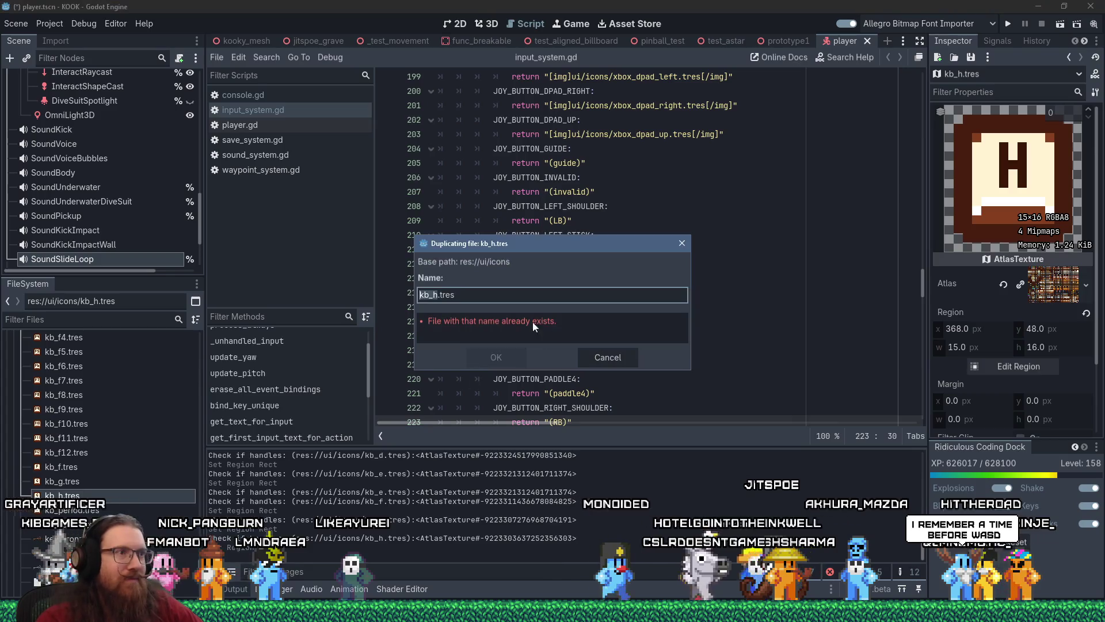
{"action": "type", "text": "kb_i"}
{"action": "left_click", "coordinate": [498, 352]}
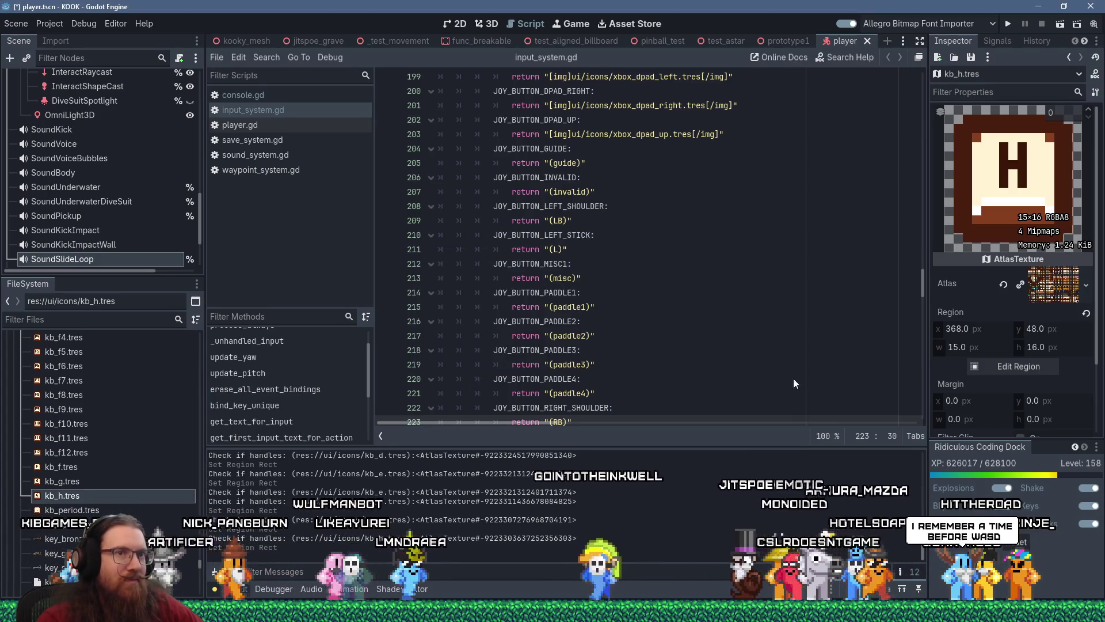
{"action": "left_click", "coordinate": [1006, 364]}
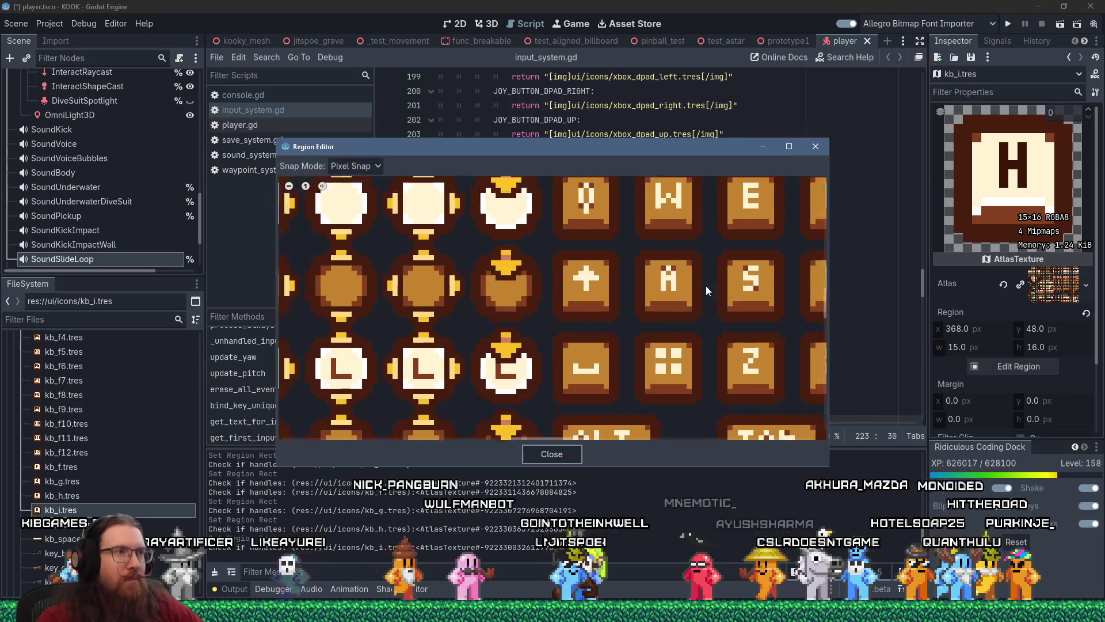
{"action": "scroll", "coordinate": [712, 279], "scroll_direction": "down", "scroll_amount": 3}
{"action": "scroll", "coordinate": [508, 235], "scroll_direction": "down", "scroll_amount": 5}
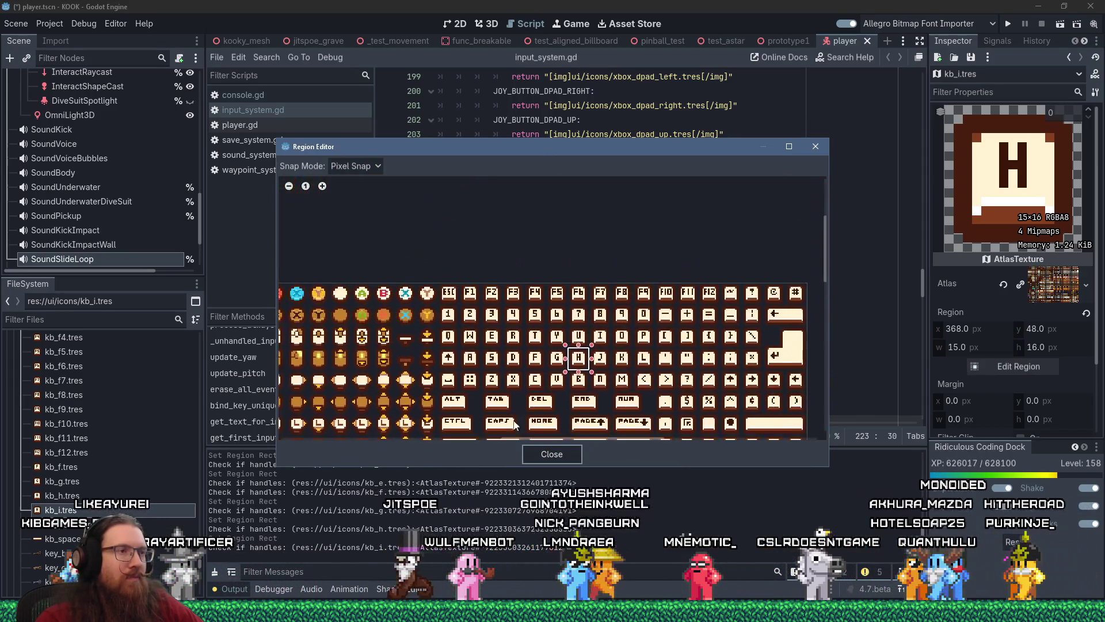
{"action": "scroll", "coordinate": [571, 399], "scroll_direction": "up", "scroll_amount": 3}
{"action": "left_click_drag", "start_coordinate": [619, 300], "coordinate": [671, 248]}
{"action": "scroll", "coordinate": [671, 250], "scroll_direction": "up", "scroll_amount": 2}
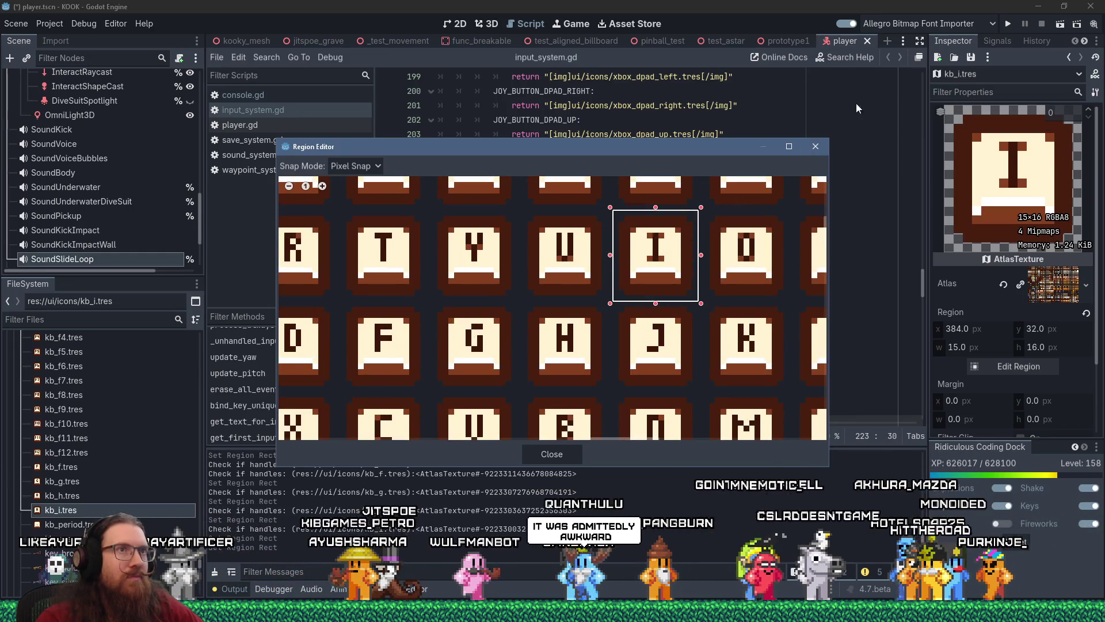
{"action": "left_click", "coordinate": [815, 146]}
- Duplicate kb_i.tres as kb_j.tres and fit its region on the J key at x 384, y 48
{"action": "right_click", "coordinate": [111, 514]}
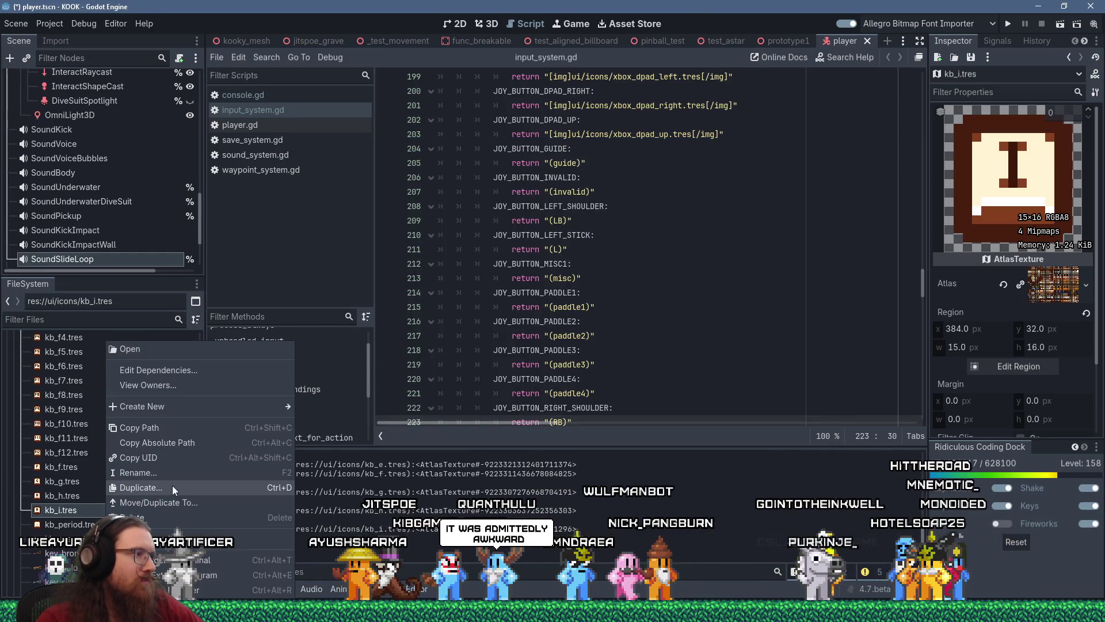
{"action": "left_click", "coordinate": [173, 488]}
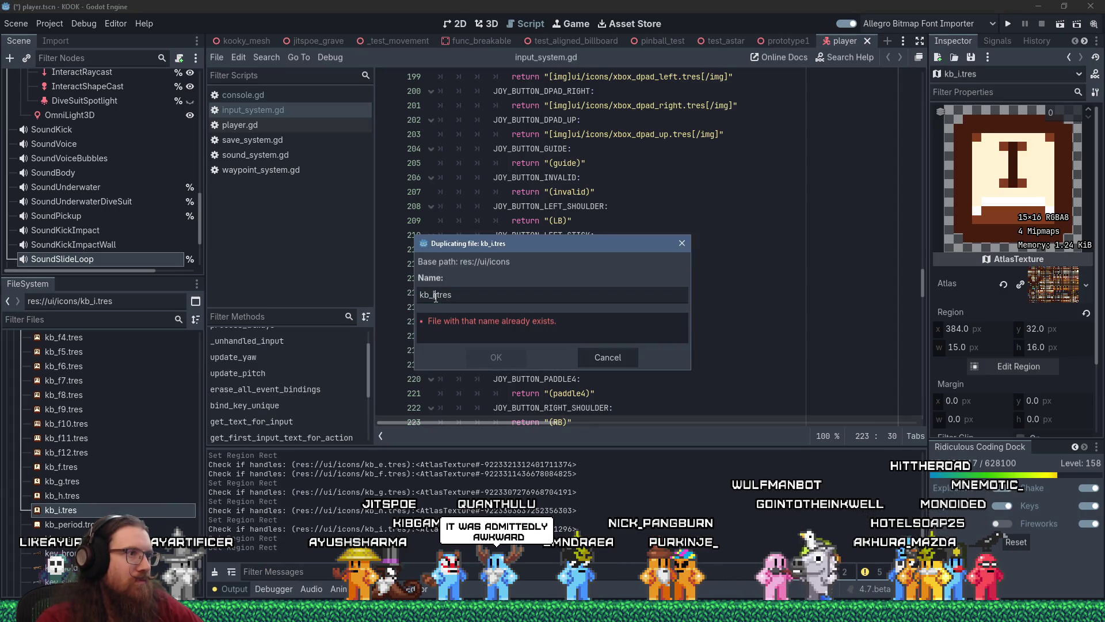
{"action": "left_click", "coordinate": [483, 357]}
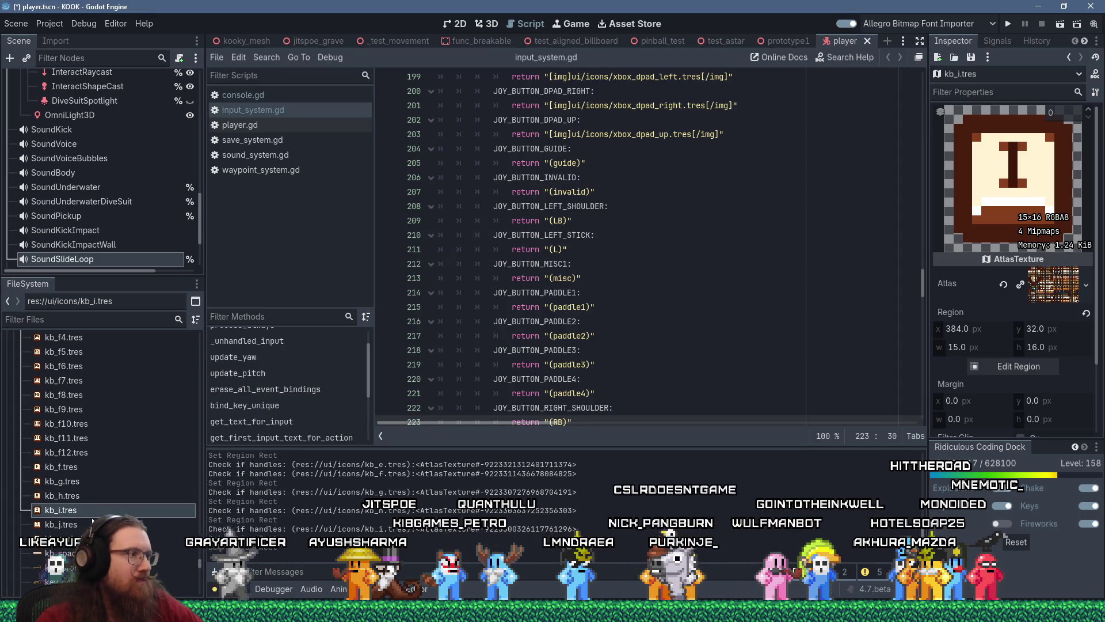
{"action": "left_click", "coordinate": [84, 525]}
{"action": "left_click", "coordinate": [1041, 363]}
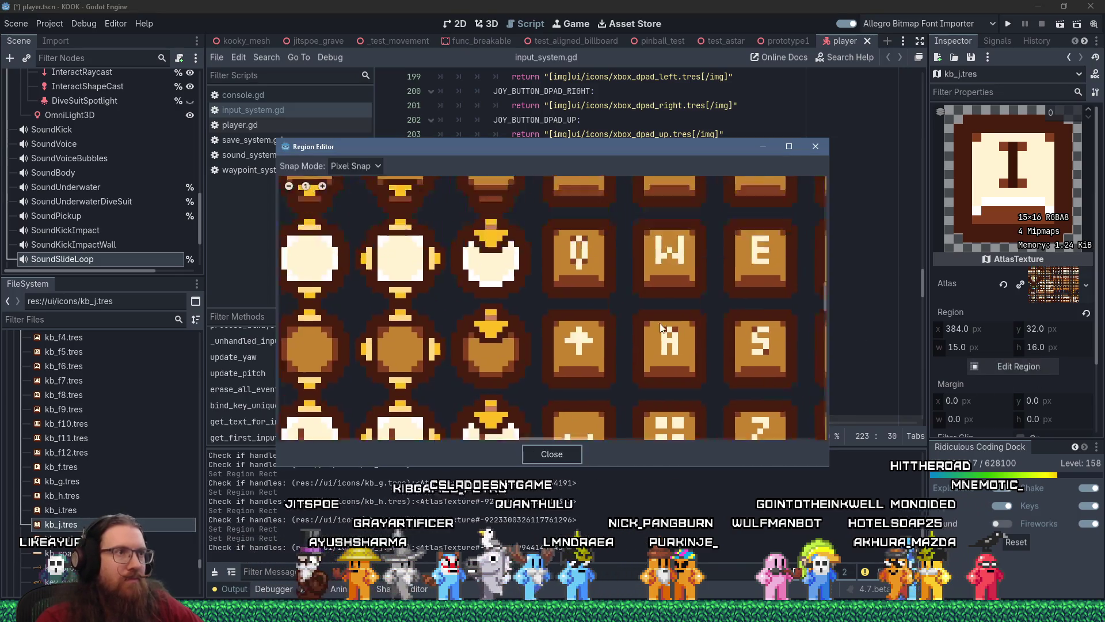
{"action": "scroll", "coordinate": [641, 221], "scroll_direction": "down", "scroll_amount": 3}
{"action": "scroll", "coordinate": [583, 431], "scroll_direction": "up", "scroll_amount": 5}
{"action": "left_click_drag", "start_coordinate": [630, 364], "coordinate": [468, 390]}
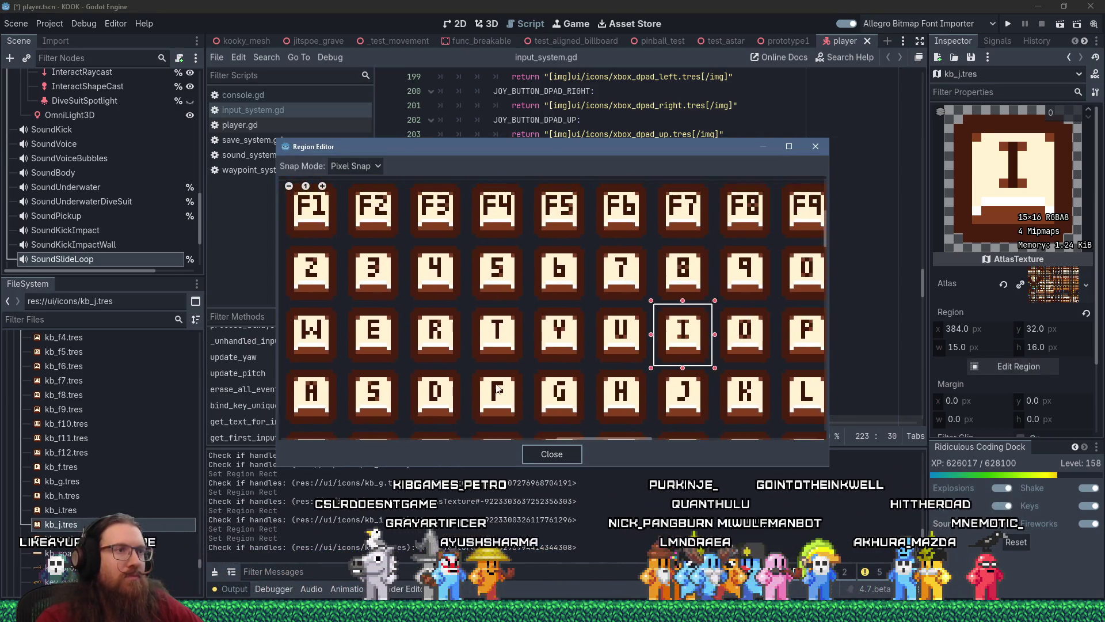
{"action": "left_click_drag", "start_coordinate": [639, 366], "coordinate": [577, 380]}
{"action": "left_click_drag", "start_coordinate": [611, 347], "coordinate": [614, 403]}
{"action": "scroll", "coordinate": [604, 320], "scroll_direction": "up", "scroll_amount": 3}
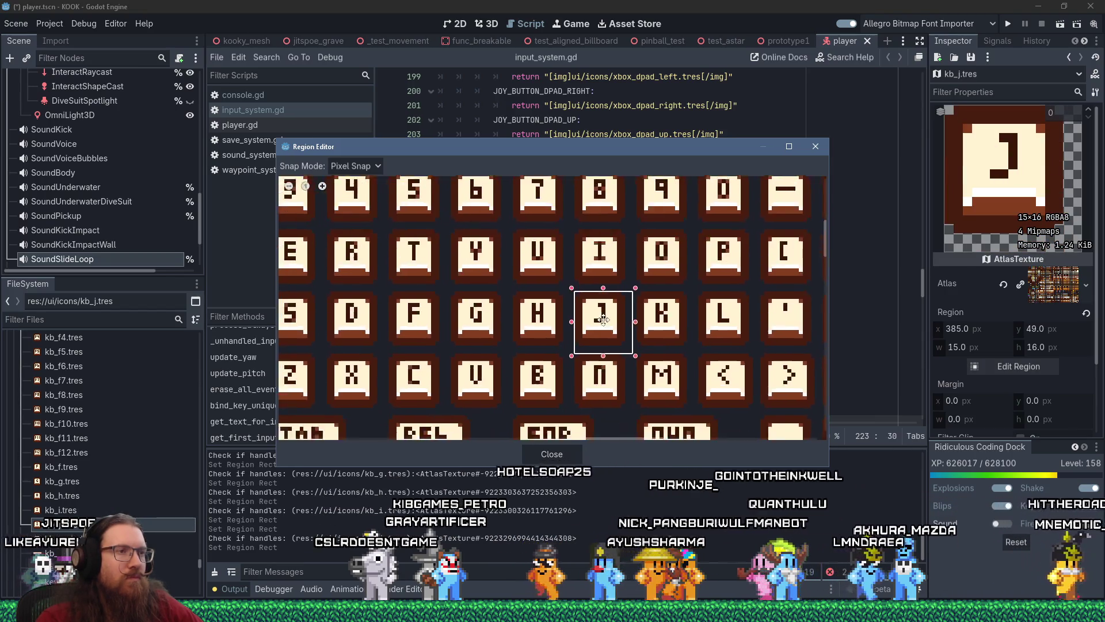
{"action": "left_click_drag", "start_coordinate": [604, 320], "coordinate": [597, 313]}
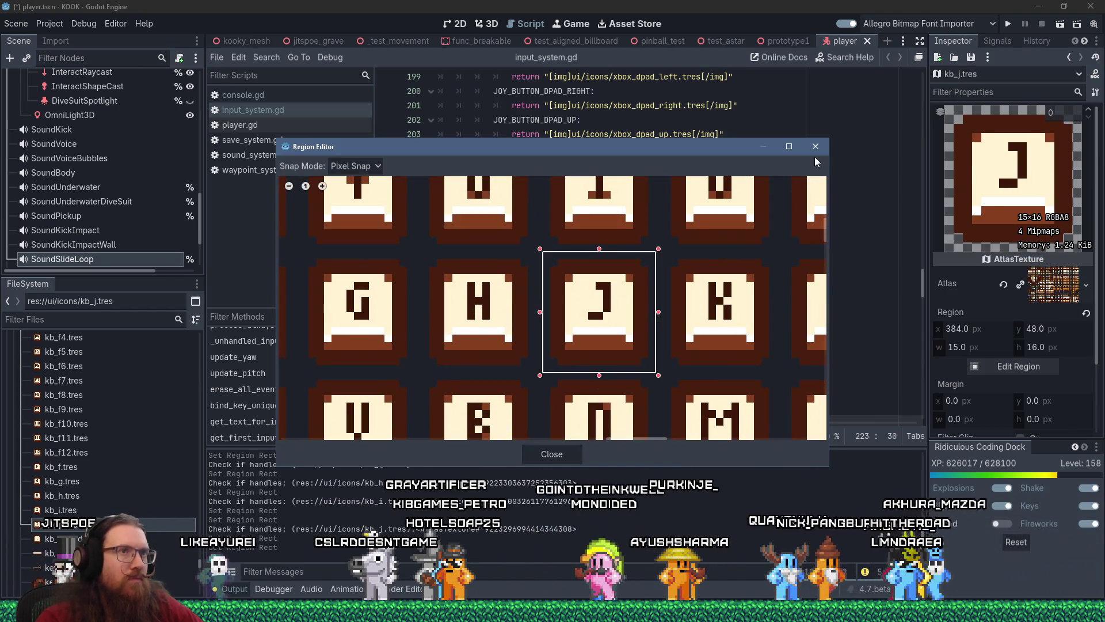
{"action": "left_click", "coordinate": [813, 154]}
- Duplicate kb_j.tres as kb_k.tres
{"action": "right_click", "coordinate": [141, 524]}
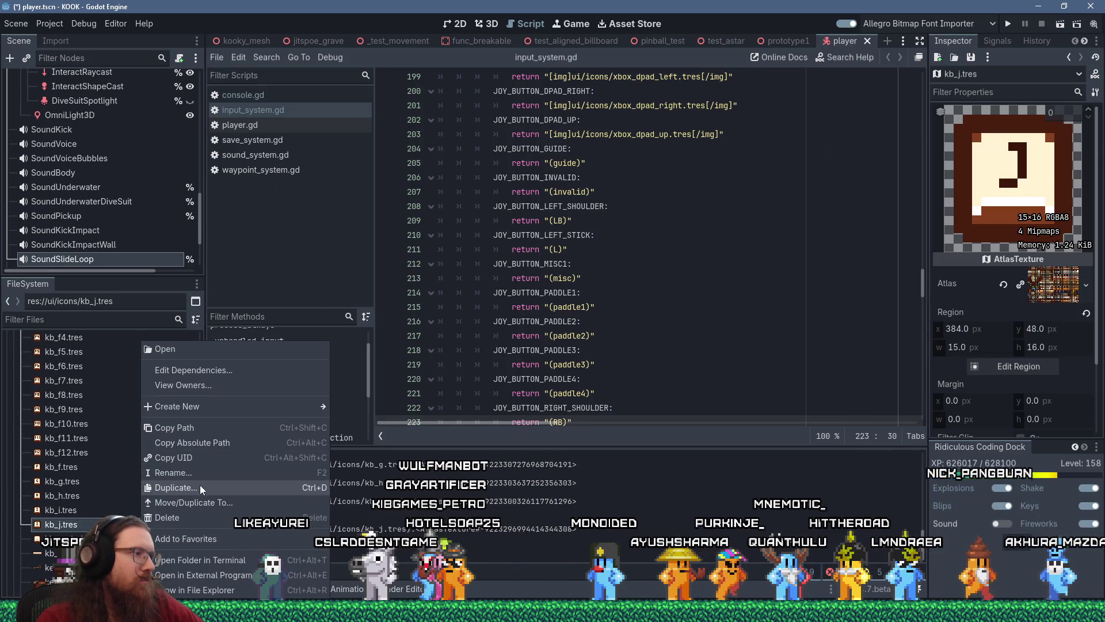
{"action": "left_click", "coordinate": [201, 488]}
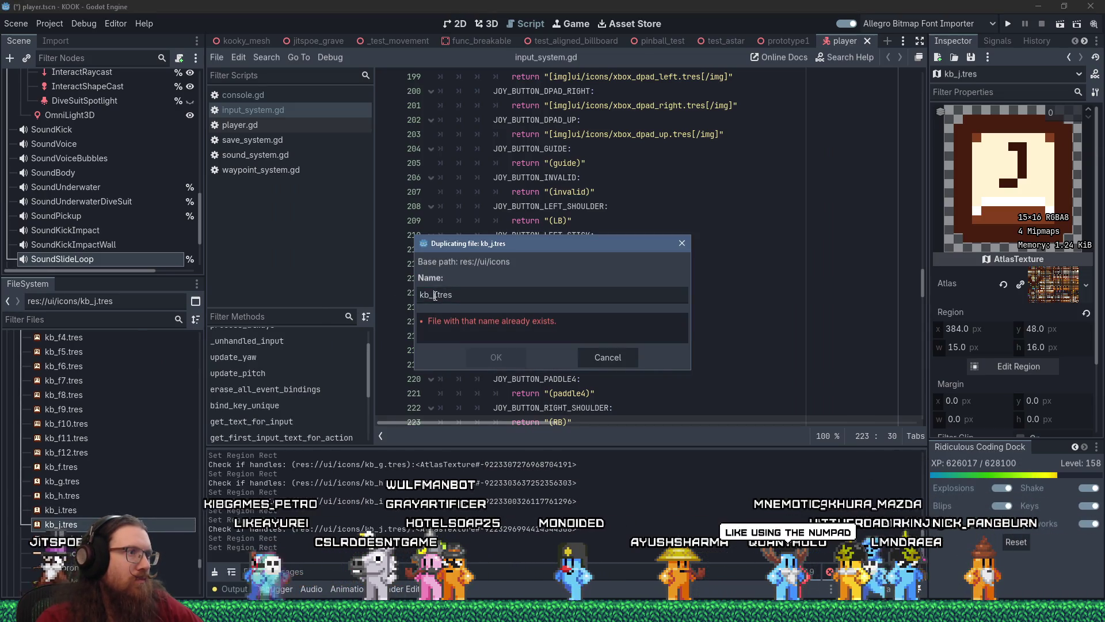
{"action": "left_click", "coordinate": [435, 295]}
{"action": "key", "text": "Delete"}
{"action": "type", "text": "k"}
{"action": "left_click", "coordinate": [495, 352]}
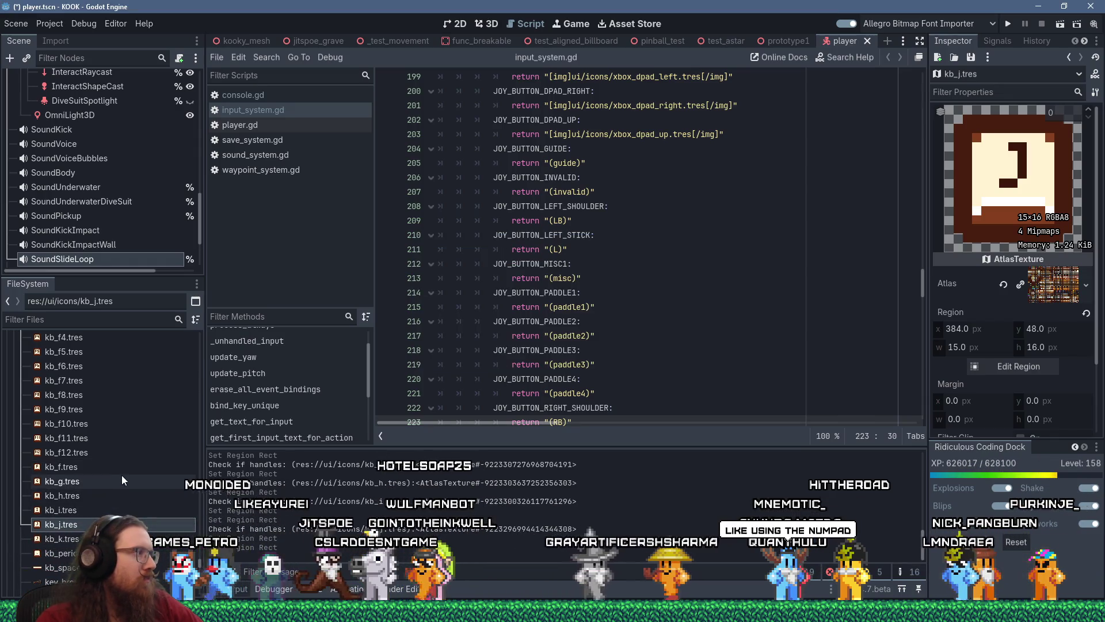
- Move kb_k.tres's atlas region onto the K key at x 400, y 48
{"action": "scroll", "coordinate": [122, 475], "scroll_direction": "down", "scroll_amount": 3}
{"action": "left_click", "coordinate": [81, 475]}
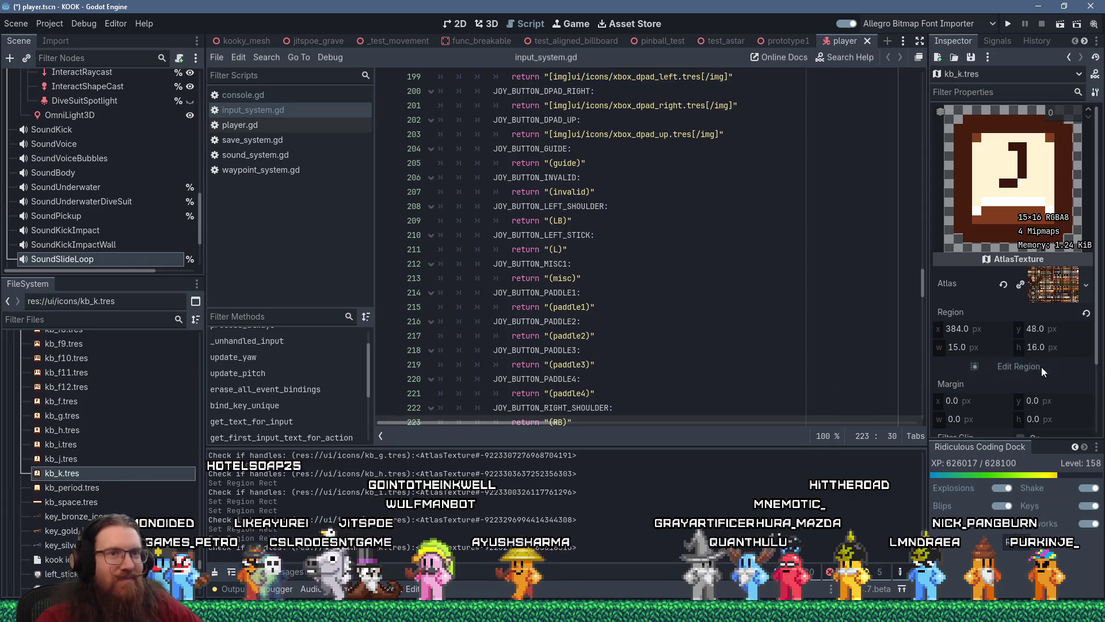
{"action": "left_click", "coordinate": [1041, 368]}
{"action": "scroll", "coordinate": [550, 303], "scroll_direction": "down", "scroll_amount": 6}
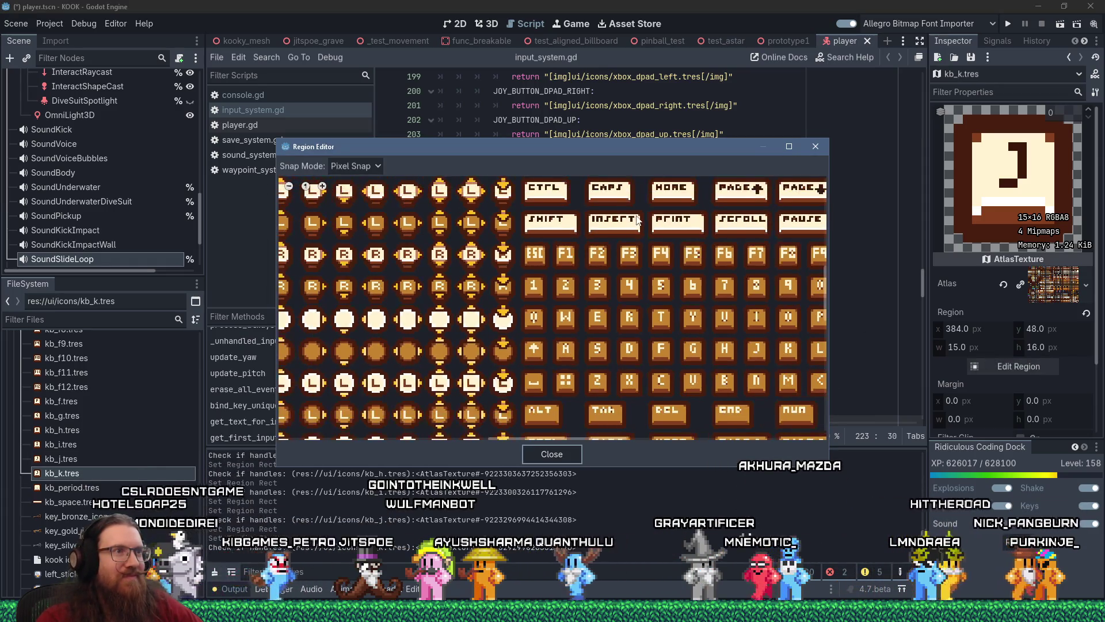
{"action": "scroll", "coordinate": [707, 253], "scroll_direction": "up", "scroll_amount": 5}
{"action": "left_click_drag", "start_coordinate": [673, 332], "coordinate": [766, 331]}
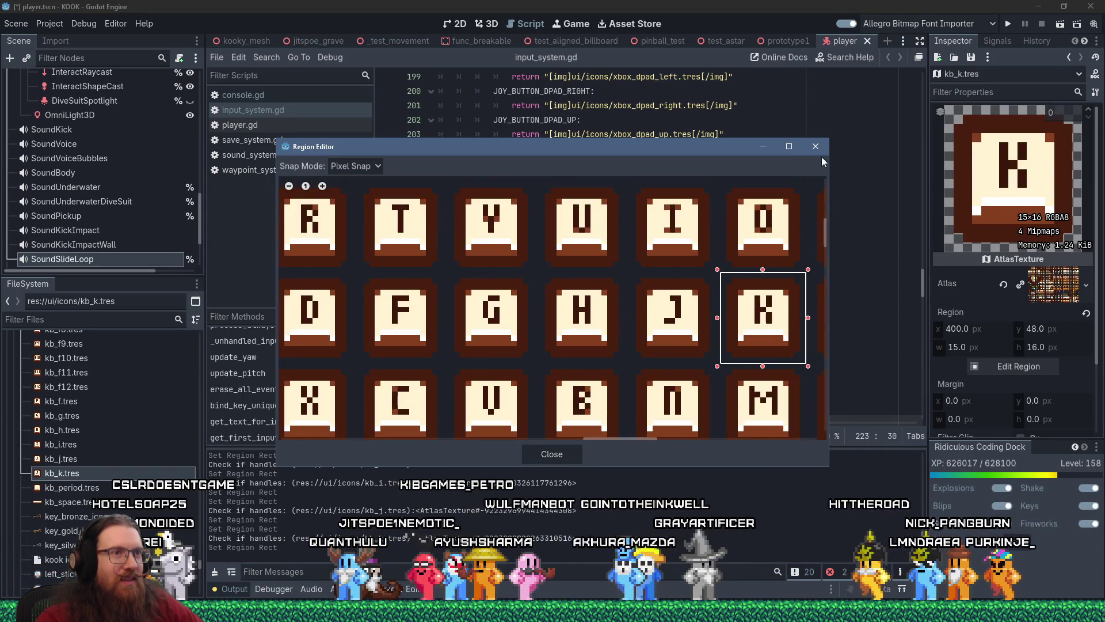
{"action": "left_click", "coordinate": [815, 146]}
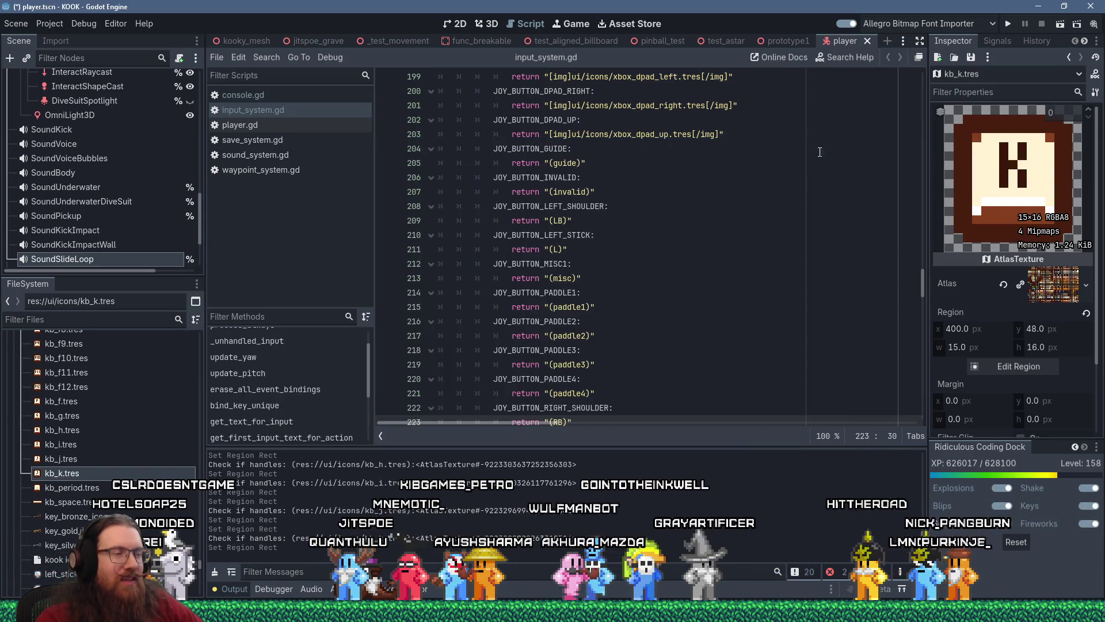
- Duplicate kb_k.tres as kb_l.tres
{"action": "right_click", "coordinate": [78, 470]}
{"action": "left_click", "coordinate": [109, 487]}
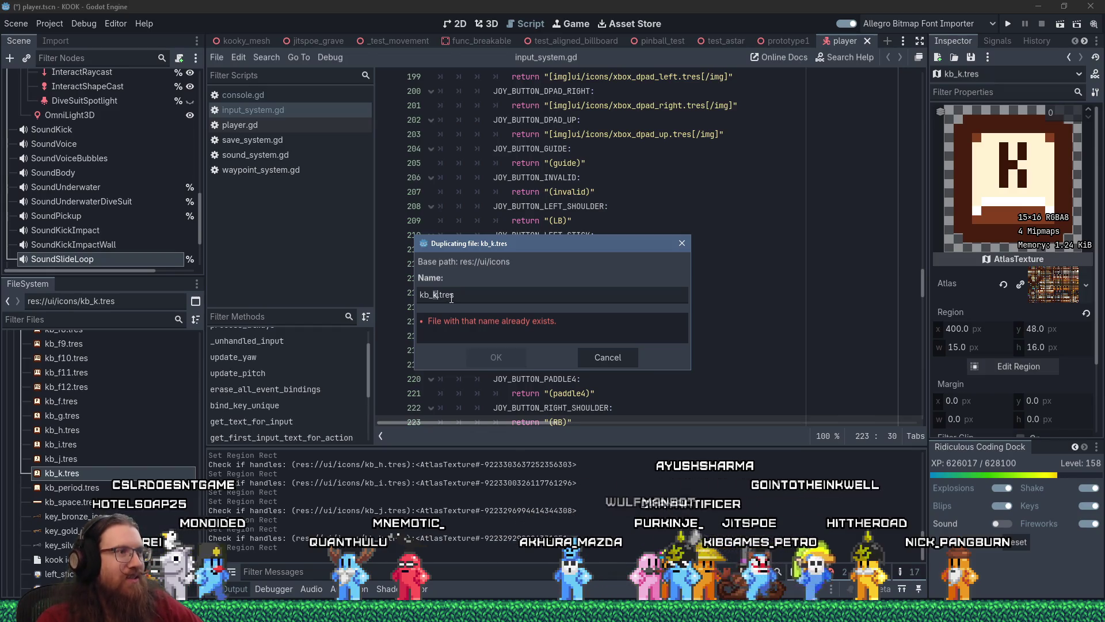
{"action": "key", "text": "BackSpace"}
{"action": "type", "text": "j"}
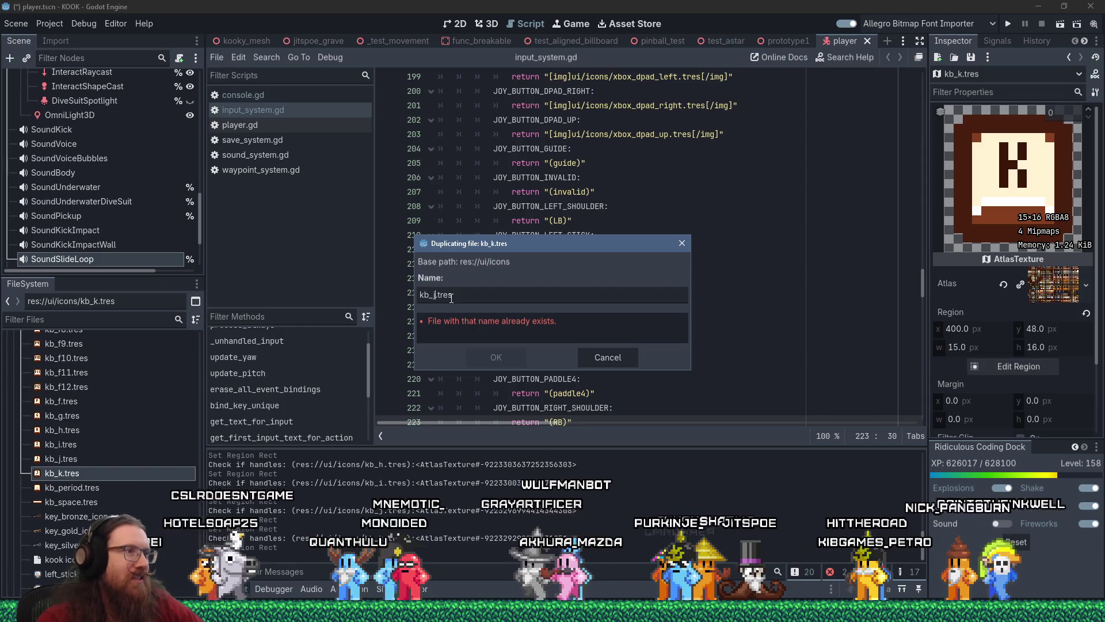
{"action": "key", "text": "BackSpace"}
{"action": "type", "text": "l"}
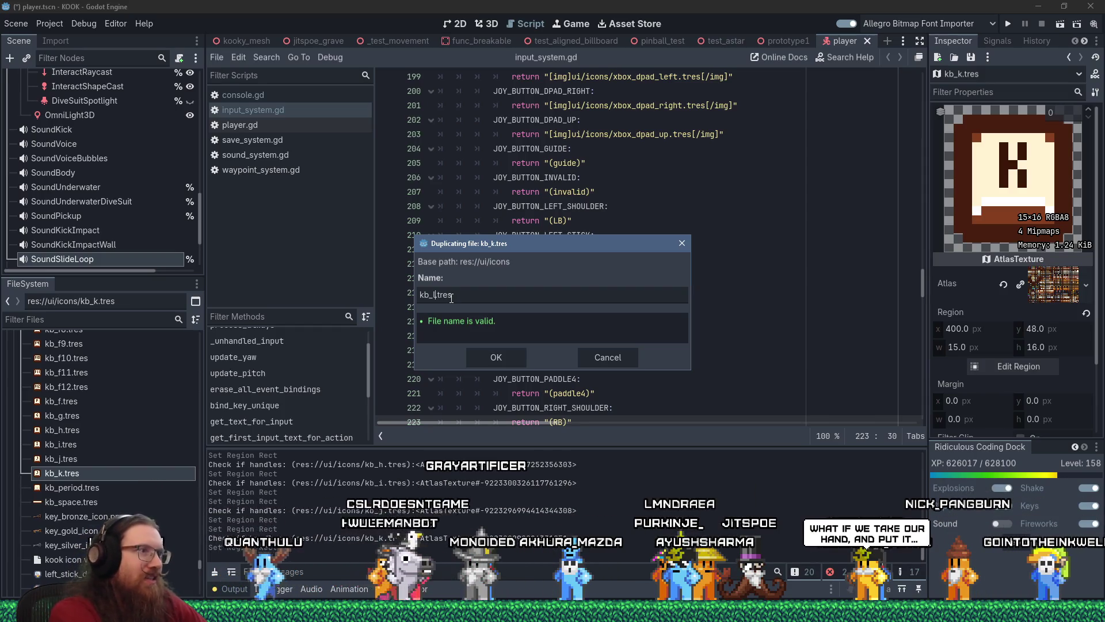
{"action": "left_click", "coordinate": [489, 354]}
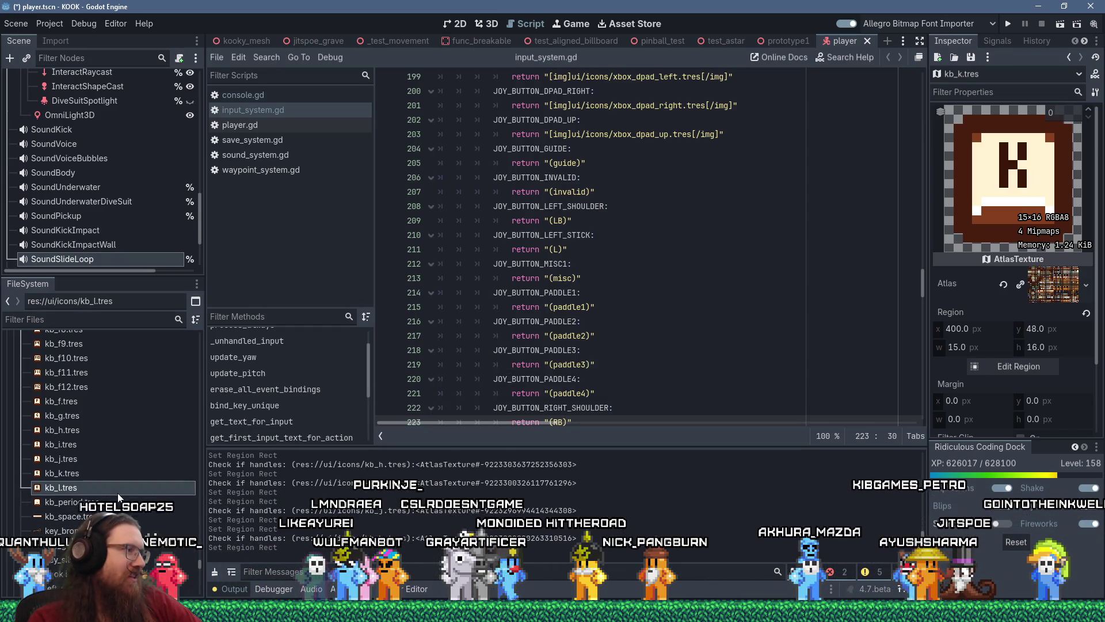
- Move kb_l.tres's atlas region onto the L key at x 416, y 48
{"action": "mouse_move", "coordinate": [118, 496]}
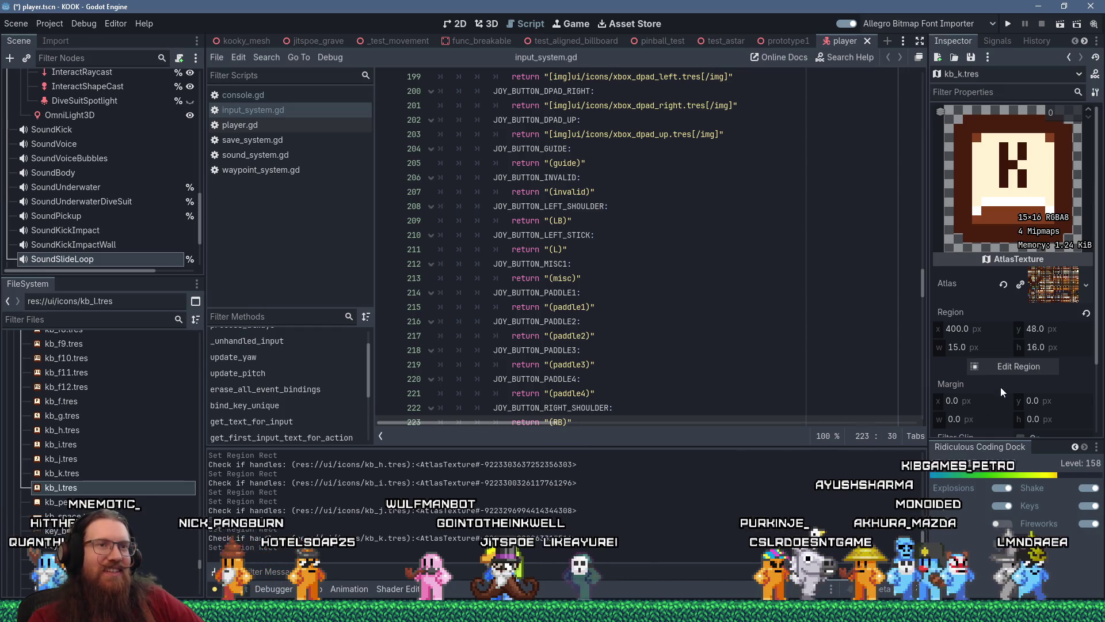
{"action": "left_click", "coordinate": [1014, 365]}
{"action": "scroll", "coordinate": [555, 271], "scroll_direction": "up", "scroll_amount": 3}
{"action": "scroll", "coordinate": [555, 270], "scroll_direction": "down", "scroll_amount": 5}
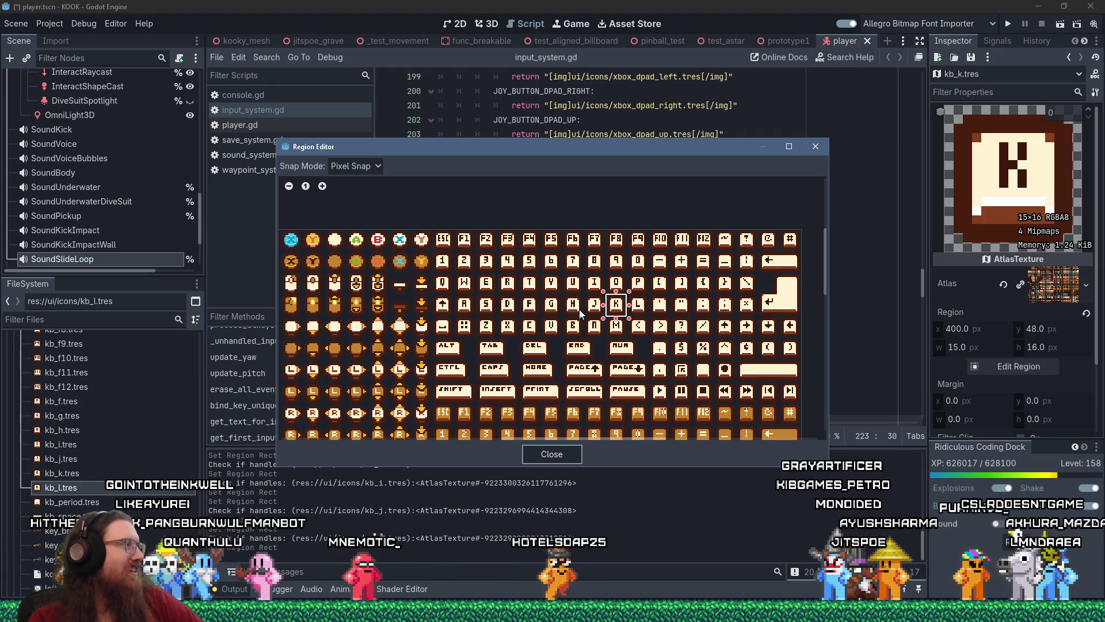
{"action": "scroll", "coordinate": [582, 310], "scroll_direction": "up", "scroll_amount": 3}
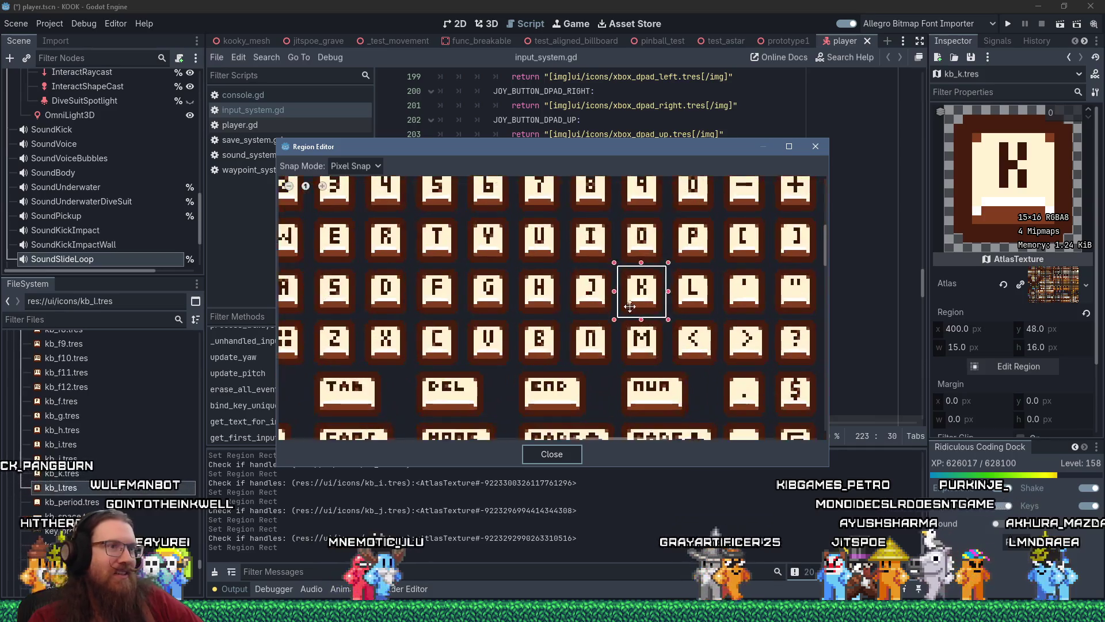
{"action": "scroll", "coordinate": [623, 307], "scroll_direction": "up", "scroll_amount": 2}
{"action": "left_click_drag", "start_coordinate": [644, 294], "coordinate": [754, 294]}
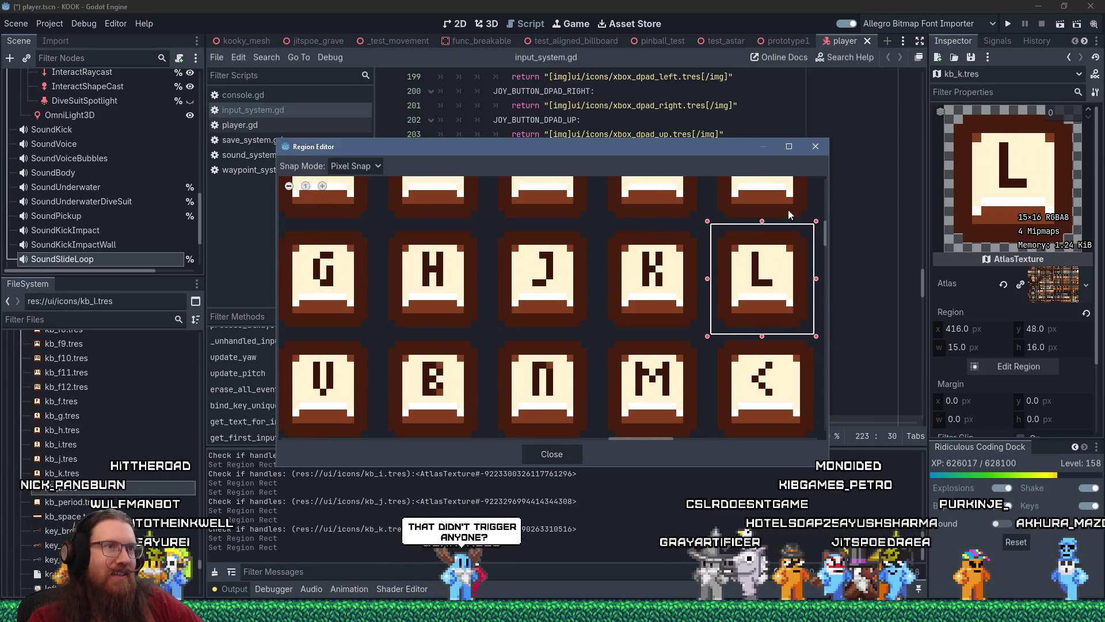
{"action": "left_click", "coordinate": [812, 148]}
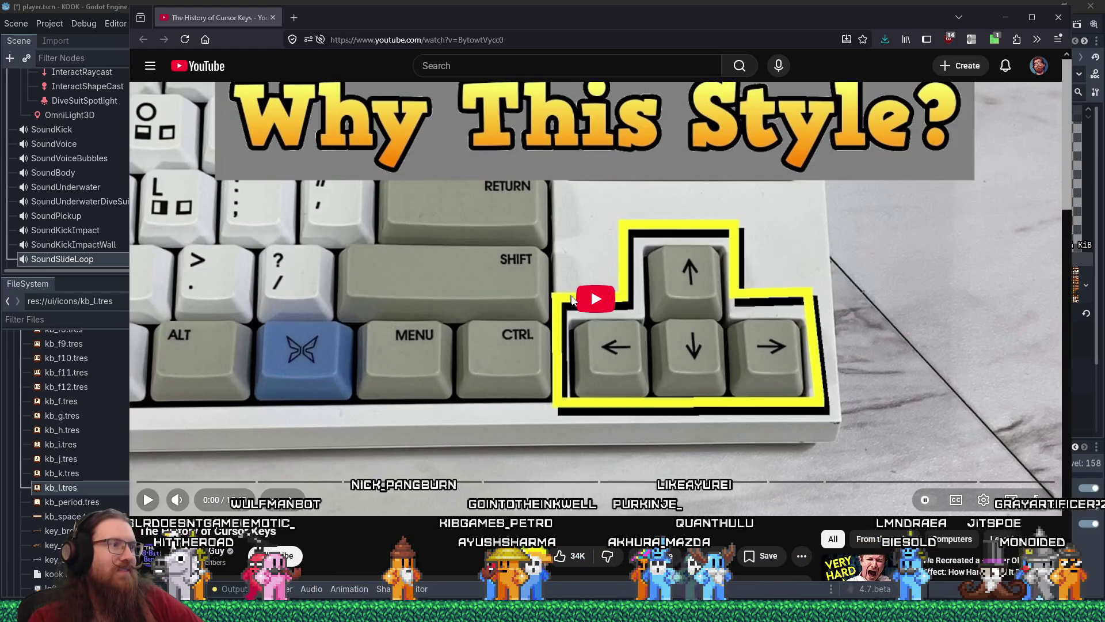
- Play The History of Cursor Keys, enable the speed extension, and skip to about 1:49
{"action": "left_click", "coordinate": [598, 304]}
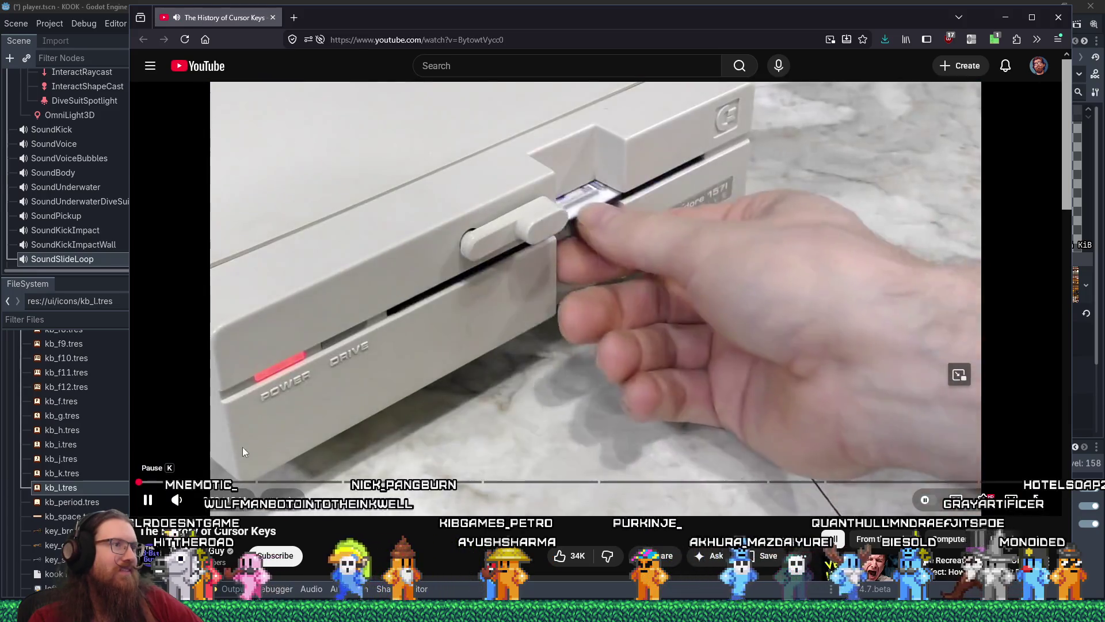
{"action": "left_click", "coordinate": [180, 482]}
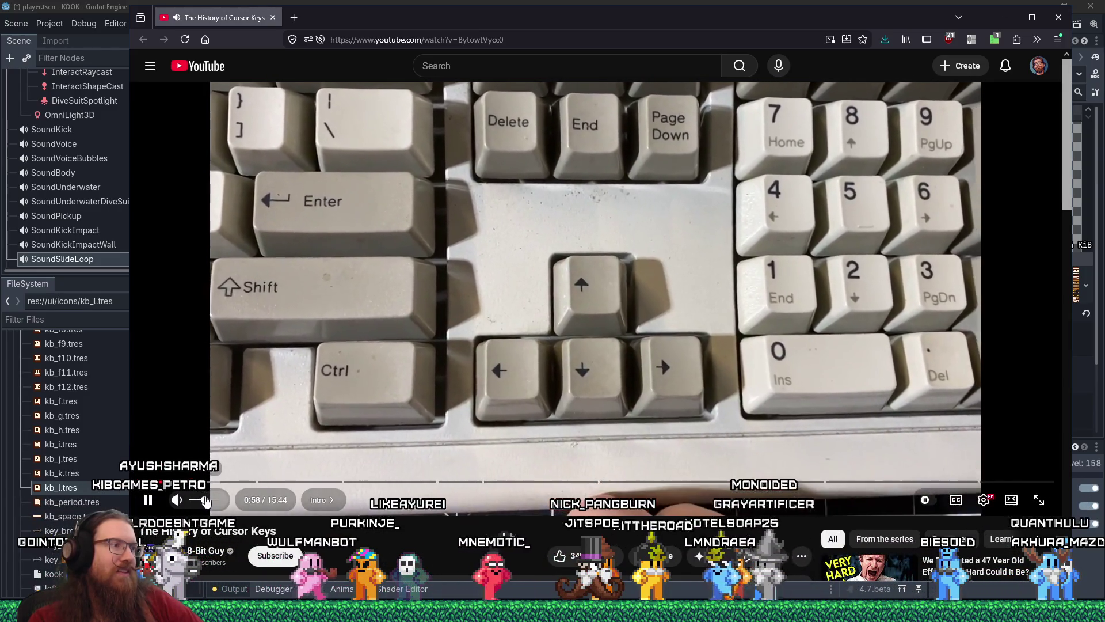
{"action": "left_click", "coordinate": [972, 39]}
{"action": "left_click", "coordinate": [835, 74]}
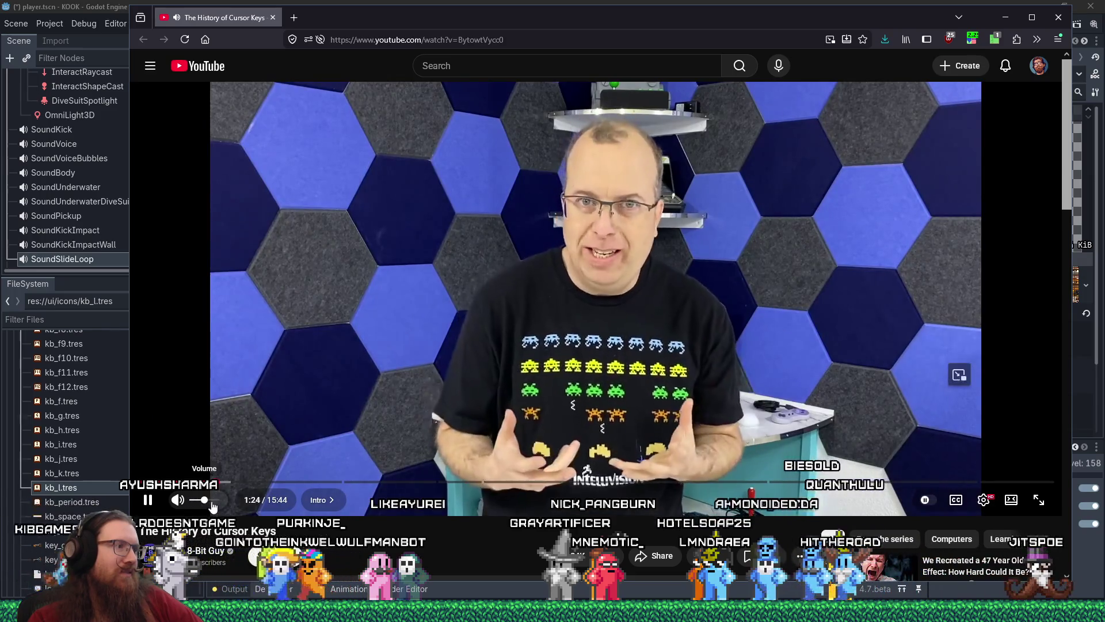
{"action": "left_click_drag", "start_coordinate": [237, 487], "coordinate": [242, 487]}
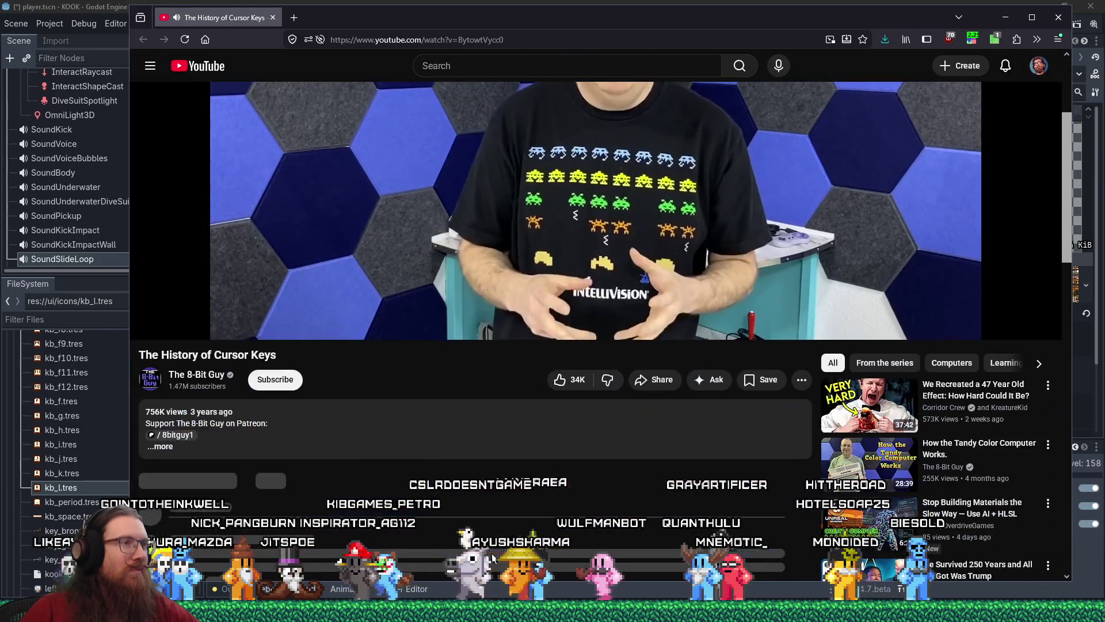
- Scroll the video page, then close the browser to return to Godot's input_system.gd
{"action": "scroll", "coordinate": [492, 555], "scroll_direction": "down", "scroll_amount": 3}
{"action": "scroll", "coordinate": [492, 555], "scroll_direction": "down", "scroll_amount": 3}
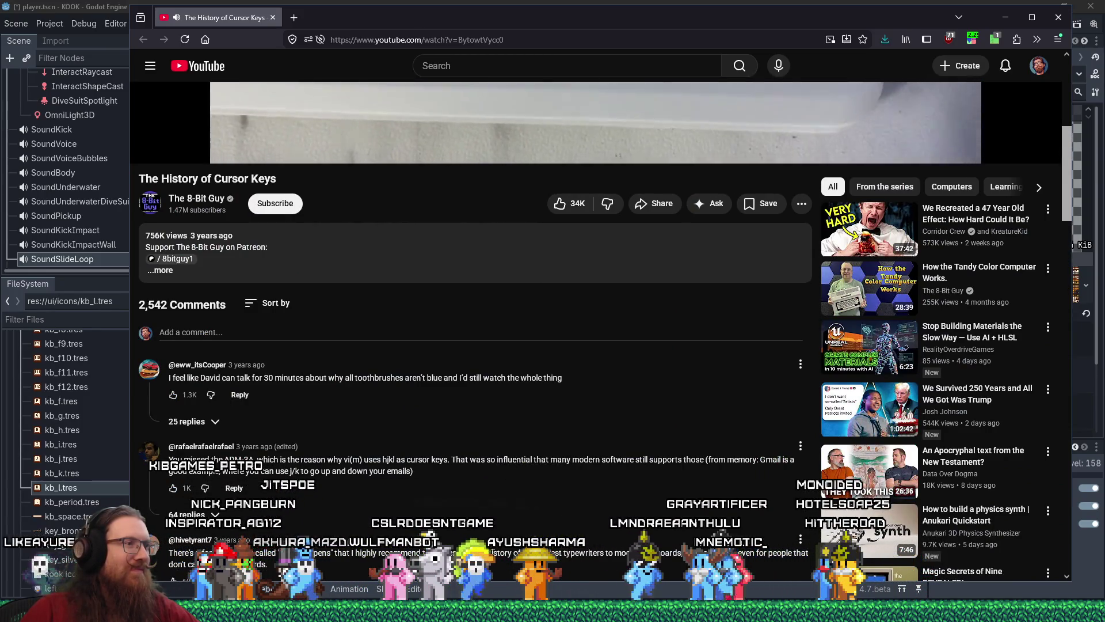
{"action": "scroll", "coordinate": [492, 550], "scroll_direction": "up", "scroll_amount": 4}
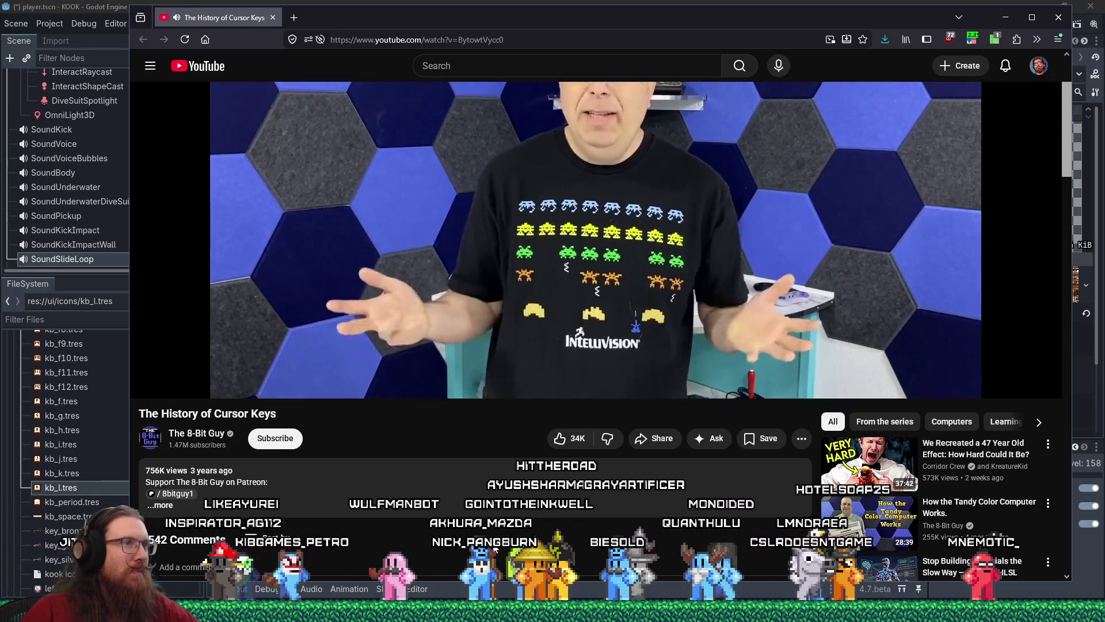
{"action": "scroll", "coordinate": [495, 547], "scroll_direction": "up", "scroll_amount": 2}
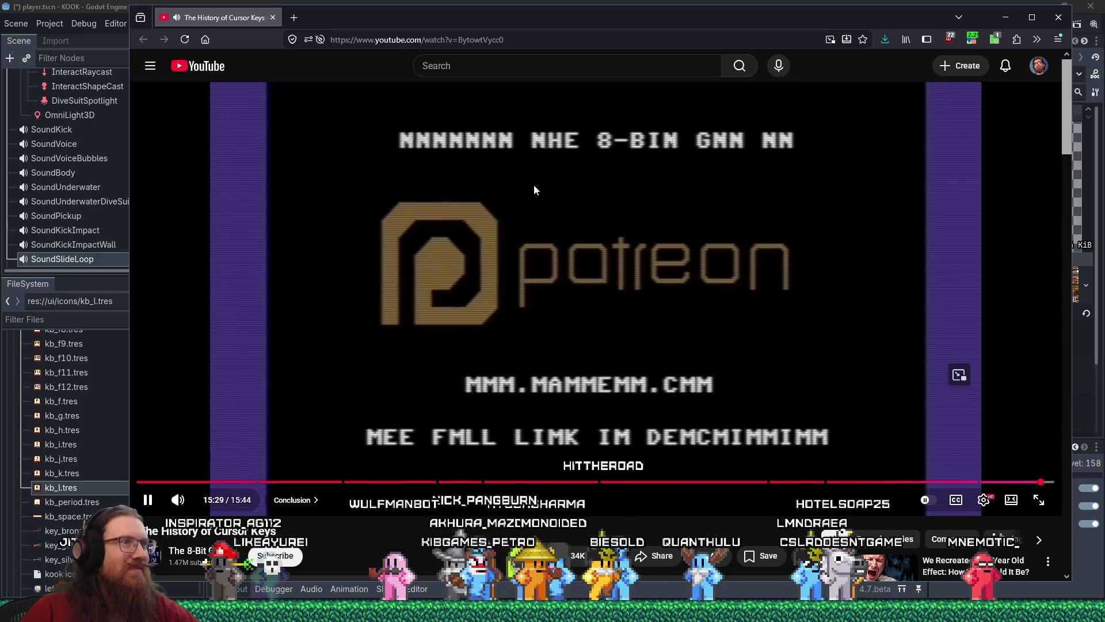
{"action": "left_click", "coordinate": [1048, 25]}
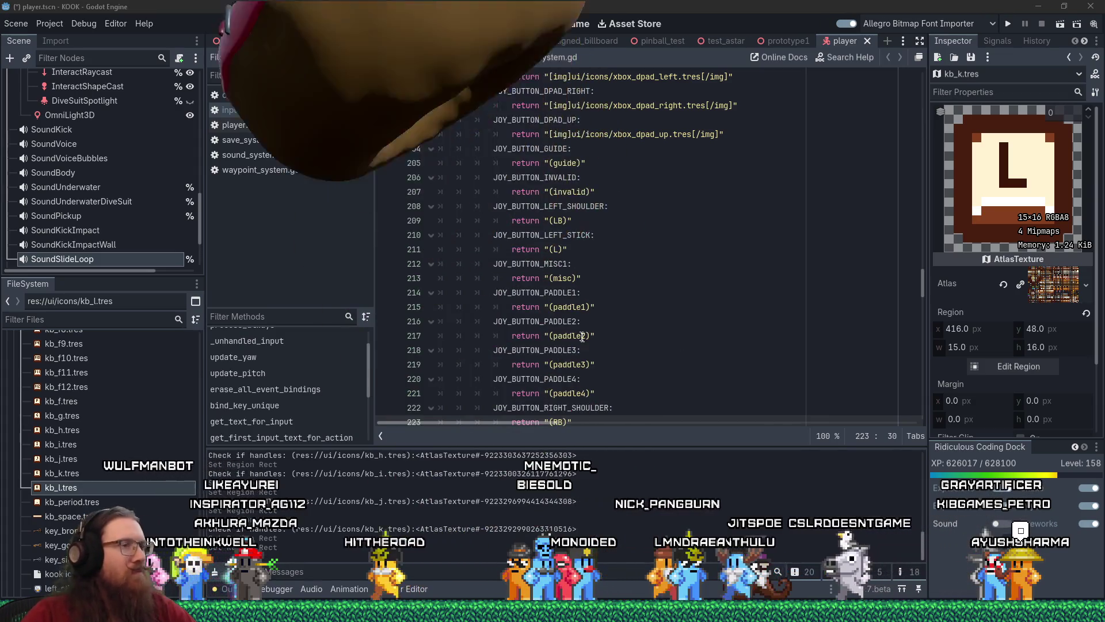
- Duplicate kb_l.tres as kb_m.tres and open it in the Inspector
{"action": "scroll", "coordinate": [670, 295], "scroll_direction": "up", "scroll_amount": 3}
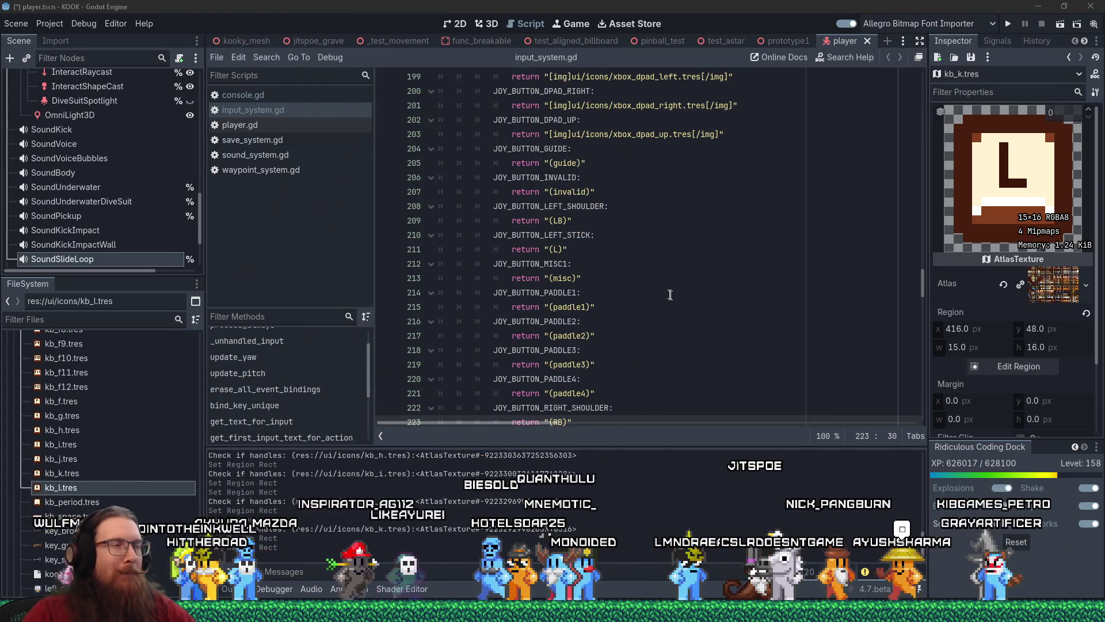
{"action": "scroll", "coordinate": [670, 295], "scroll_direction": "up", "scroll_amount": 2}
{"action": "right_click", "coordinate": [123, 491]}
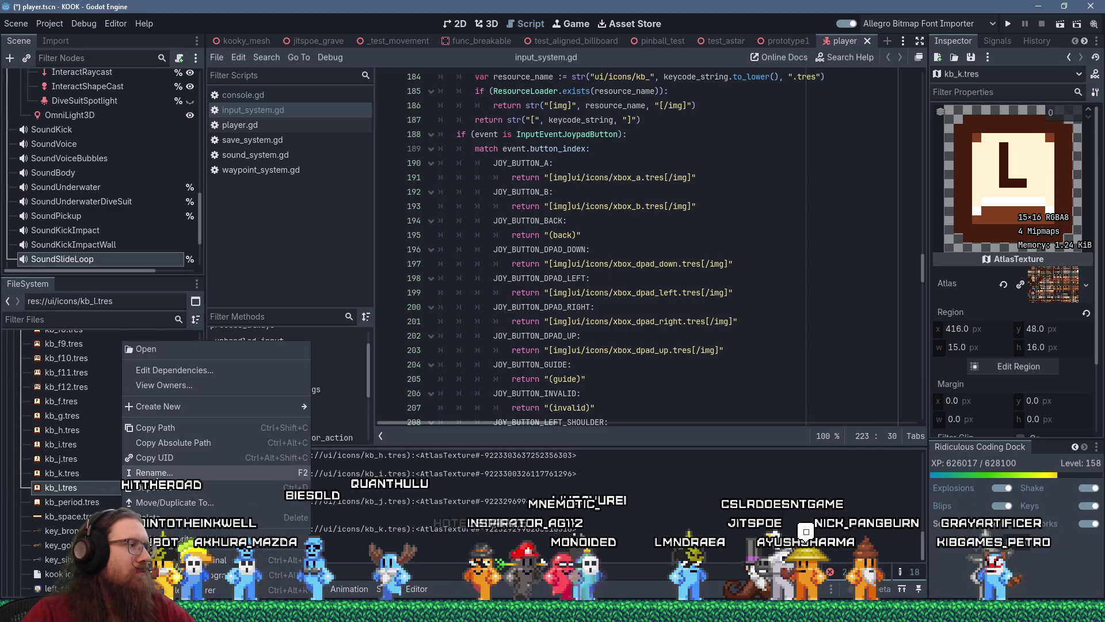
{"action": "left_click", "coordinate": [166, 487]}
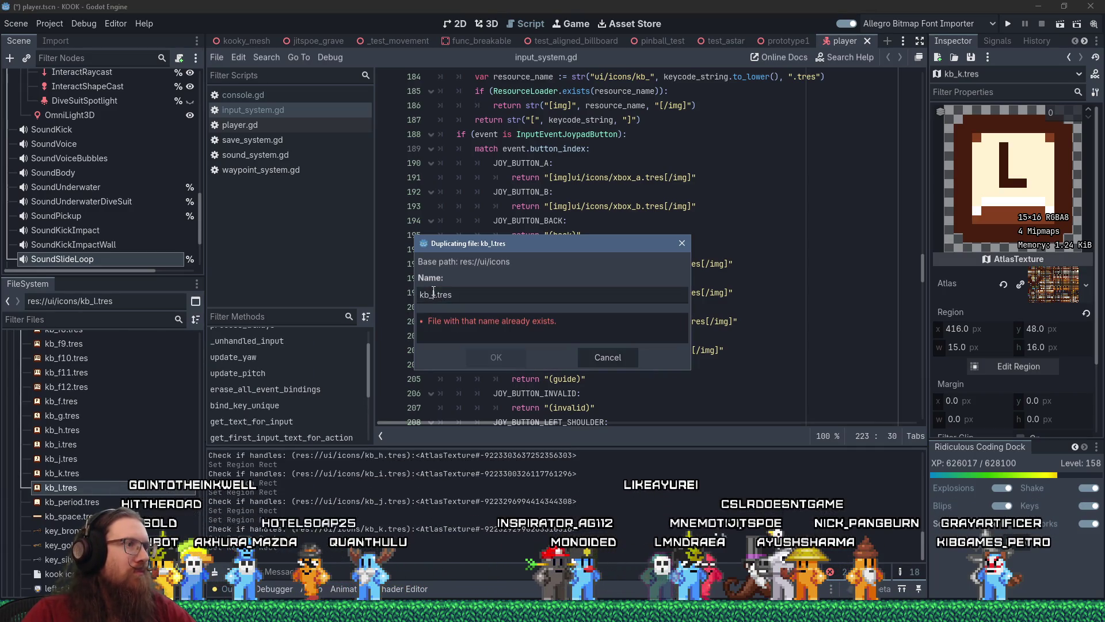
{"action": "key", "text": "Return"}
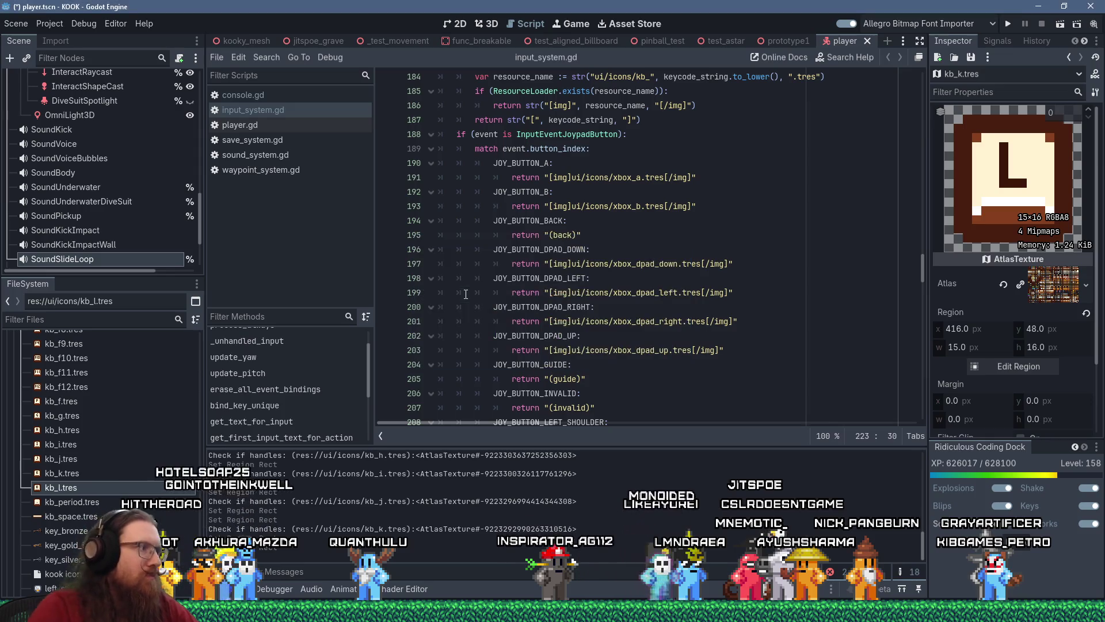
{"action": "left_click", "coordinate": [89, 503]}
- Move kb_m.tres's atlas region down from K onto the M key at x 400, y 64
{"action": "left_click", "coordinate": [1013, 366]}
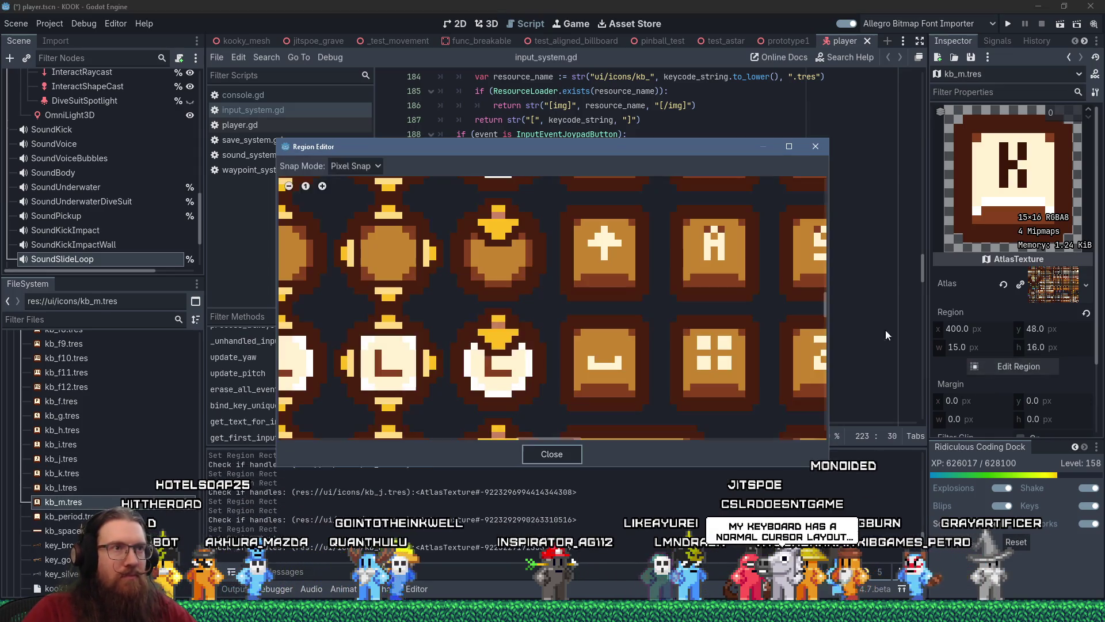
{"action": "scroll", "coordinate": [495, 361], "scroll_direction": "down", "scroll_amount": 2}
{"action": "scroll", "coordinate": [567, 349], "scroll_direction": "down", "scroll_amount": 2}
{"action": "scroll", "coordinate": [567, 349], "scroll_direction": "down", "scroll_amount": 3}
{"action": "scroll", "coordinate": [610, 295], "scroll_direction": "up", "scroll_amount": 2}
{"action": "left_click_drag", "start_coordinate": [683, 352], "coordinate": [683, 409]}
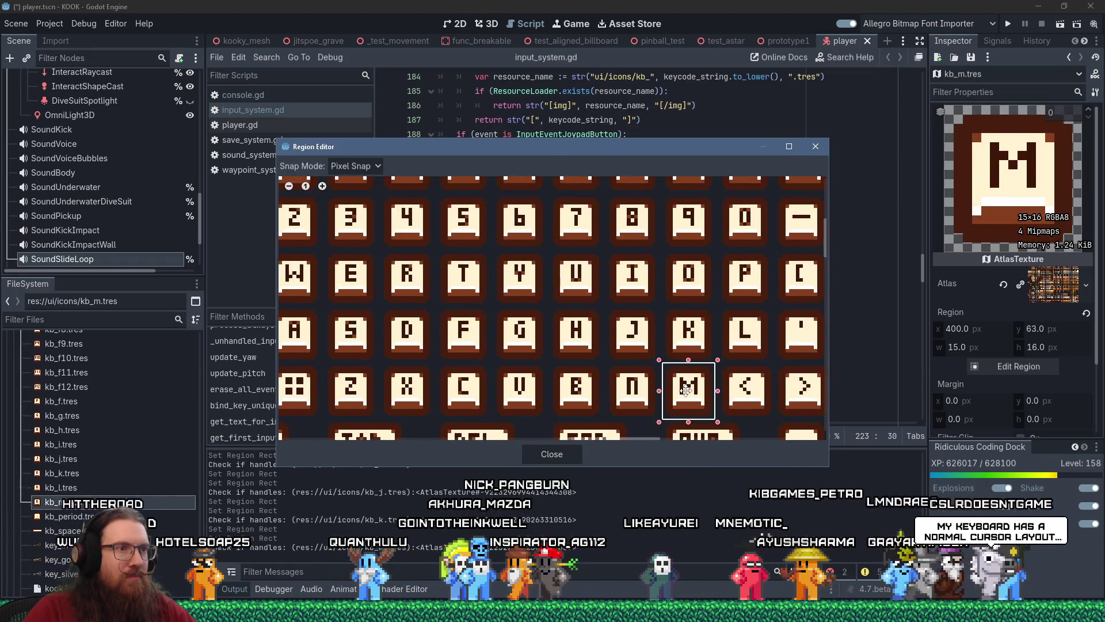
{"action": "left_click", "coordinate": [816, 148]}
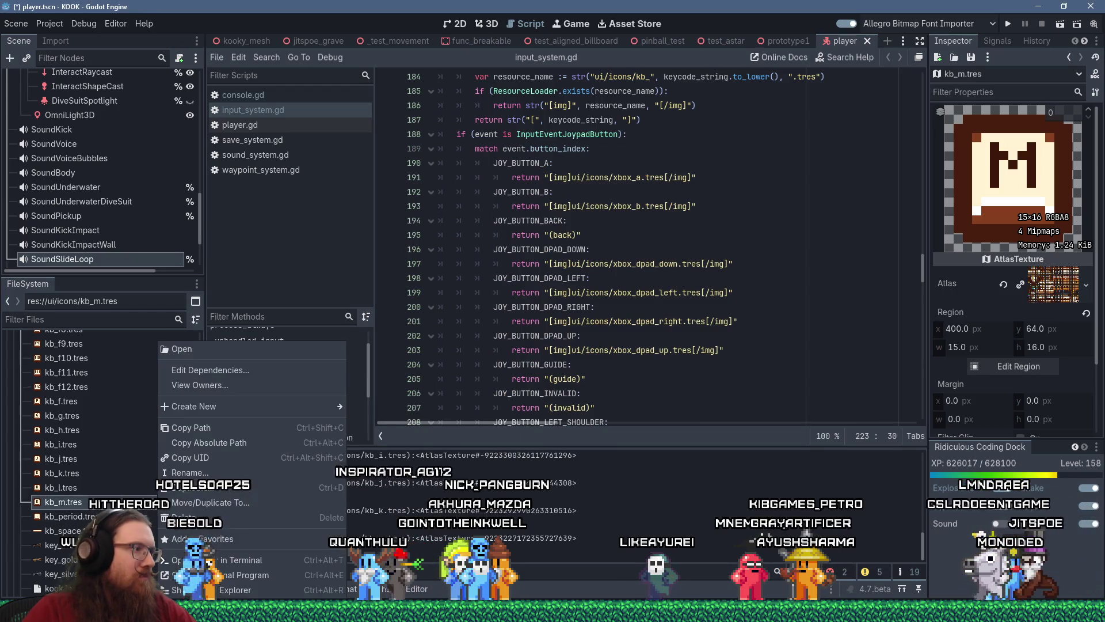
- Duplicate kb_m.tres as kb_n.tres and open it in the Inspector
{"action": "right_click", "coordinate": [161, 502]}
{"action": "left_click", "coordinate": [258, 454]}
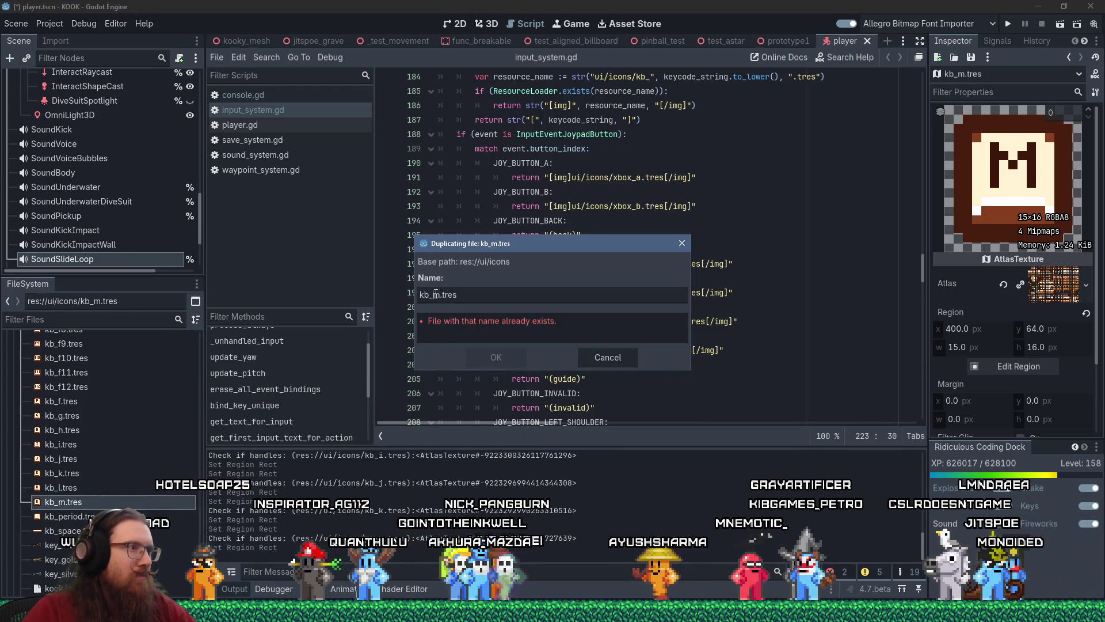
{"action": "type", "text": "n"}
{"action": "key", "text": "Return"}
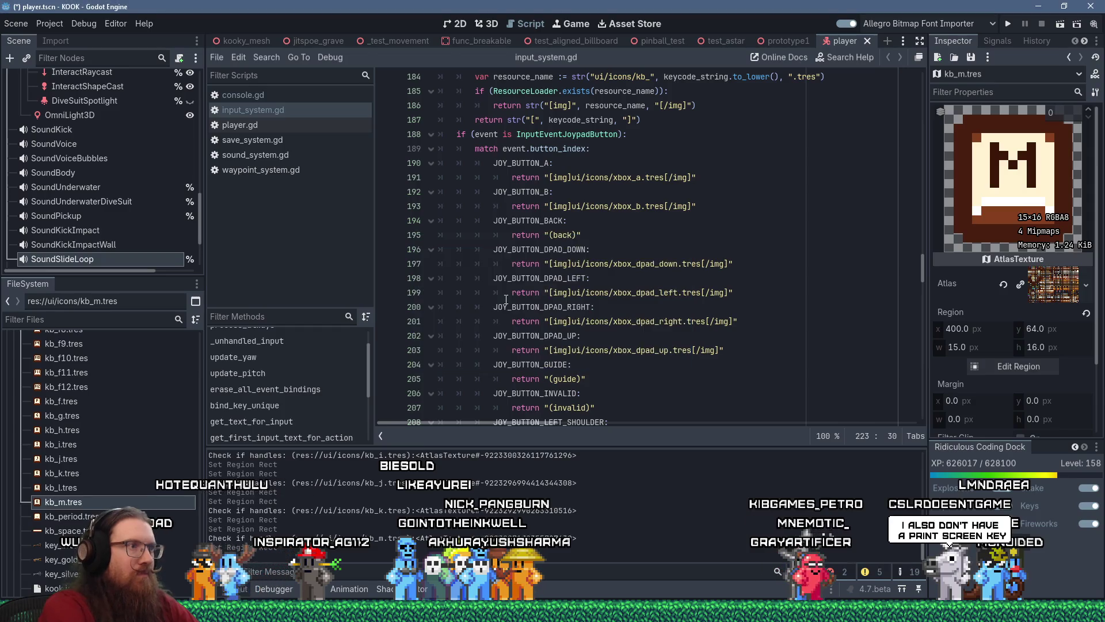
{"action": "left_click", "coordinate": [79, 516]}
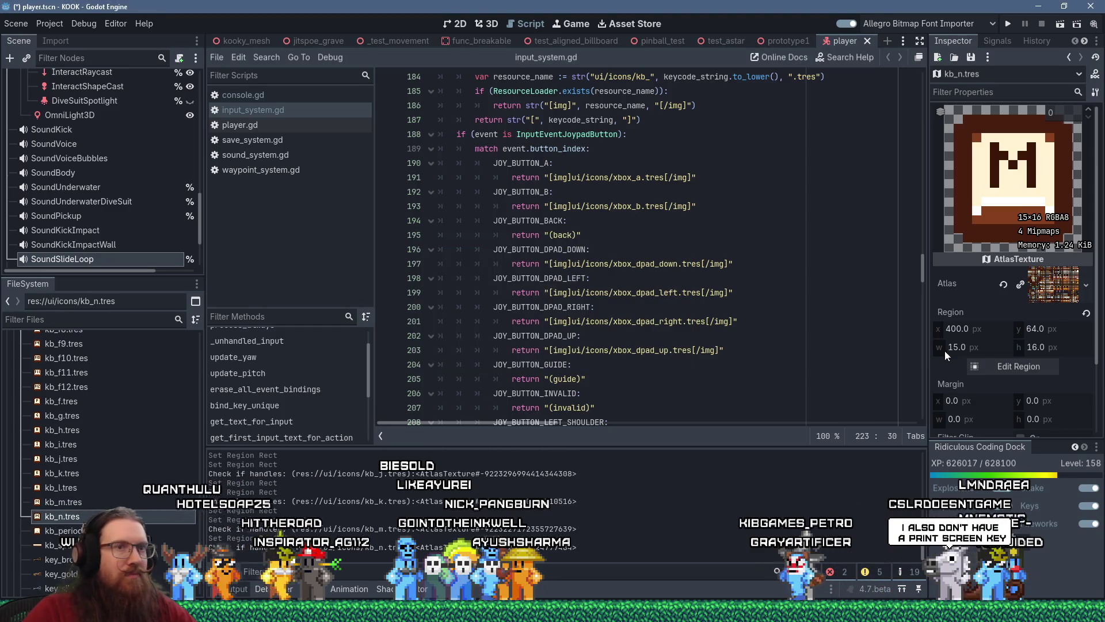
- Move kb_n.tres's atlas region from M onto the N key at x 384, y 64
{"action": "left_click", "coordinate": [1018, 366]}
{"action": "scroll", "coordinate": [790, 323], "scroll_direction": "down", "scroll_amount": 10}
{"action": "scroll", "coordinate": [418, 254], "scroll_direction": "down", "scroll_amount": 3}
{"action": "scroll", "coordinate": [418, 253], "scroll_direction": "right", "scroll_amount": 4}
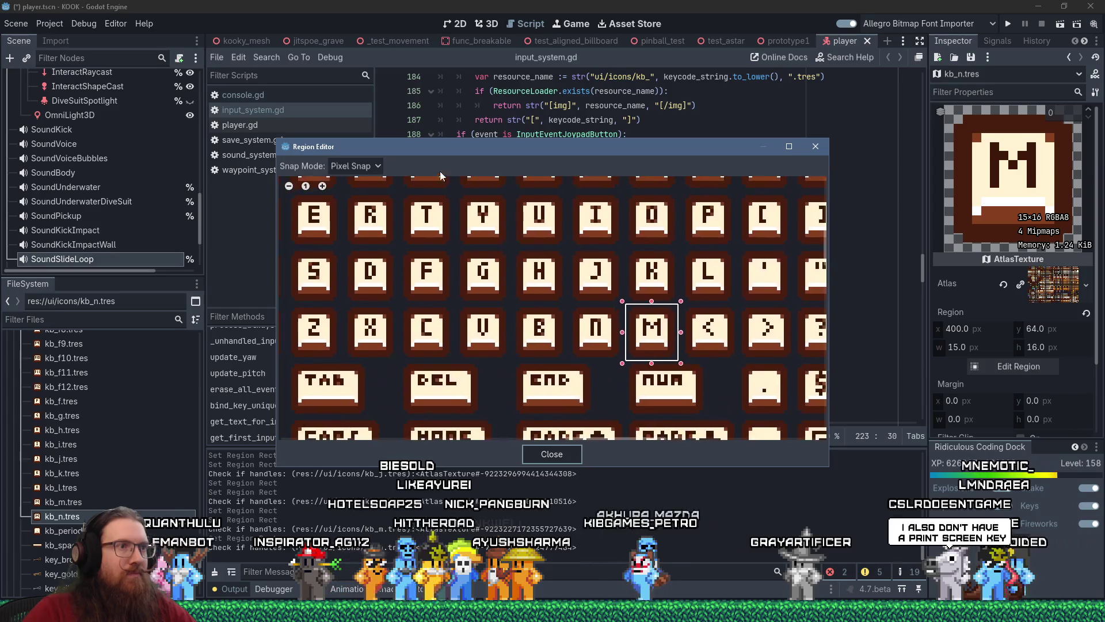
{"action": "left_click_drag", "start_coordinate": [656, 325], "coordinate": [602, 325]}
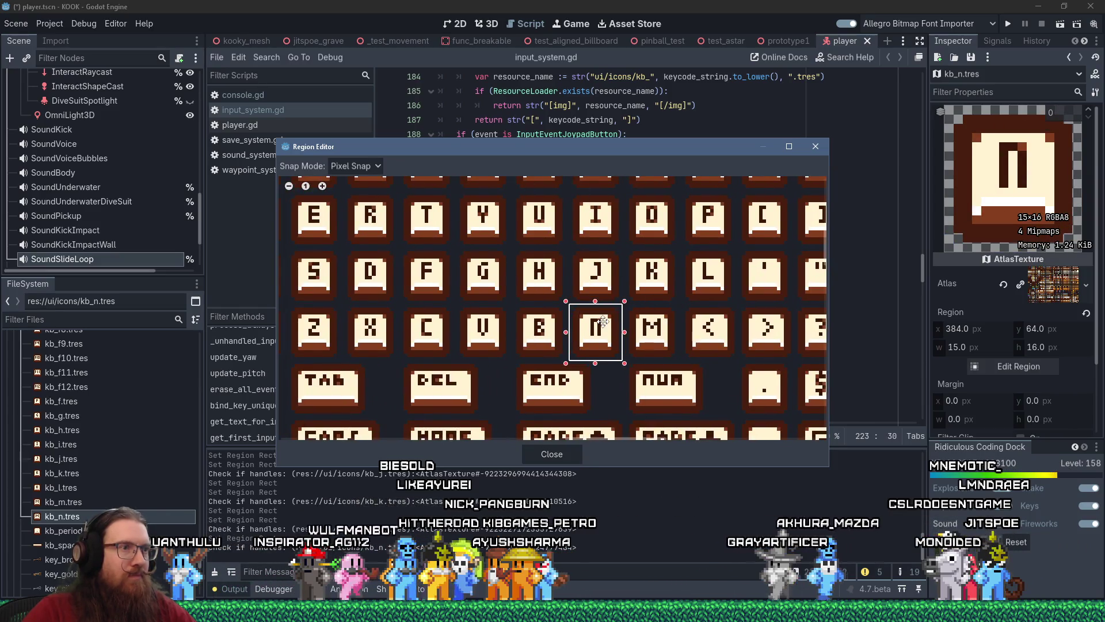
{"action": "scroll", "coordinate": [600, 340], "scroll_direction": "up", "scroll_amount": 3}
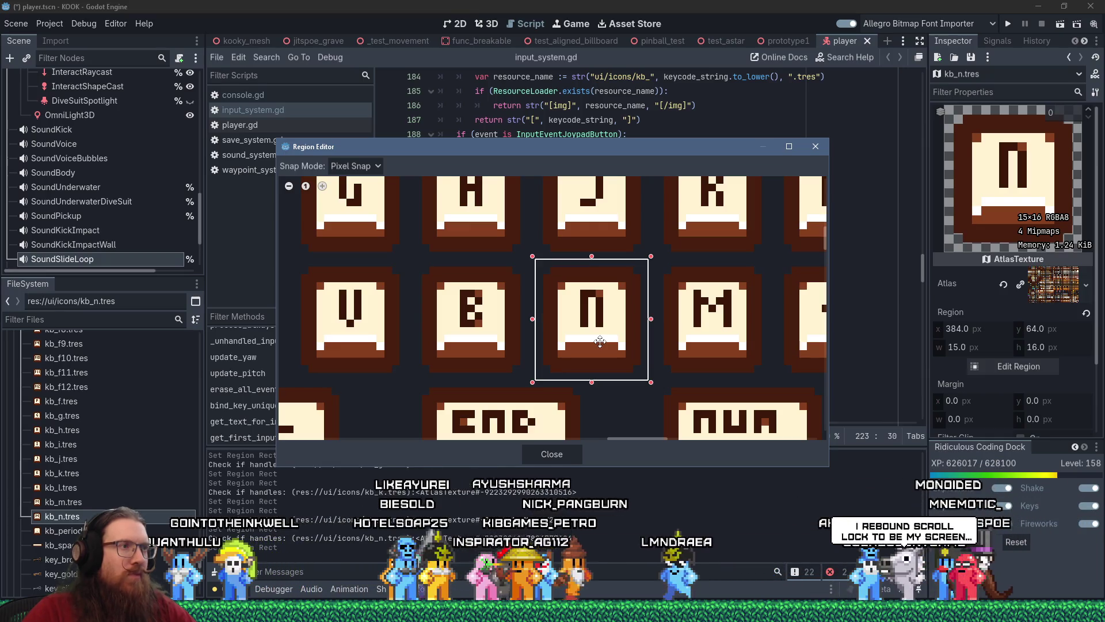
{"action": "scroll", "coordinate": [600, 342], "scroll_direction": "down", "scroll_amount": 3}
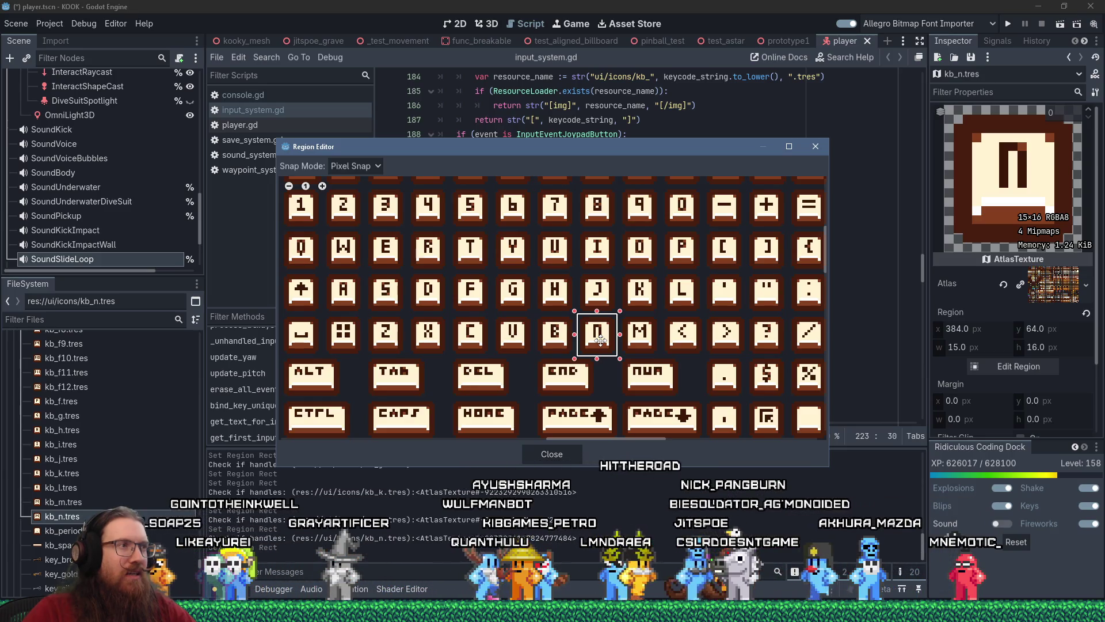
{"action": "scroll", "coordinate": [600, 341], "scroll_direction": "down", "scroll_amount": 2}
{"action": "scroll", "coordinate": [599, 341], "scroll_direction": "up", "scroll_amount": 5}
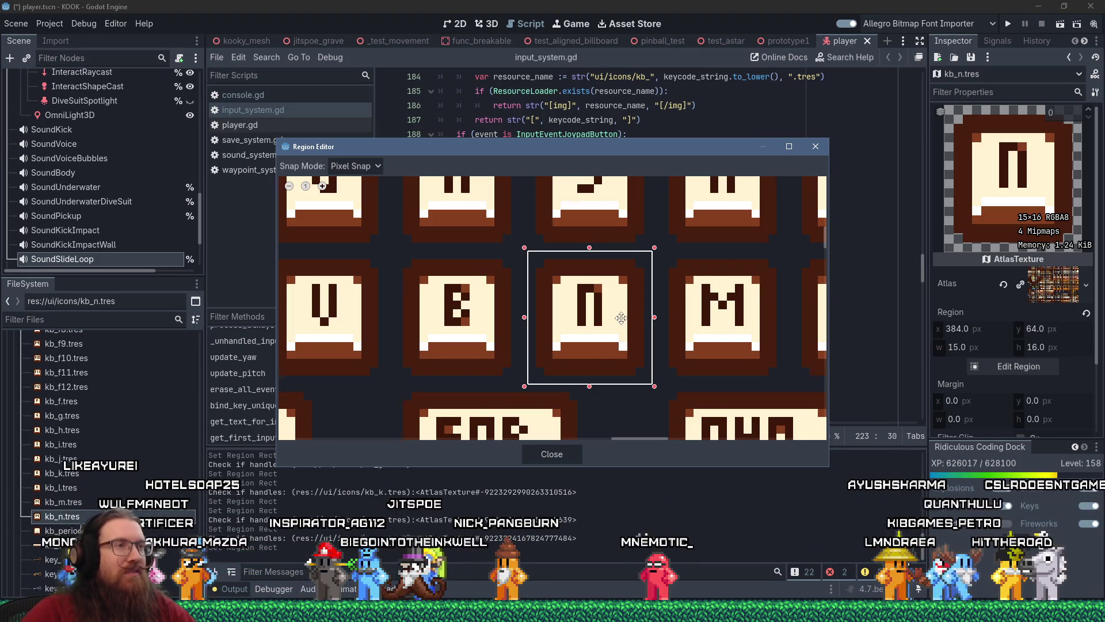
{"action": "scroll", "coordinate": [618, 318], "scroll_direction": "down", "scroll_amount": 5}
{"action": "scroll", "coordinate": [618, 318], "scroll_direction": "down", "scroll_amount": 2}
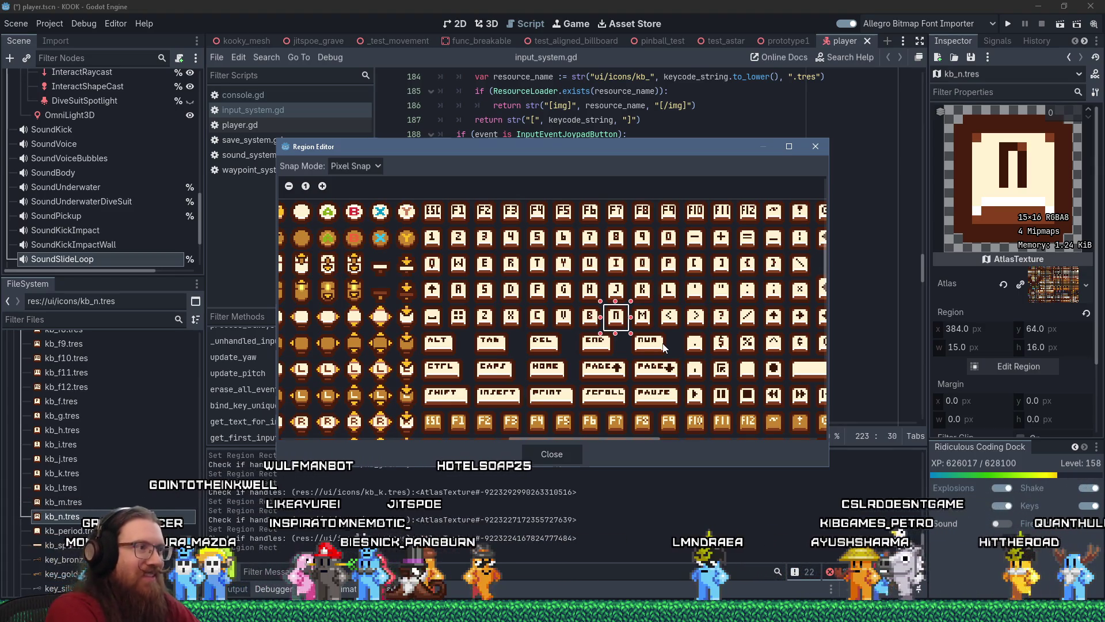
- Enter the path e:\projects\ in the Windows Run dialog and dismiss it
{"action": "key", "text": "super+r"}
{"action": "type", "text": "e:\\projects\\"}
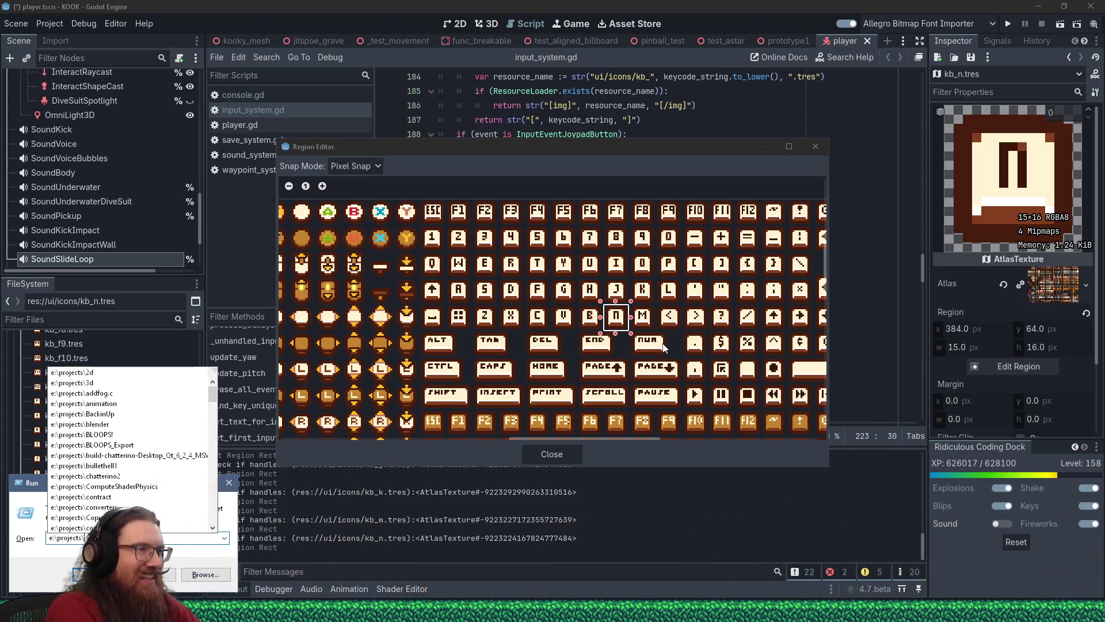
{"action": "type", "text": "kook"}
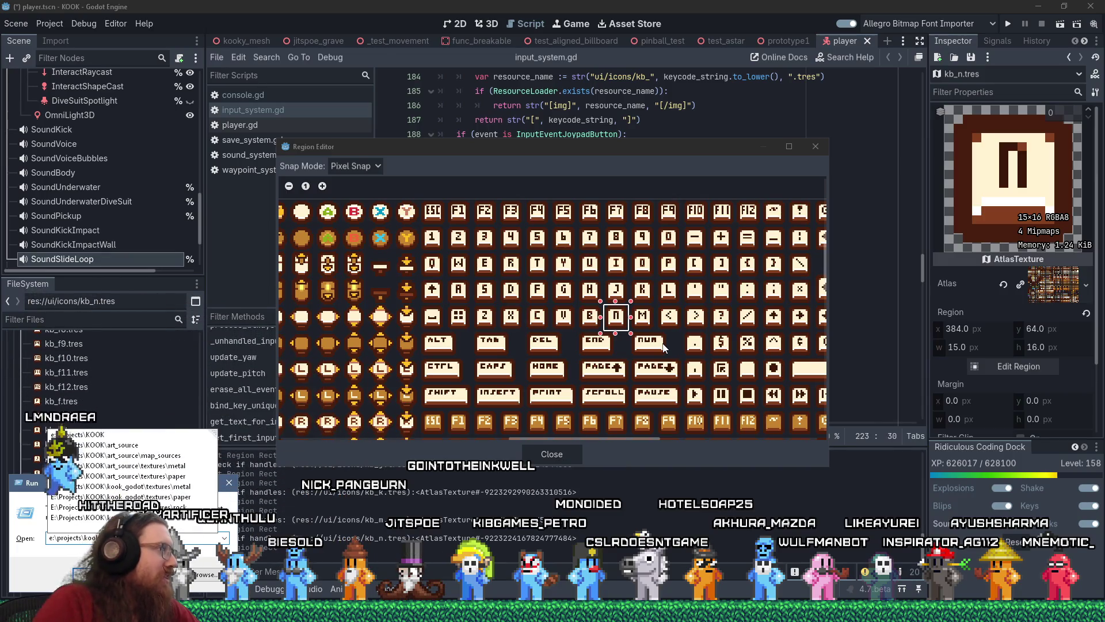
{"action": "key", "text": "Escape"}
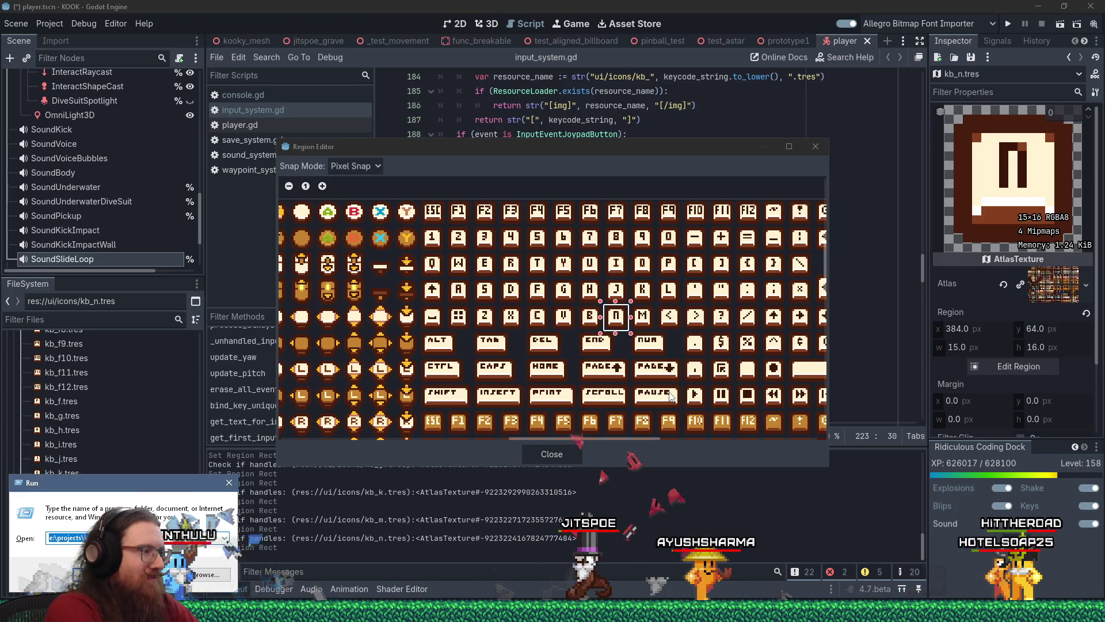
{"action": "type", "text": "e:\\projects\\"}
{"action": "key", "text": "Return"}
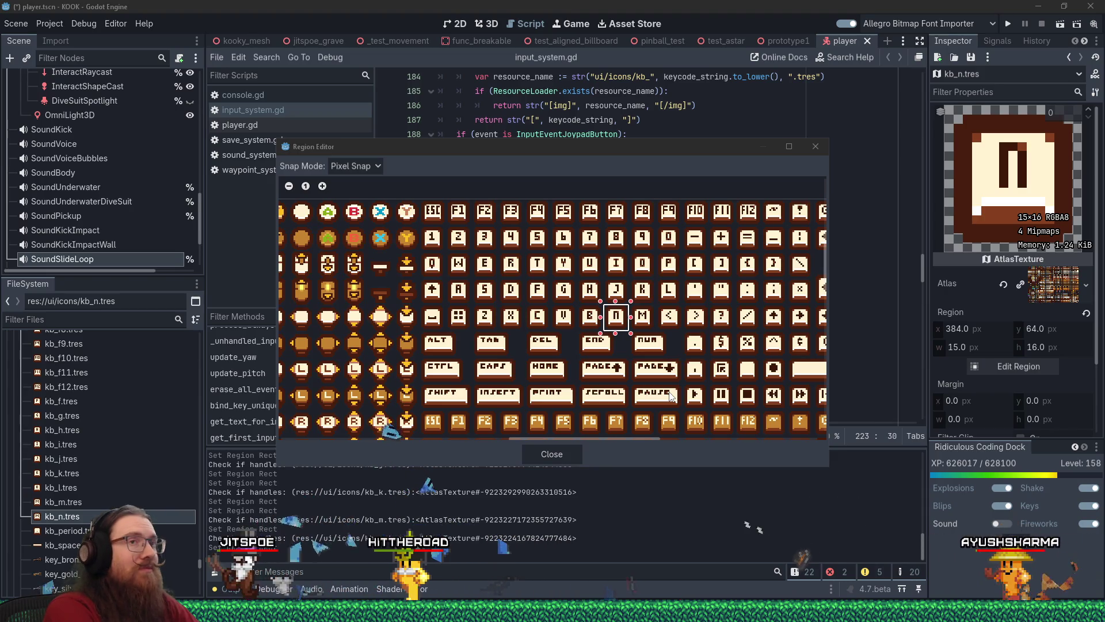
- Open and close the Start menu, close Godot's region editor, and show hidden tray icons
{"action": "key", "text": "super"}
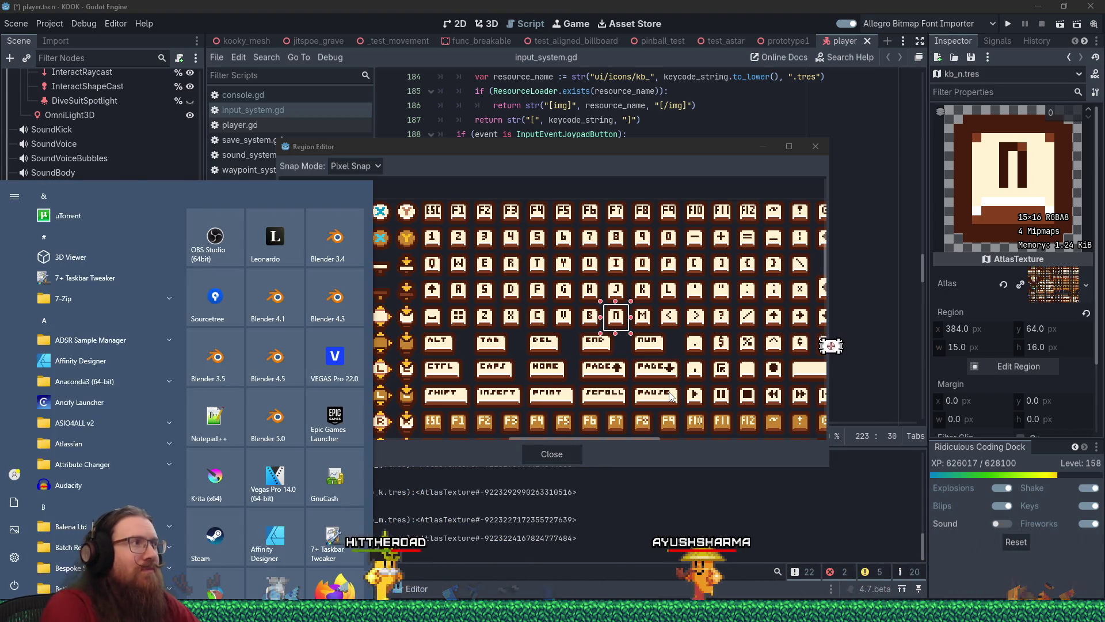
{"action": "key", "text": "Escape"}
{"action": "scroll", "coordinate": [499, 277], "scroll_direction": "down", "scroll_amount": 2}
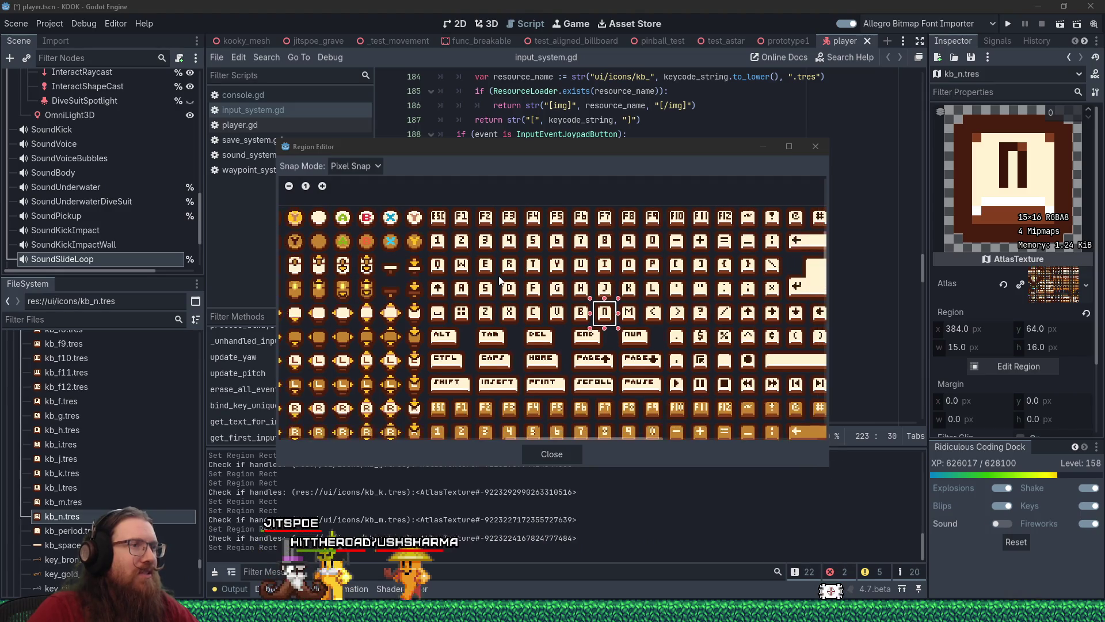
{"action": "scroll", "coordinate": [498, 280], "scroll_direction": "up", "scroll_amount": 3}
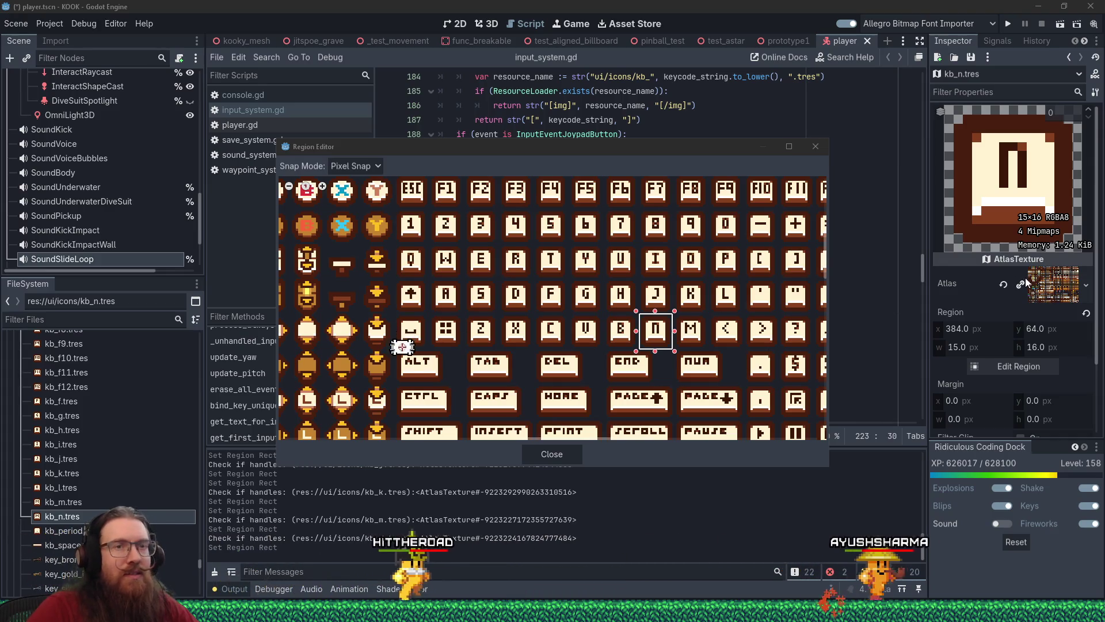
{"action": "left_click", "coordinate": [826, 161]}
{"action": "key", "text": "Escape"}
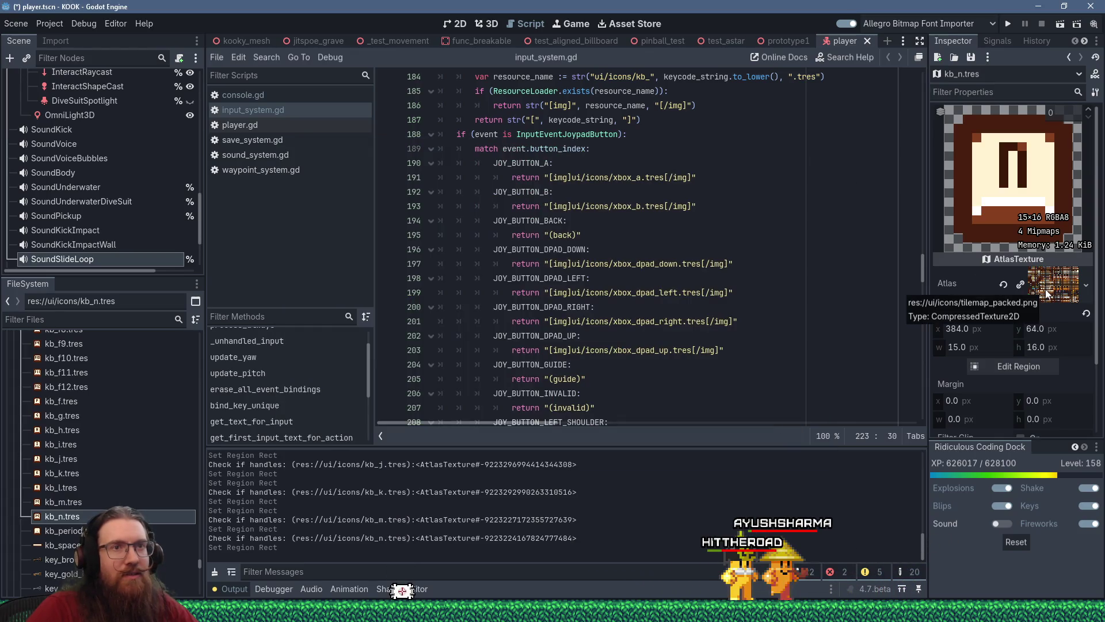
{"action": "left_click", "coordinate": [941, 613]}
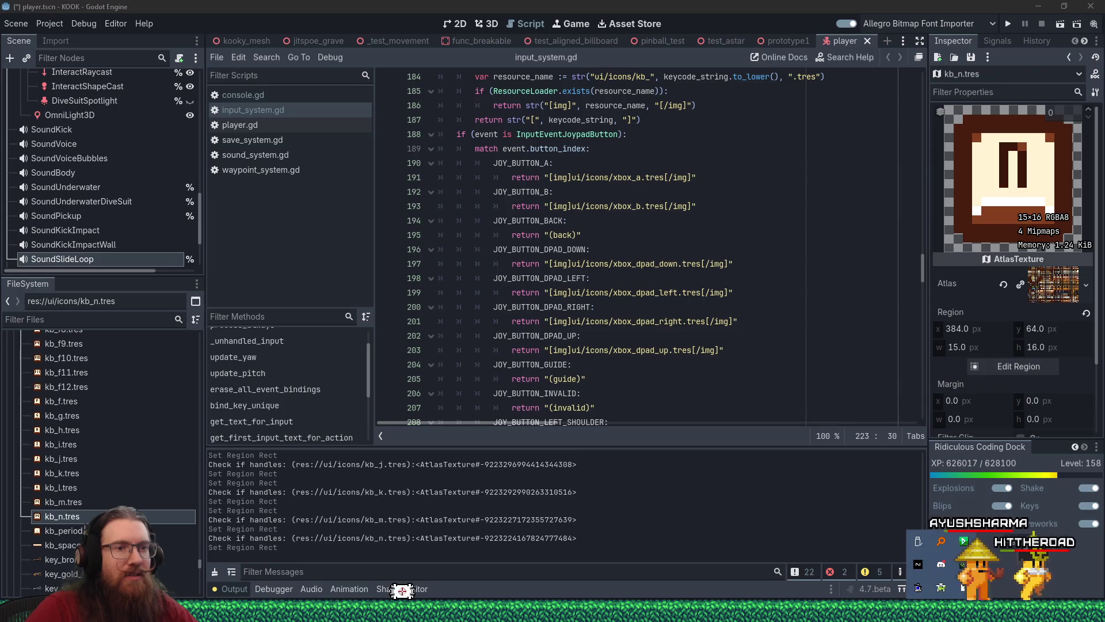
- Open the Steam library and search it for Aseprite
{"action": "left_click", "coordinate": [909, 522]}
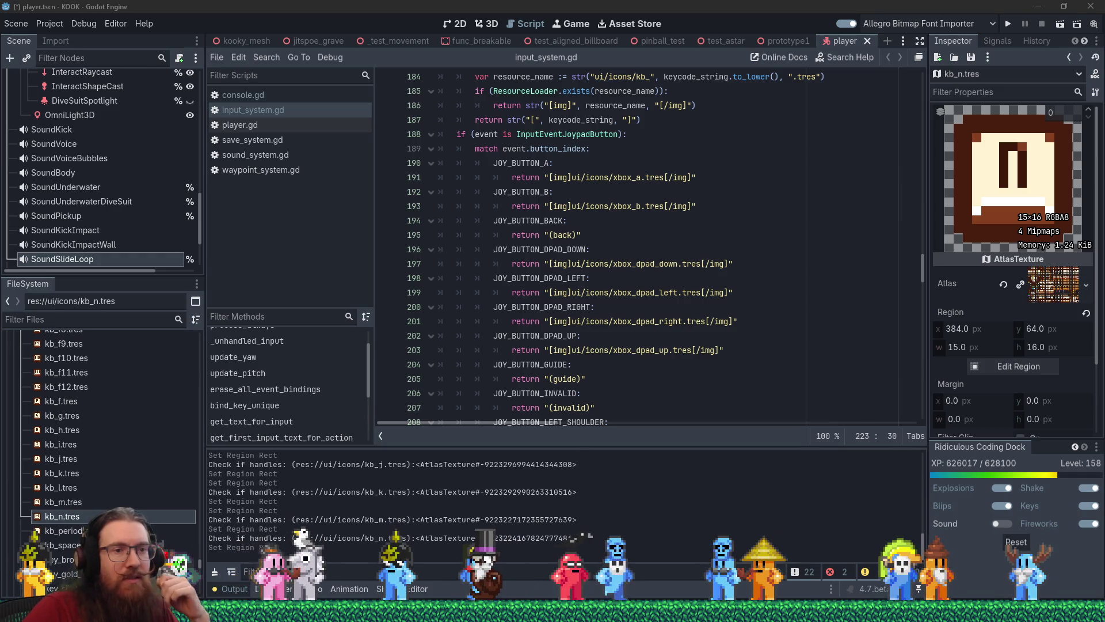
{"action": "right_click", "coordinate": [985, 618]}
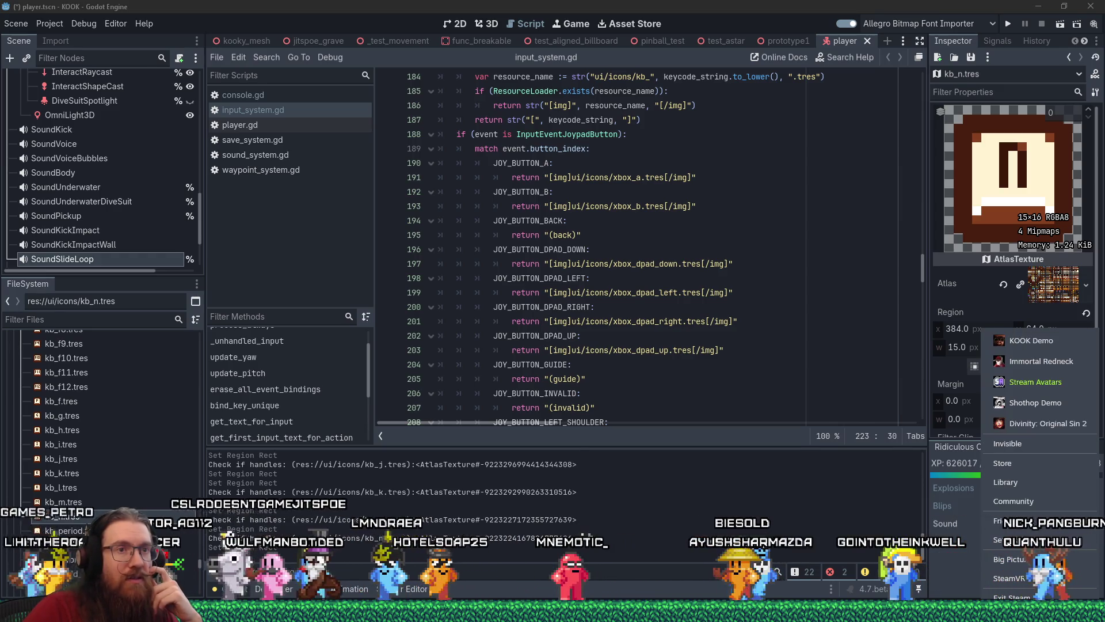
{"action": "left_click", "coordinate": [1006, 482]}
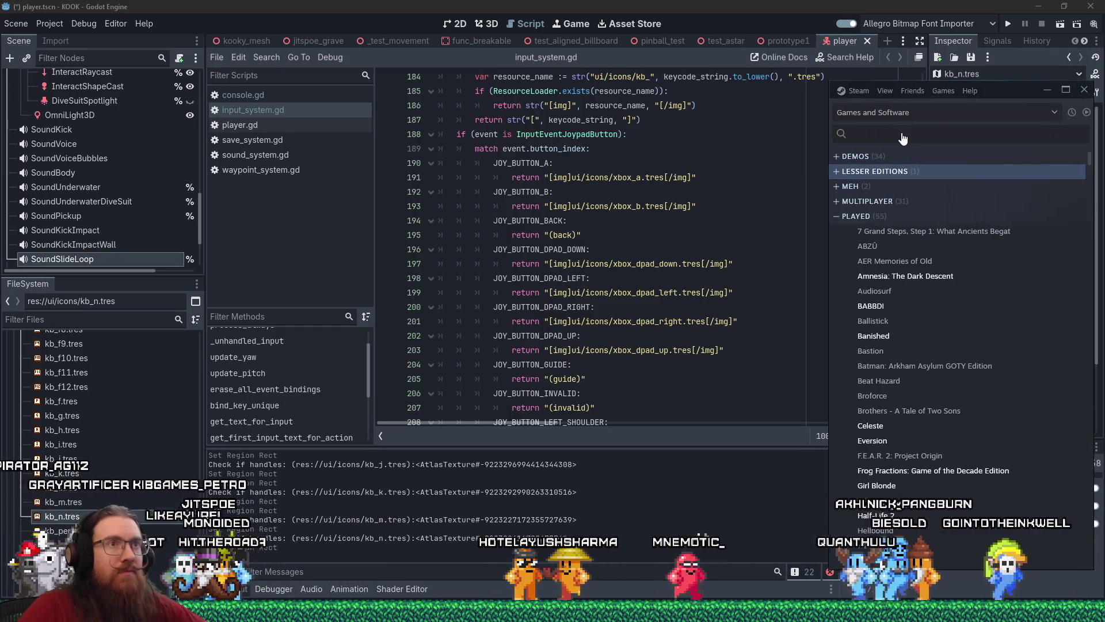
{"action": "left_click", "coordinate": [915, 137]}
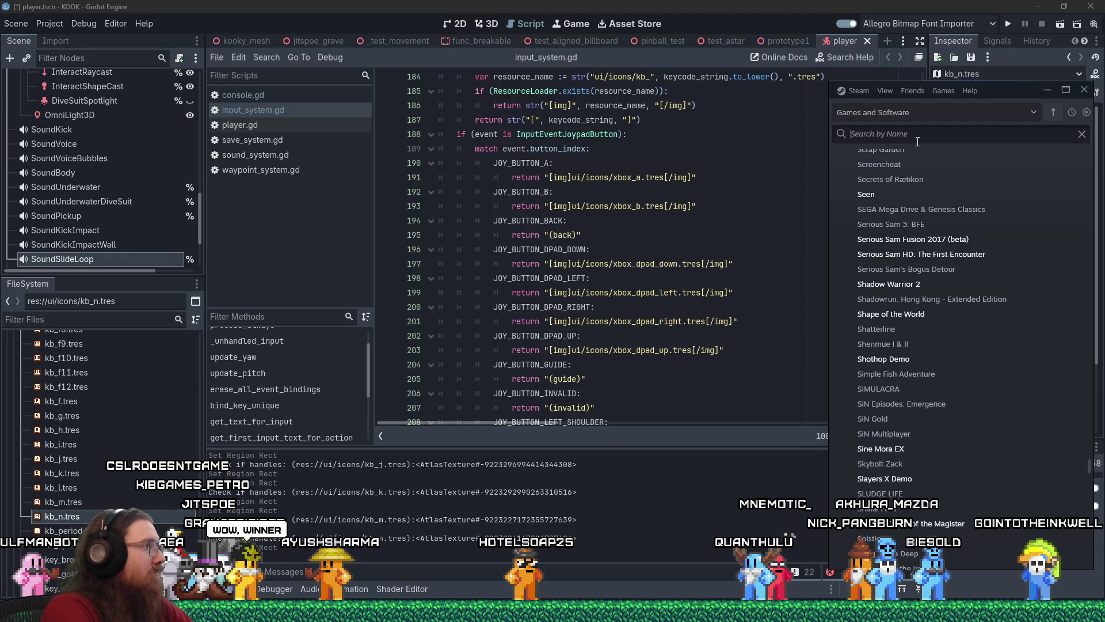
{"action": "type", "text": "aseprit"}
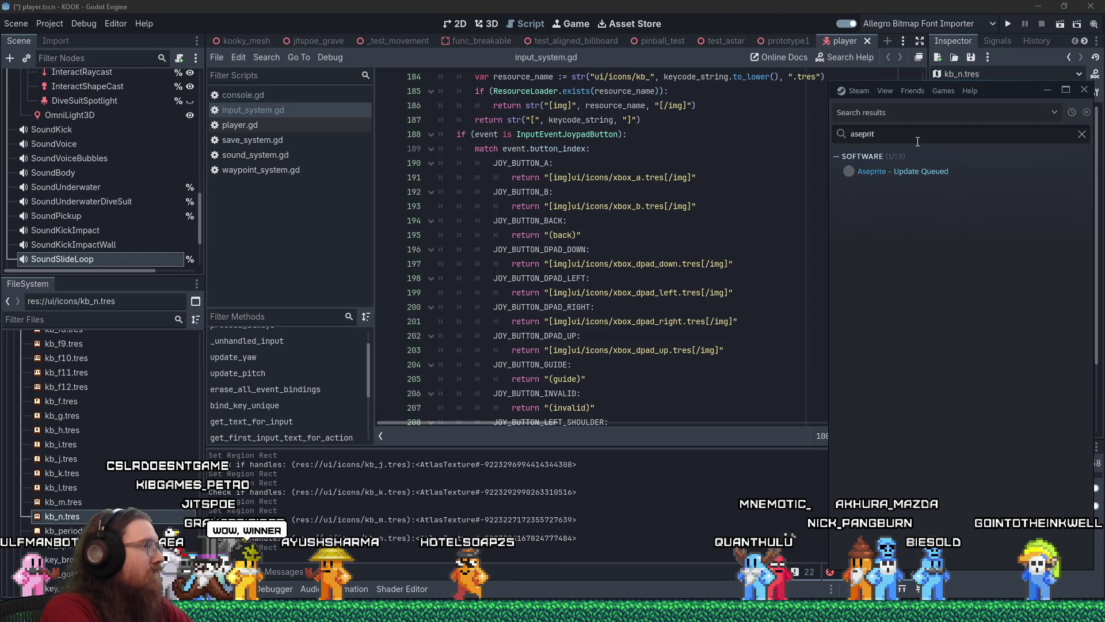
{"action": "left_click", "coordinate": [898, 171]}
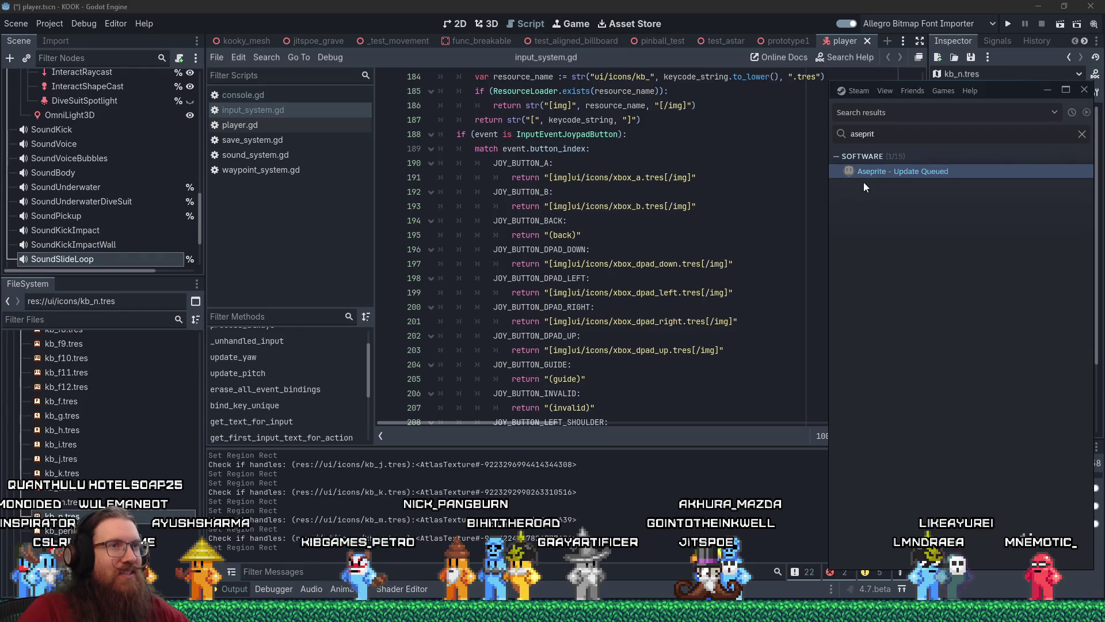
- Run Aseprite's queued update now, then launch Aseprite
{"action": "right_click", "coordinate": [920, 175]}
{"action": "left_click", "coordinate": [979, 194]}
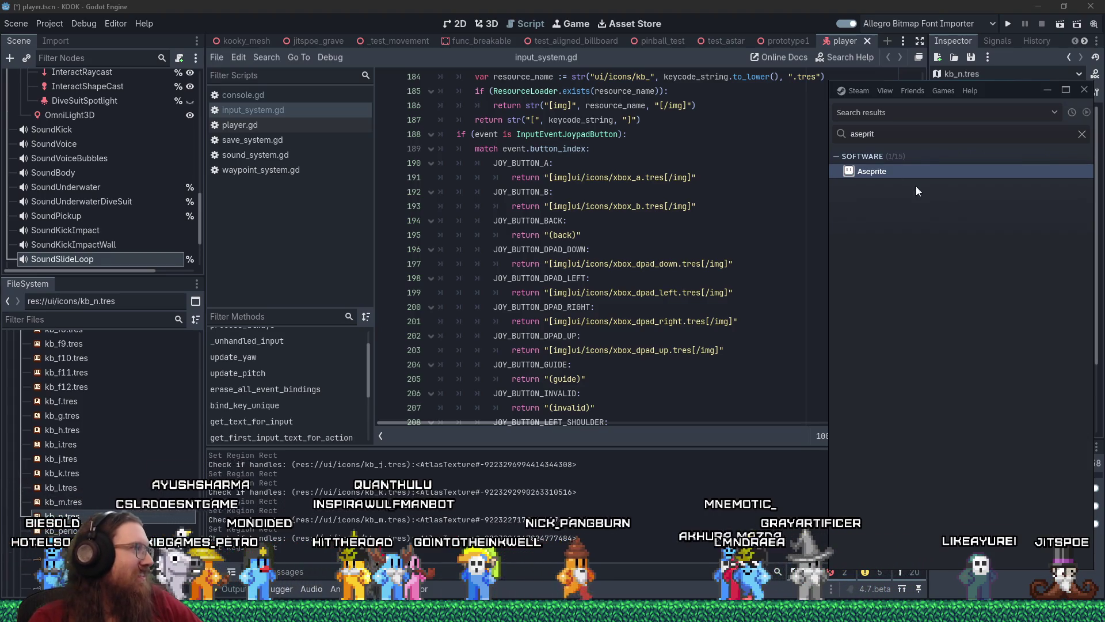
{"action": "double_click", "coordinate": [887, 168]}
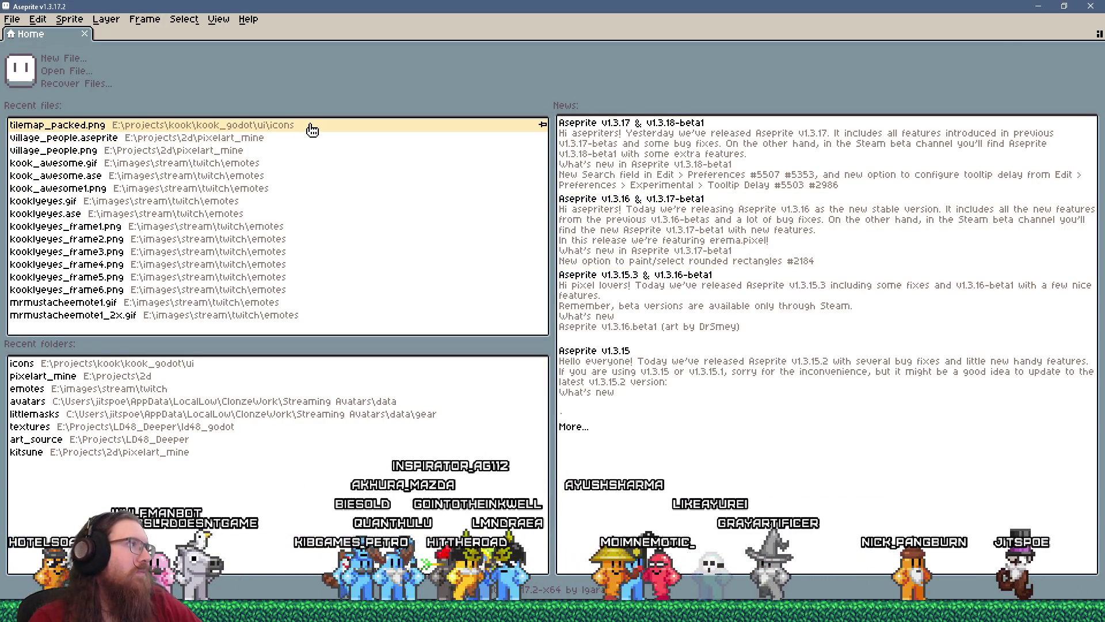
- Open tilemap_packed.png from recent files and set the Pencil brush size to 1
{"action": "left_click", "coordinate": [312, 130]}
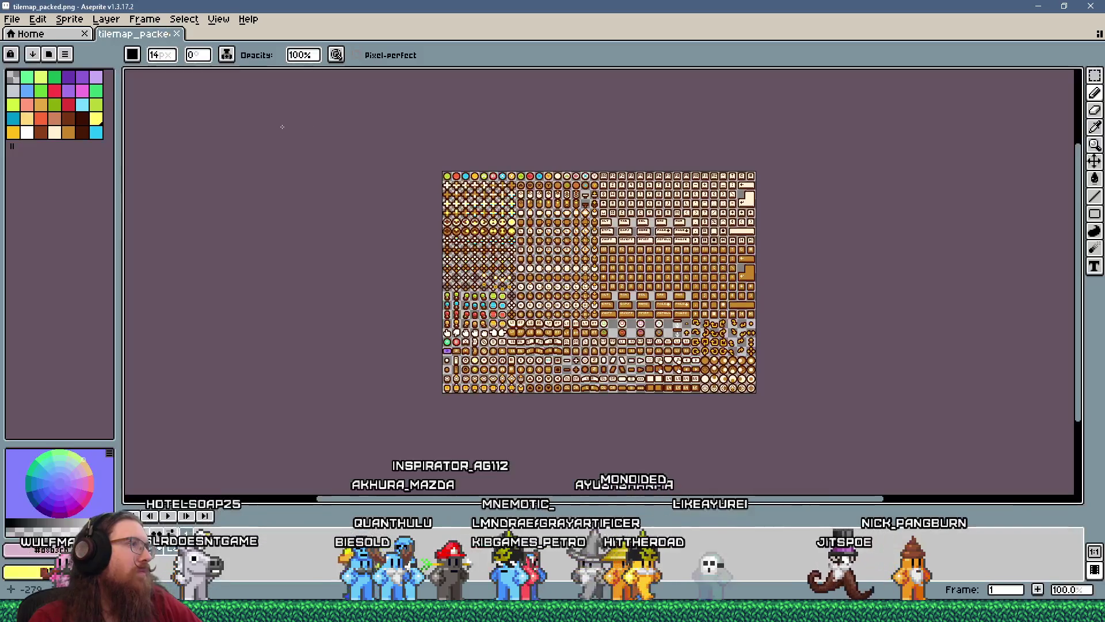
{"action": "scroll", "coordinate": [673, 166], "scroll_direction": "up", "scroll_amount": 3}
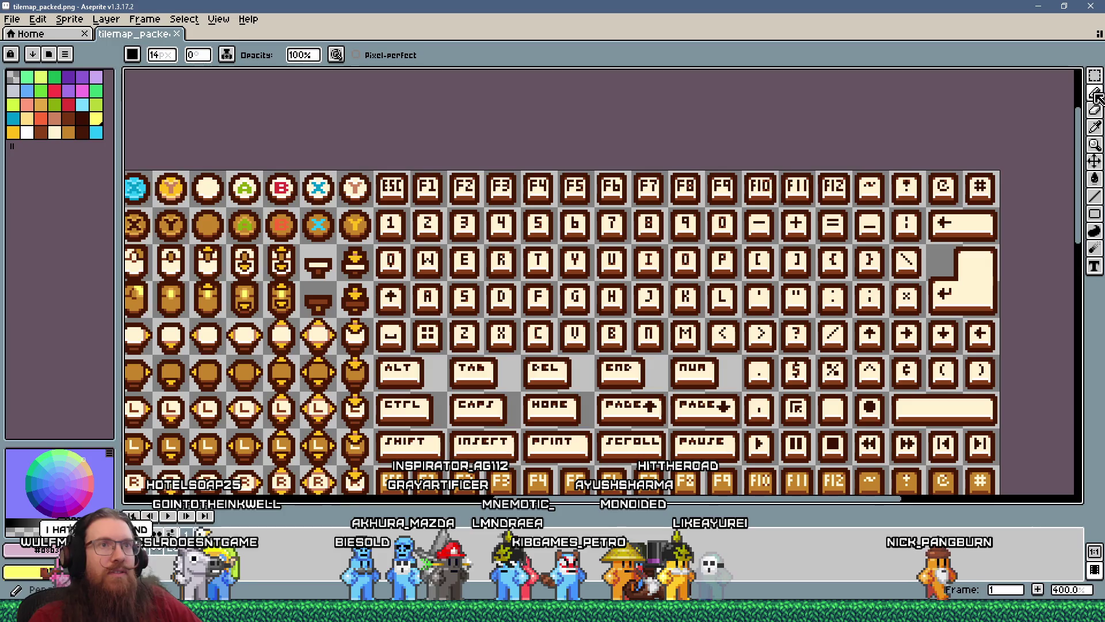
{"action": "left_click", "coordinate": [172, 55]}
{"action": "type", "text": "1"}
{"action": "key", "text": "Return"}
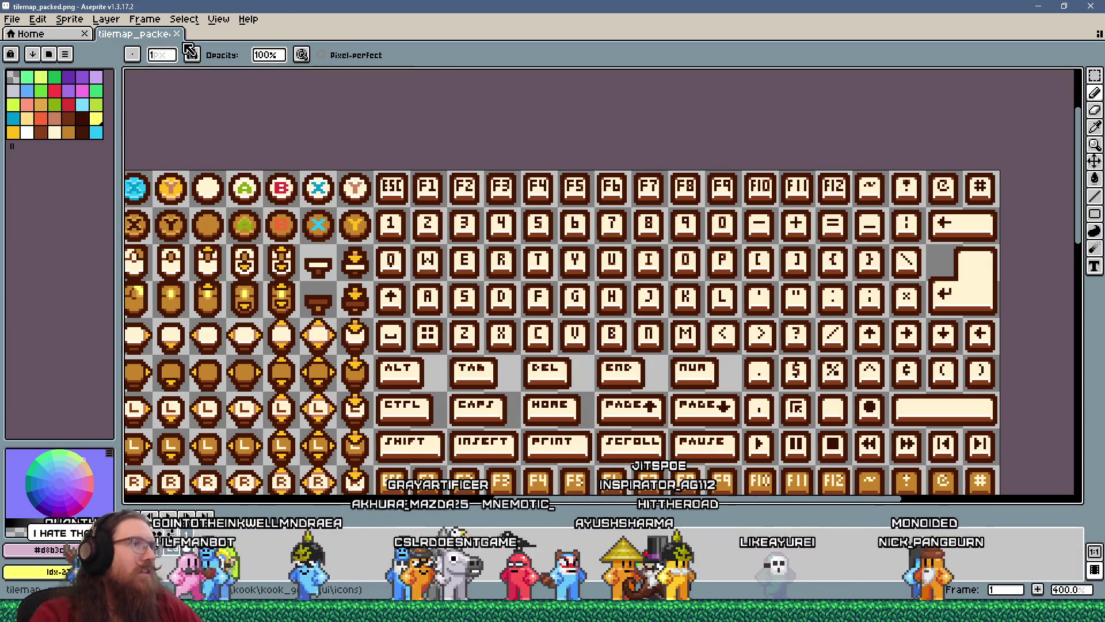
{"action": "scroll", "coordinate": [637, 344], "scroll_direction": "up", "scroll_amount": 5}
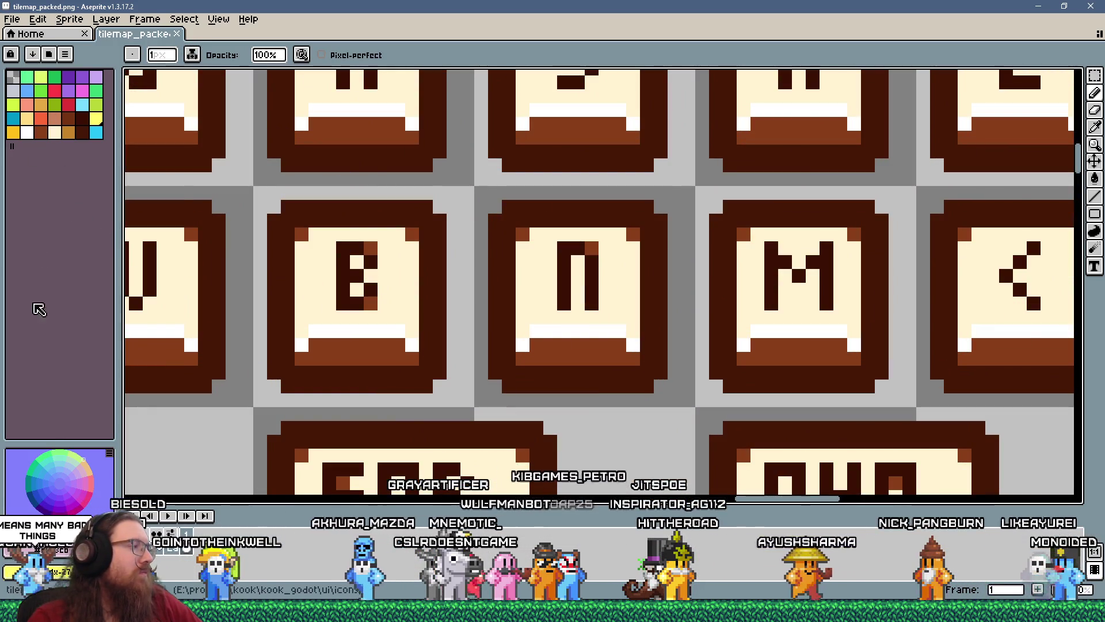
- Select the N glyph's two vertical strokes with the Magic Wand and shift each one pixel outward
{"action": "key", "text": "w"}
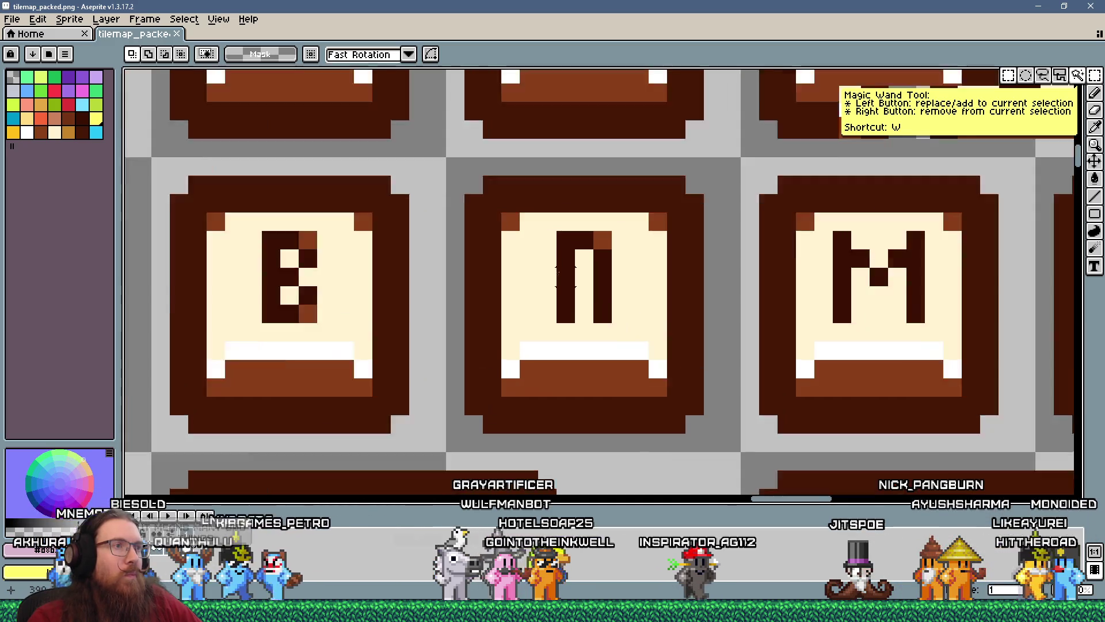
{"action": "scroll", "coordinate": [563, 262], "scroll_direction": "up", "scroll_amount": 1}
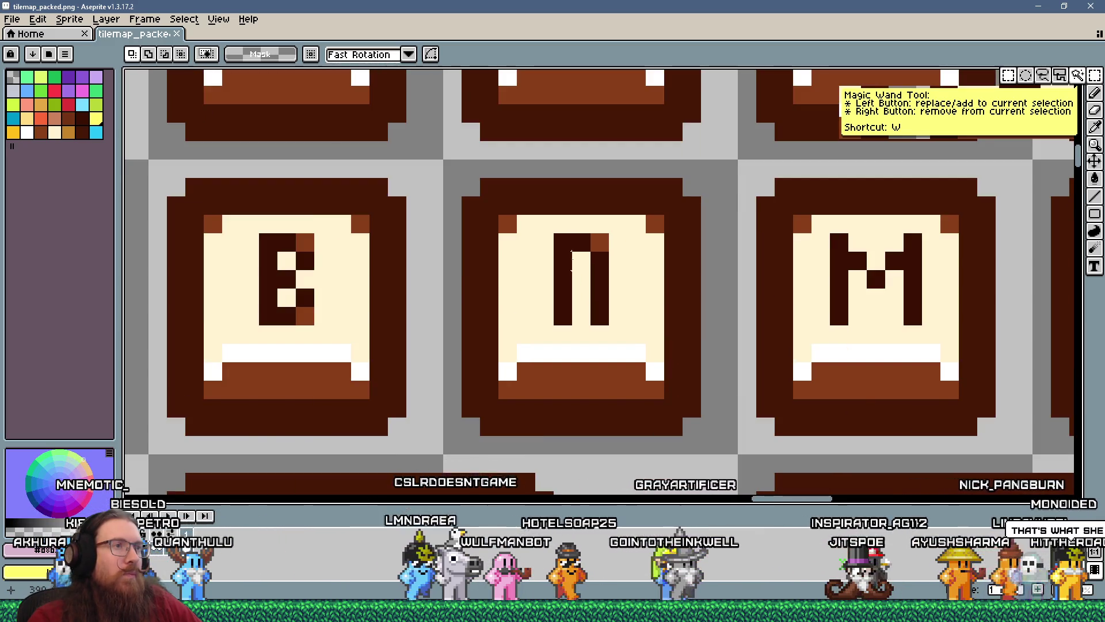
{"action": "left_click_drag", "start_coordinate": [599, 239], "coordinate": [599, 291]}
{"action": "left_click_drag", "start_coordinate": [618, 242], "coordinate": [618, 308]}
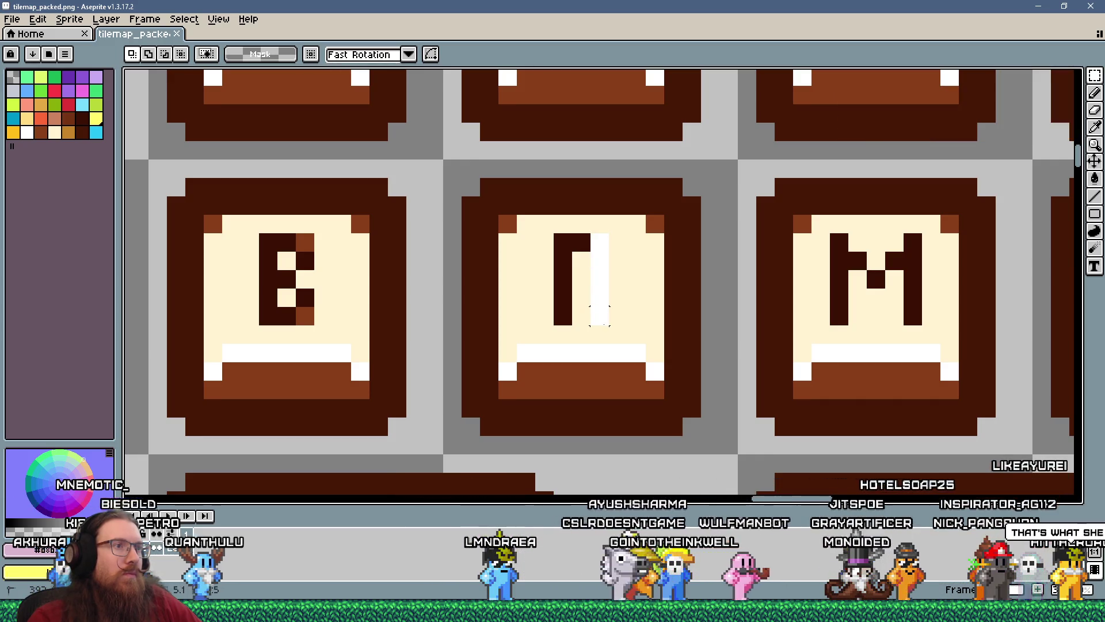
{"action": "left_click_drag", "start_coordinate": [604, 301], "coordinate": [616, 301]}
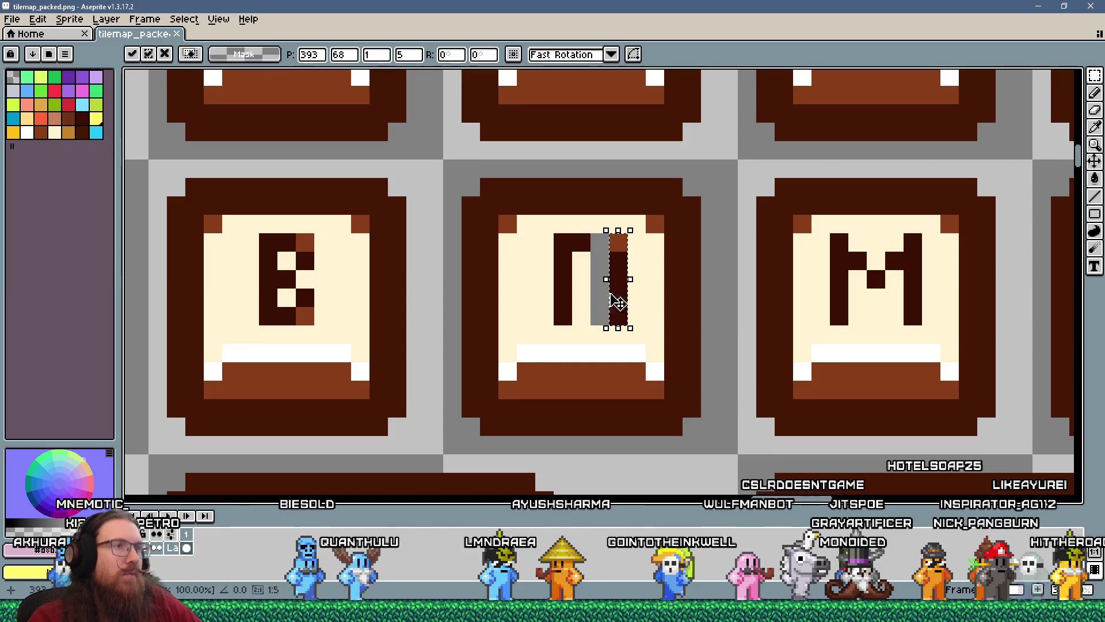
{"action": "left_click_drag", "start_coordinate": [554, 233], "coordinate": [563, 268]}
{"action": "left_click_drag", "start_coordinate": [563, 315], "coordinate": [556, 303]}
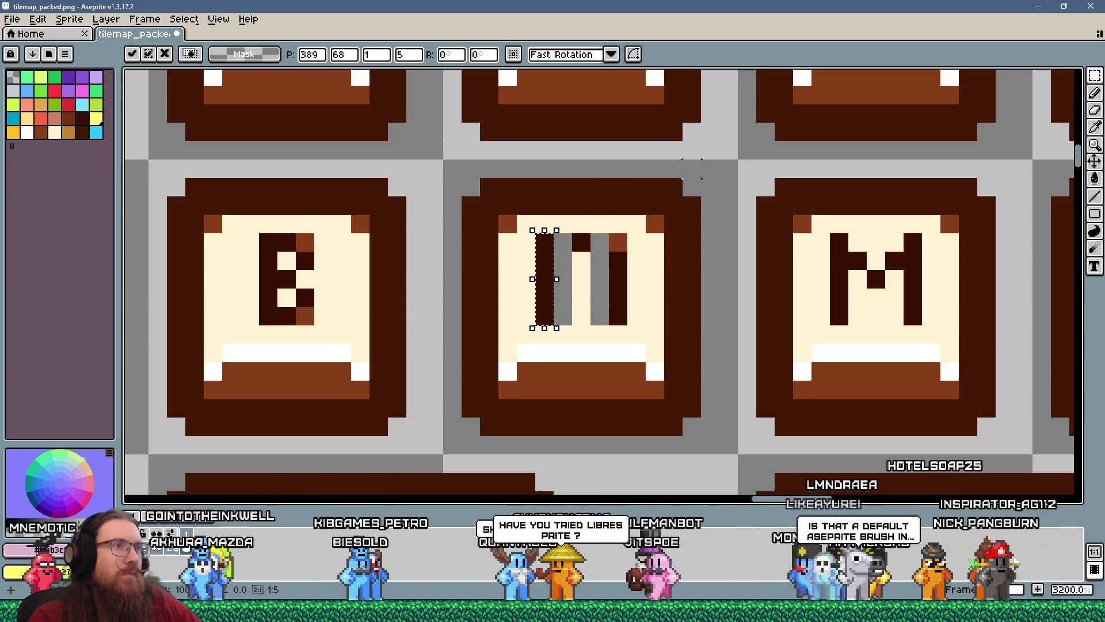
{"action": "left_click", "coordinate": [710, 169]}
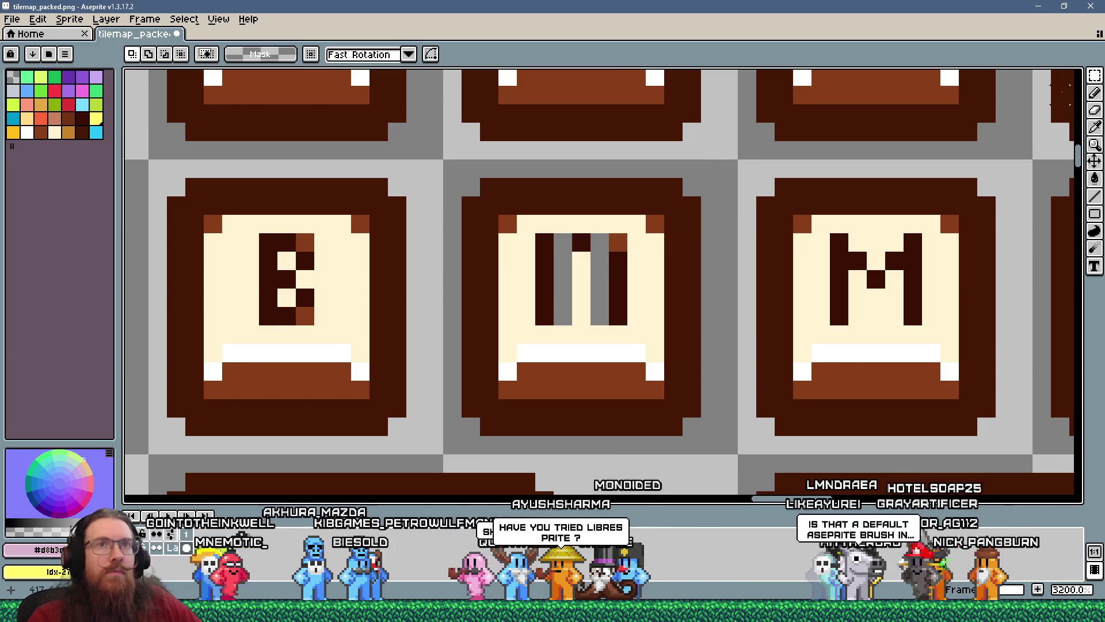
- Paint the leftover grey gap pixel cream and place the first dark brown diagonal pixel
{"action": "left_click", "coordinate": [1095, 97]}
{"action": "key", "text": "alt"}
{"action": "left_click", "coordinate": [646, 296], "text": "alt"}
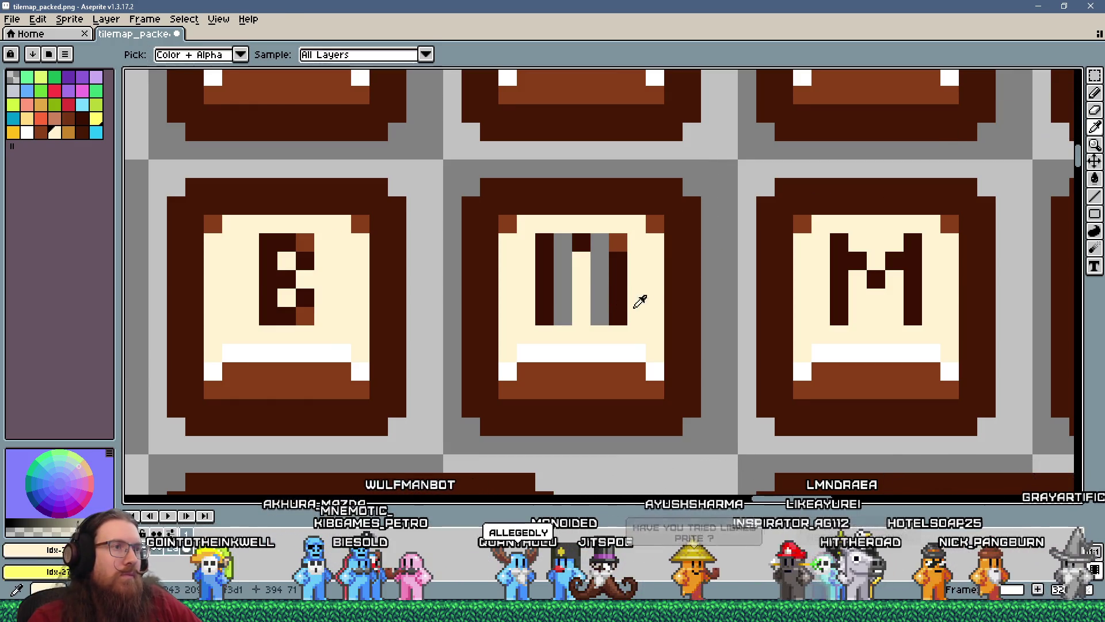
{"action": "left_click", "coordinate": [601, 316]}
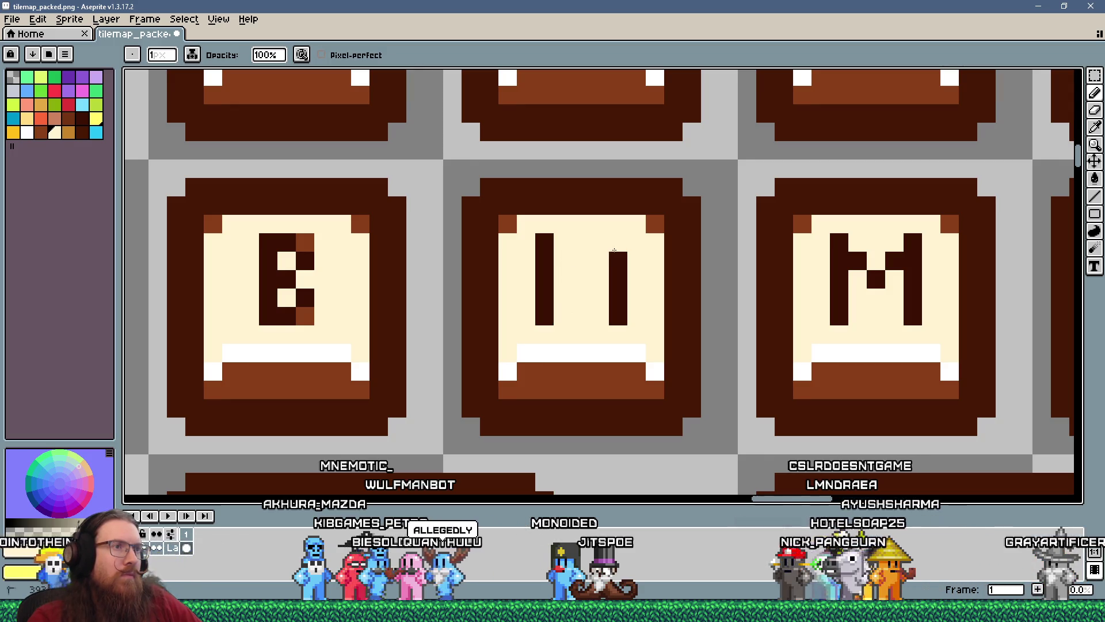
{"action": "left_click", "coordinate": [619, 254], "text": "alt"}
{"action": "left_click", "coordinate": [560, 254]}
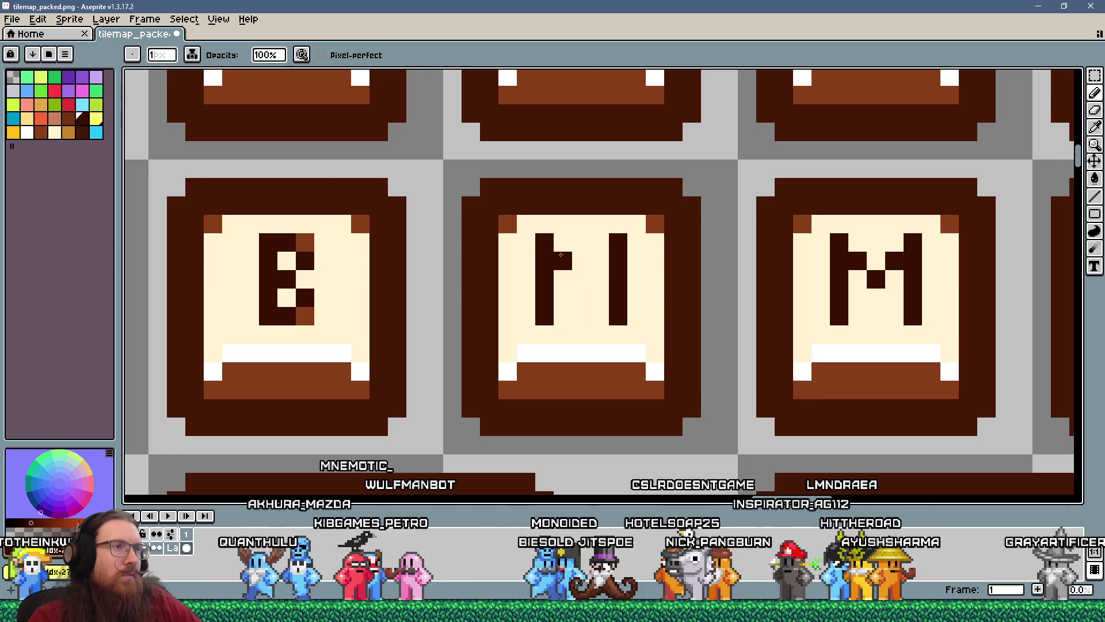
- Zoom out to check the completed capital N, then save the tilesheet
{"action": "scroll", "coordinate": [599, 296], "scroll_direction": "down", "scroll_amount": 10}
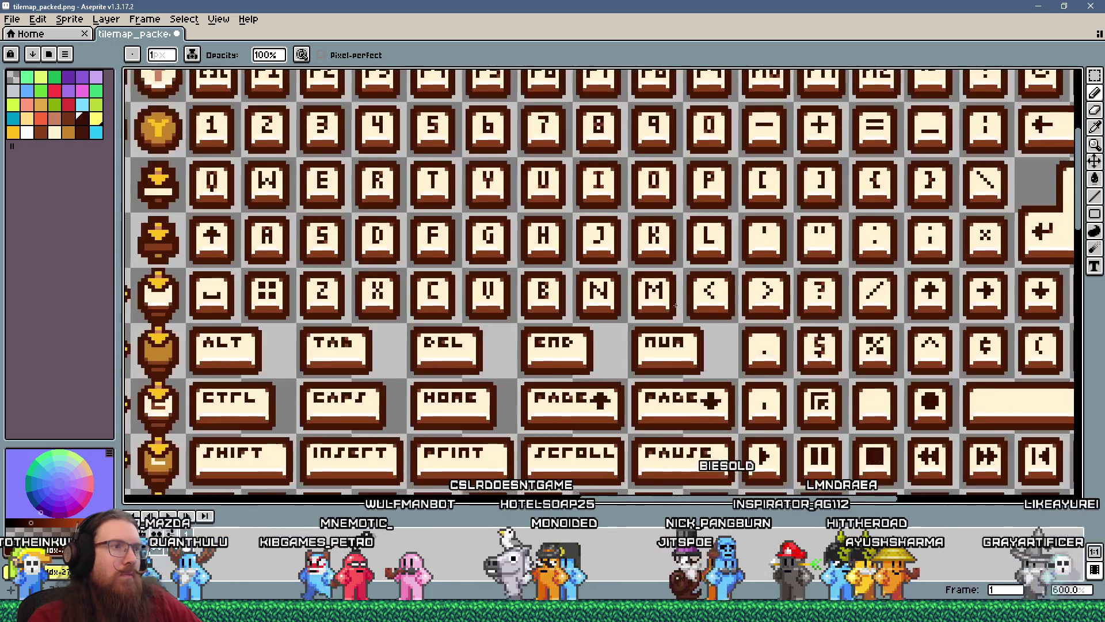
{"action": "scroll", "coordinate": [724, 224], "scroll_direction": "up", "scroll_amount": 3}
{"action": "scroll", "coordinate": [725, 225], "scroll_direction": "up", "scroll_amount": 2}
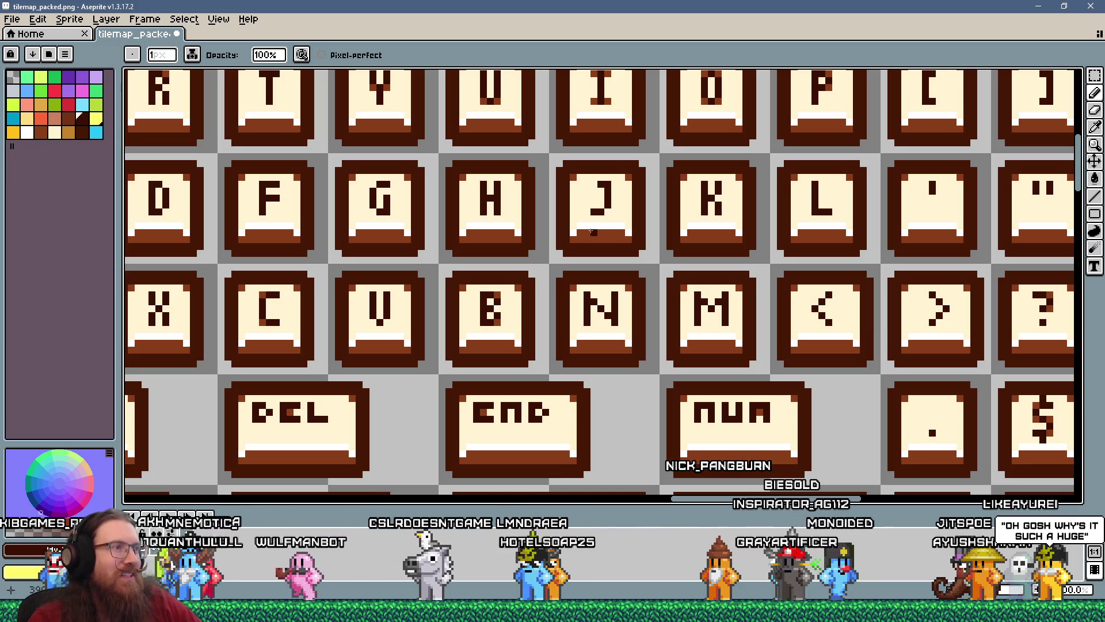
{"action": "scroll", "coordinate": [593, 231], "scroll_direction": "down", "scroll_amount": 2}
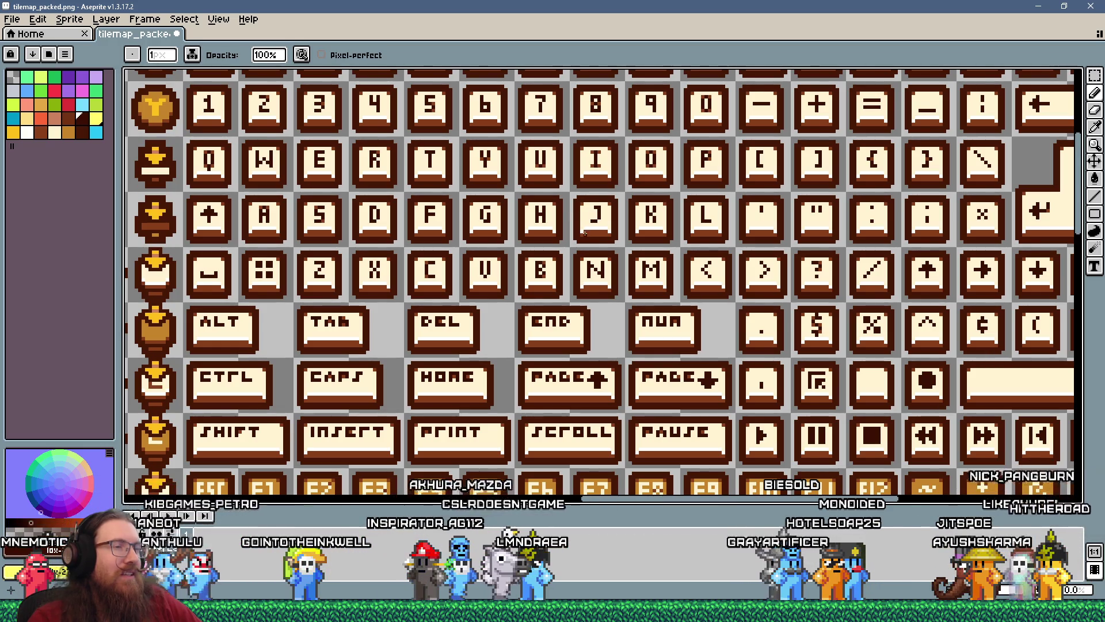
{"action": "scroll", "coordinate": [585, 234], "scroll_direction": "up", "scroll_amount": 3}
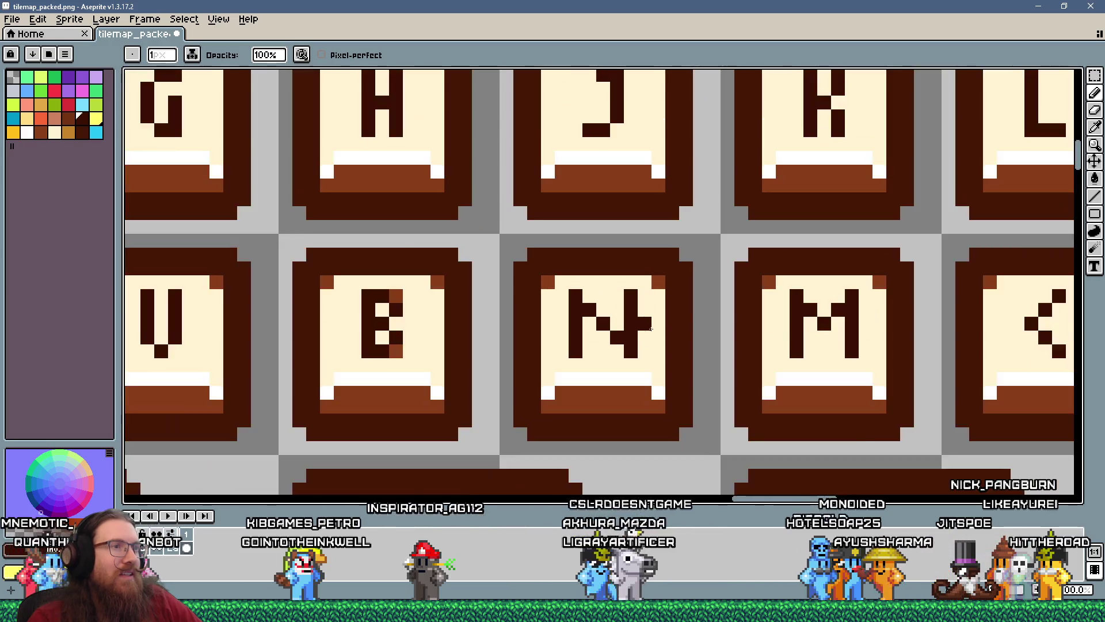
{"action": "scroll", "coordinate": [651, 328], "scroll_direction": "down", "scroll_amount": 1}
{"action": "scroll", "coordinate": [638, 361], "scroll_direction": "up", "scroll_amount": 1}
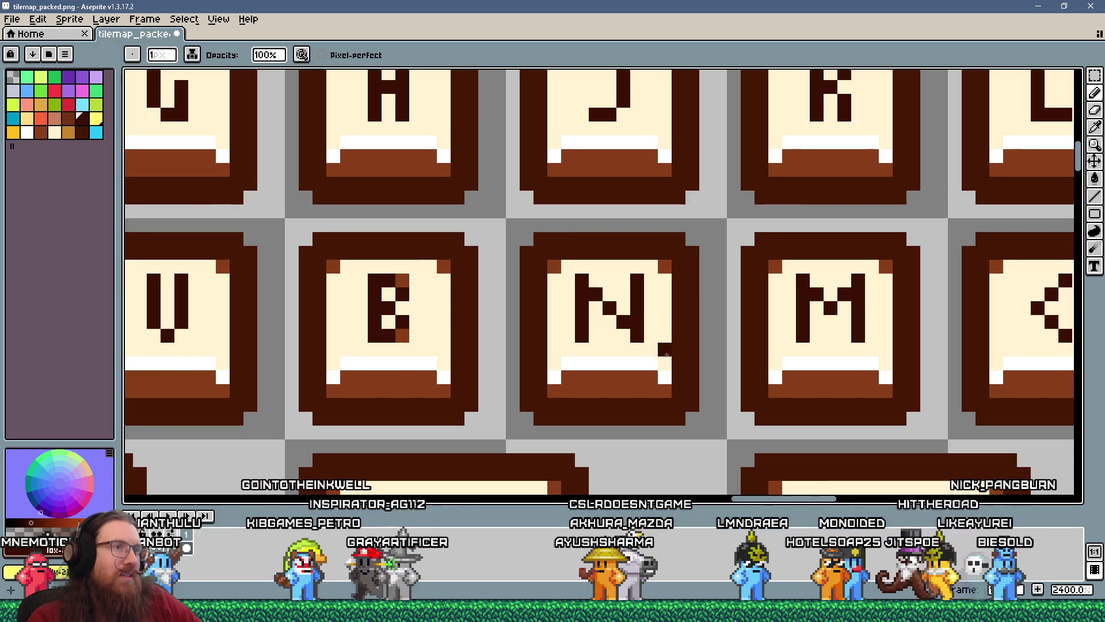
{"action": "scroll", "coordinate": [667, 365], "scroll_direction": "down", "scroll_amount": 4}
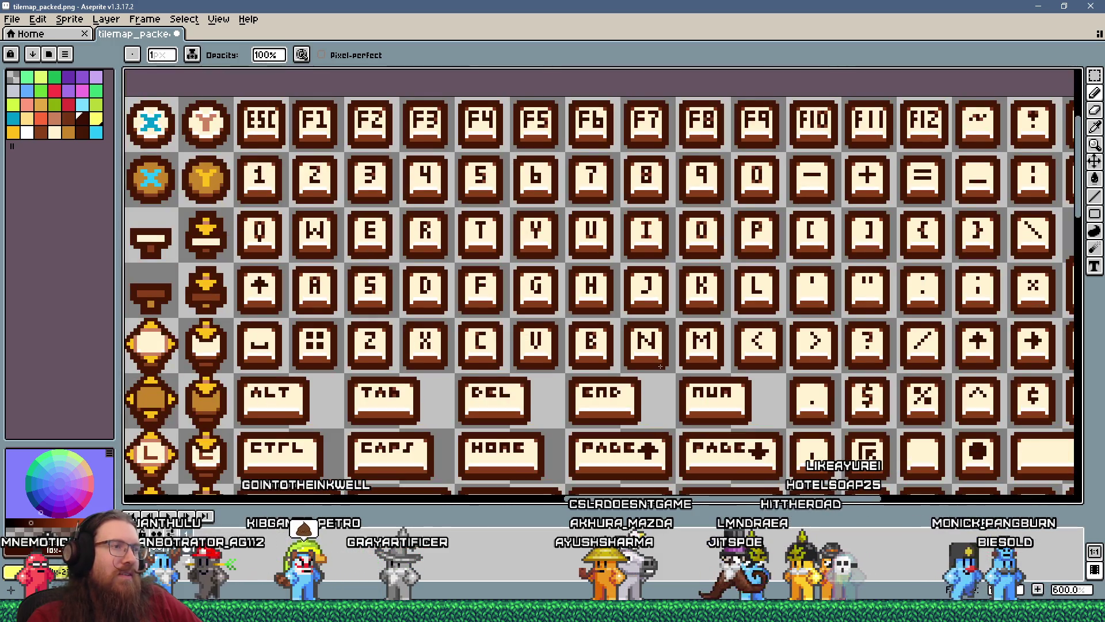
{"action": "scroll", "coordinate": [660, 366], "scroll_direction": "down", "scroll_amount": 1}
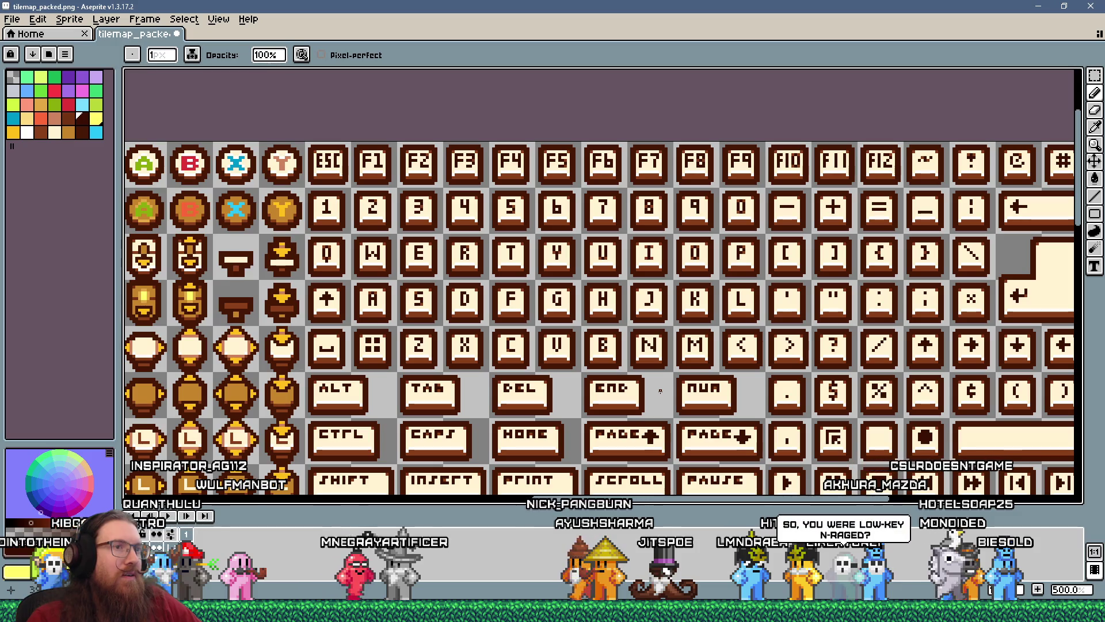
{"action": "left_click", "coordinate": [12, 19]}
{"action": "left_click", "coordinate": [35, 79]}
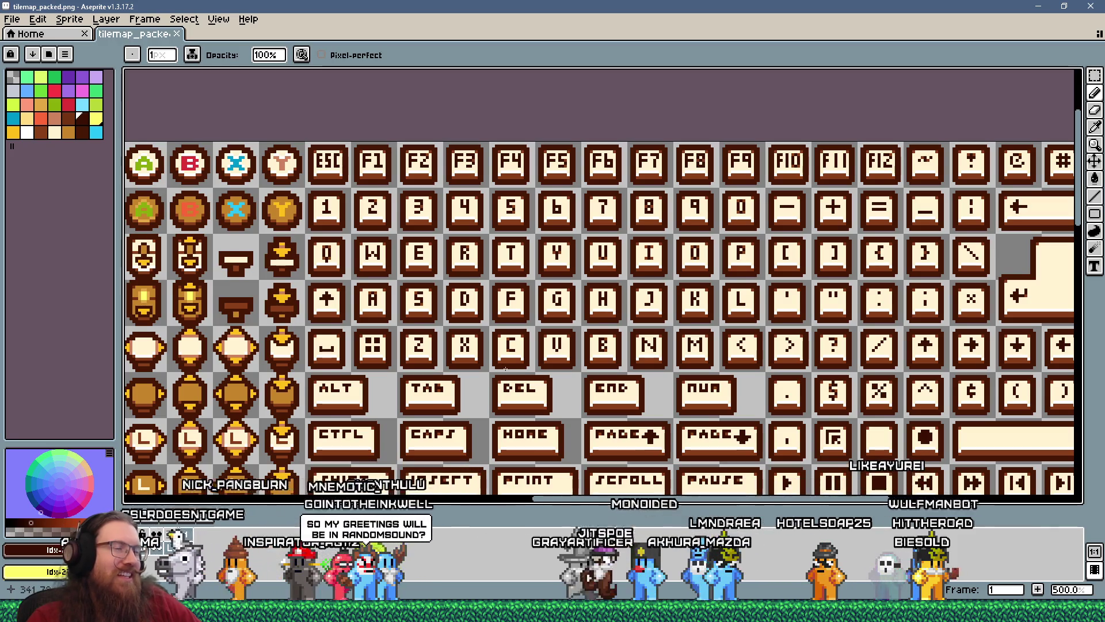
- Inspect the redrawn N keycap at several zoom levels, returning to the Pencil tool
{"action": "scroll", "coordinate": [505, 369], "scroll_direction": "down", "scroll_amount": 4}
{"action": "scroll", "coordinate": [518, 259], "scroll_direction": "up", "scroll_amount": 2}
{"action": "scroll", "coordinate": [524, 201], "scroll_direction": "down", "scroll_amount": 1}
{"action": "scroll", "coordinate": [530, 148], "scroll_direction": "up", "scroll_amount": 2}
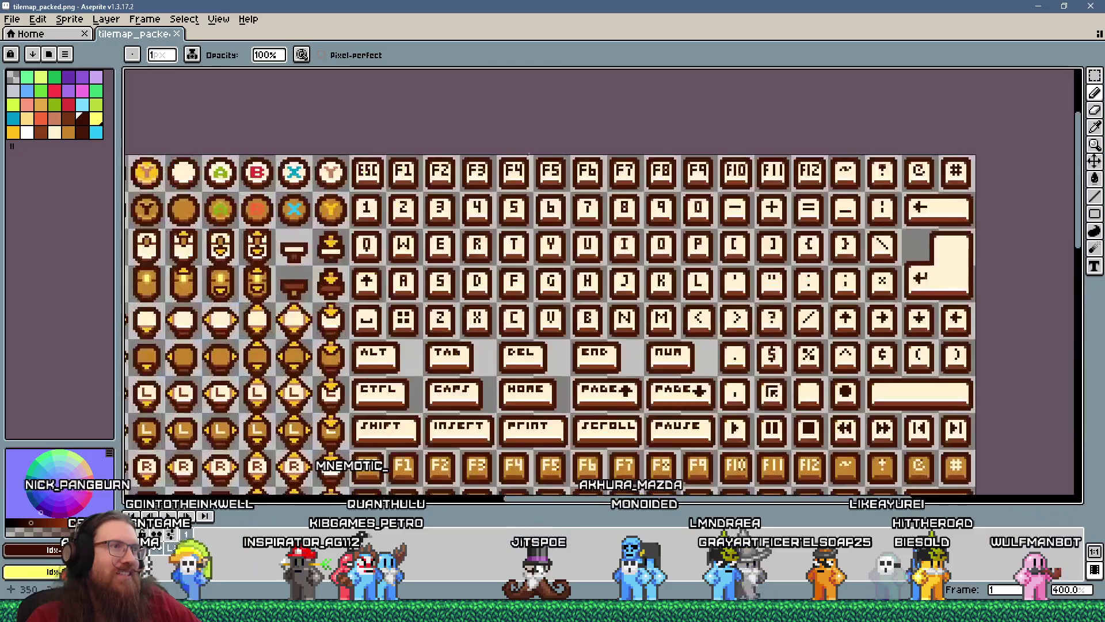
{"action": "scroll", "coordinate": [530, 338], "scroll_direction": "up", "scroll_amount": 3}
{"action": "scroll", "coordinate": [464, 271], "scroll_direction": "up", "scroll_amount": 2}
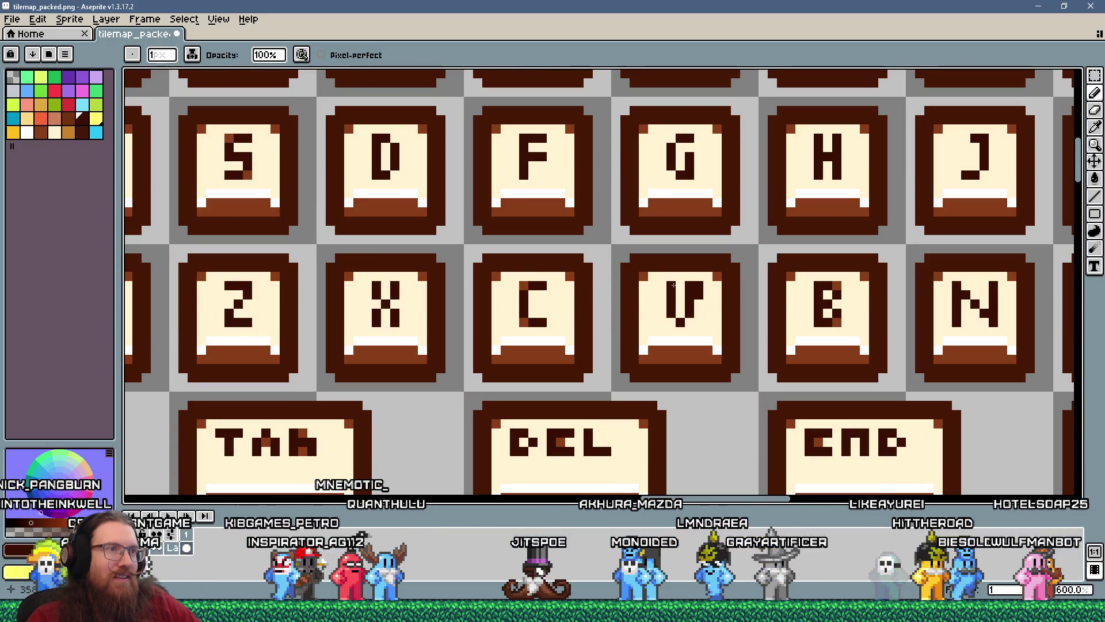
{"action": "key", "text": "v"}
{"action": "scroll", "coordinate": [685, 295], "scroll_direction": "down", "scroll_amount": 1}
{"action": "key", "text": "b"}
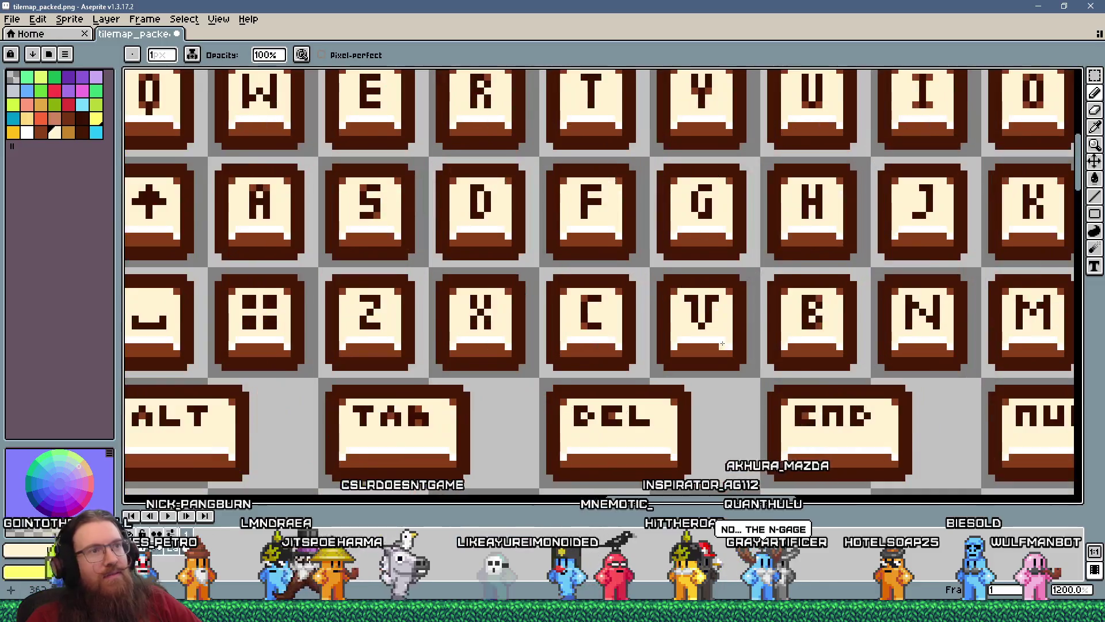
{"action": "scroll", "coordinate": [686, 291], "scroll_direction": "up", "scroll_amount": 1}
{"action": "scroll", "coordinate": [687, 286], "scroll_direction": "down", "scroll_amount": 4}
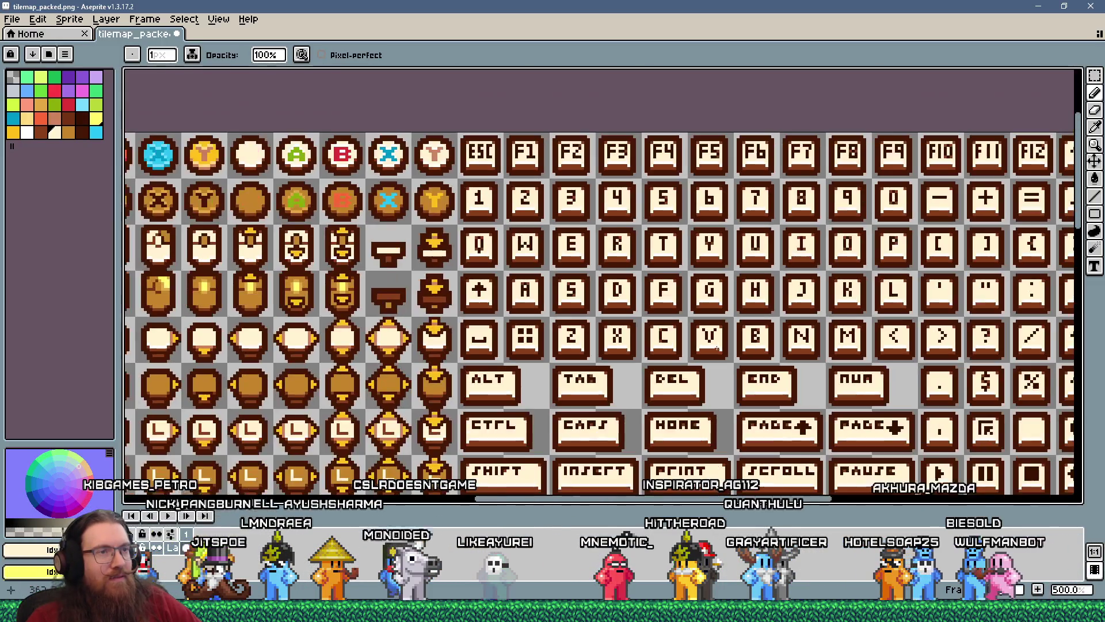
{"action": "scroll", "coordinate": [722, 320], "scroll_direction": "up", "scroll_amount": 10}
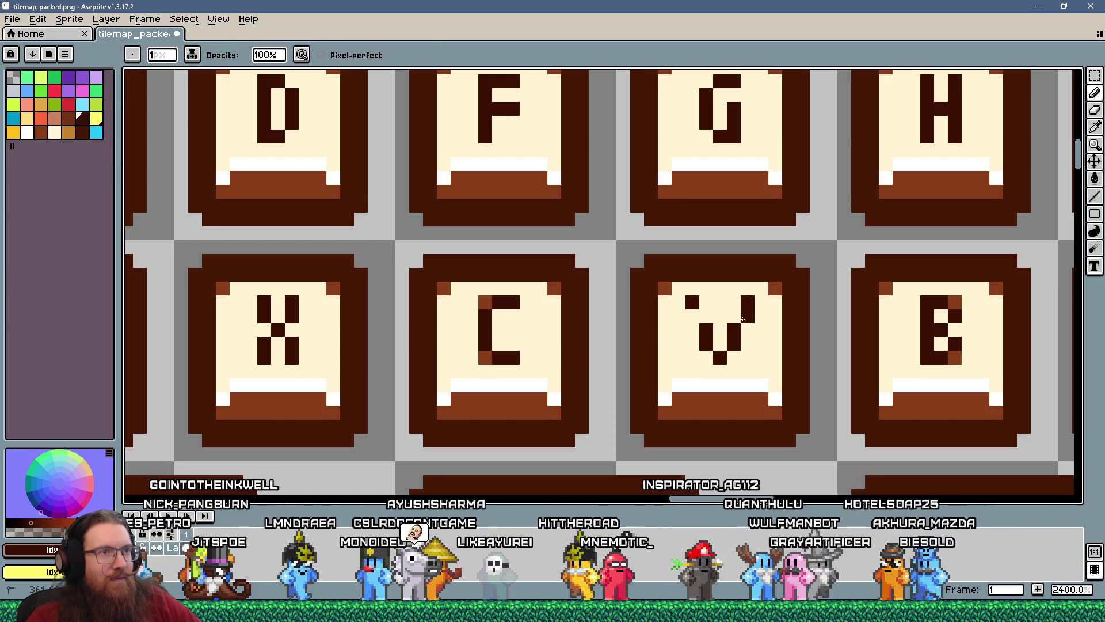
{"action": "scroll", "coordinate": [765, 347], "scroll_direction": "down", "scroll_amount": 5}
{"action": "scroll", "coordinate": [766, 347], "scroll_direction": "down", "scroll_amount": 1}
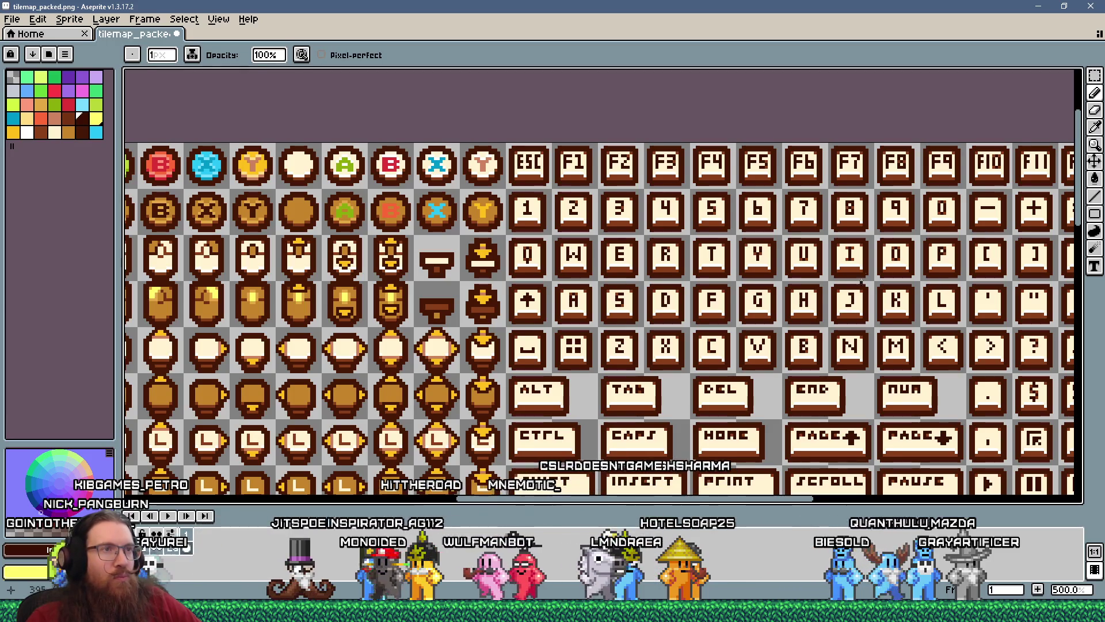
{"action": "scroll", "coordinate": [761, 333], "scroll_direction": "up", "scroll_amount": 4}
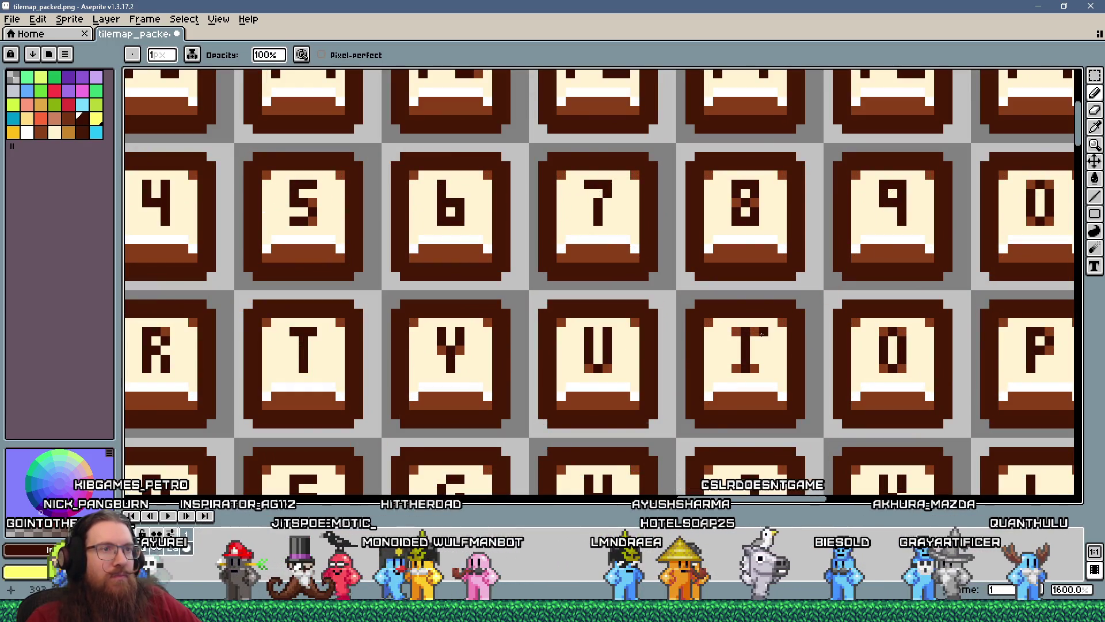
{"action": "scroll", "coordinate": [761, 333], "scroll_direction": "down", "scroll_amount": 7}
{"action": "scroll", "coordinate": [731, 203], "scroll_direction": "up", "scroll_amount": 3}
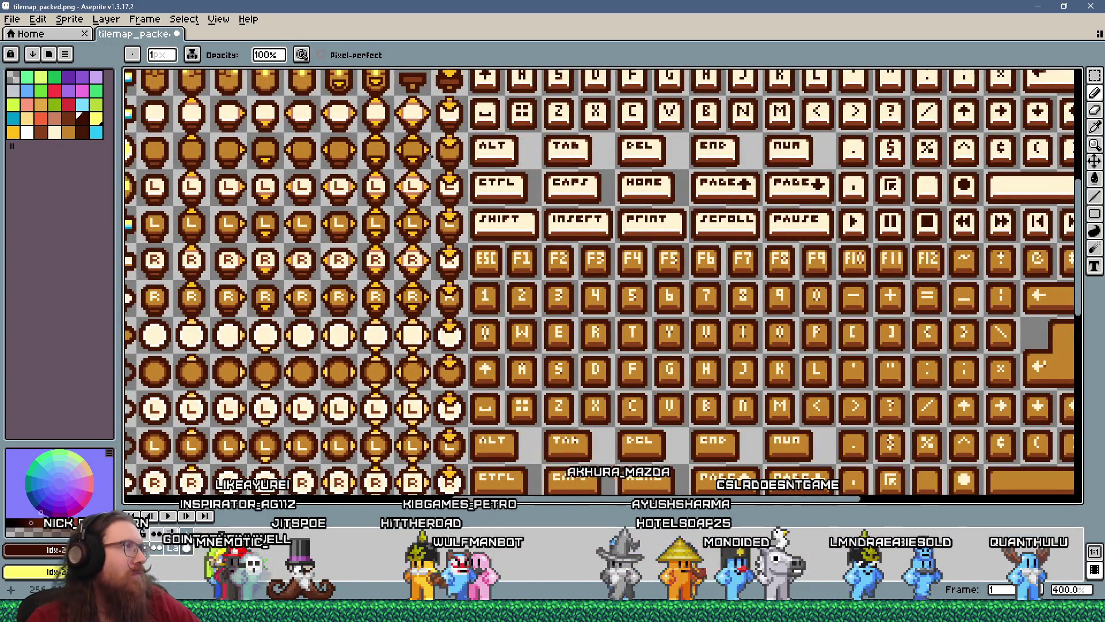
- Save tilemap_packed.png again and bring up the Alt+Tab window switcher
{"action": "left_click", "coordinate": [12, 19]}
{"action": "left_click", "coordinate": [30, 84]}
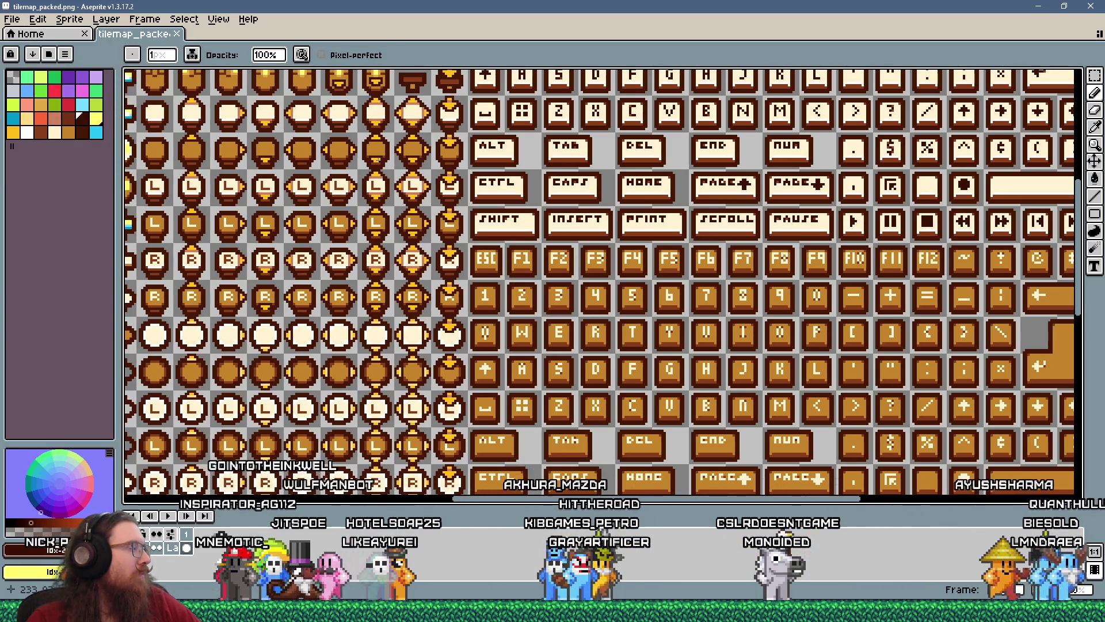
{"action": "key", "text": "alt+Tab"}
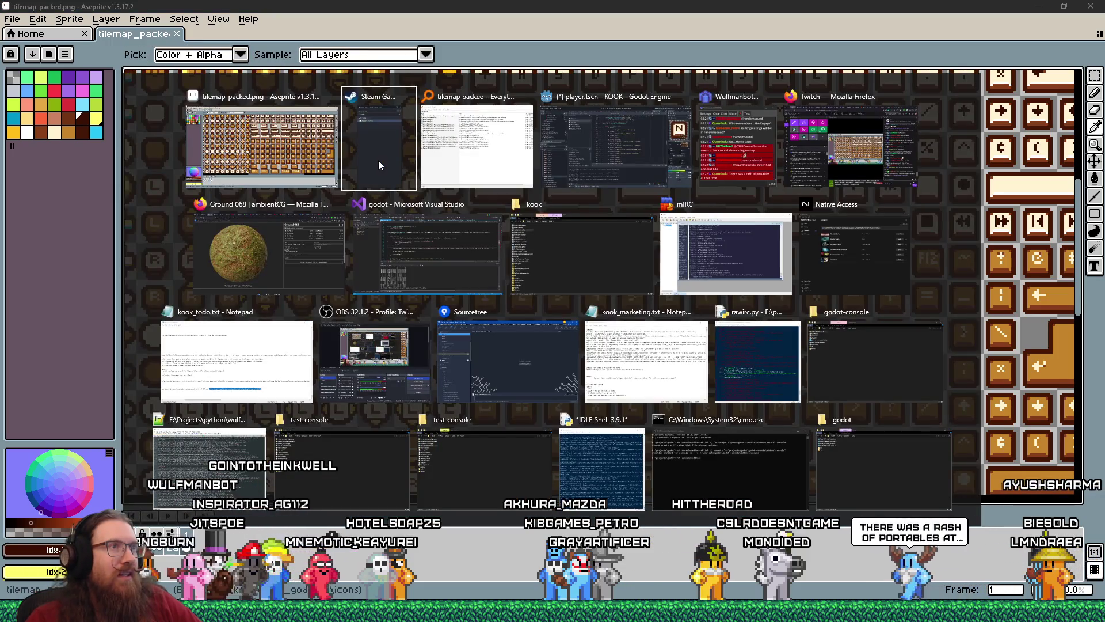
- In Godot, duplicate kb_n.tres as kb_o.tres
{"action": "key", "text": "alt+Tab"}
{"action": "key", "text": "alt+Tab"}
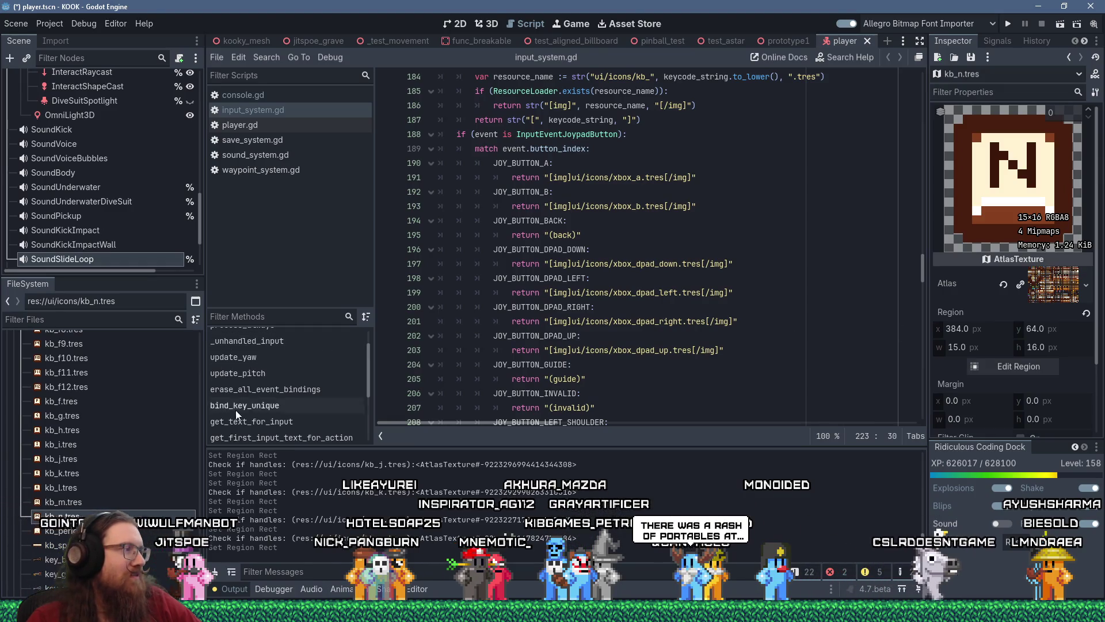
{"action": "right_click", "coordinate": [125, 515]}
{"action": "left_click", "coordinate": [173, 493]}
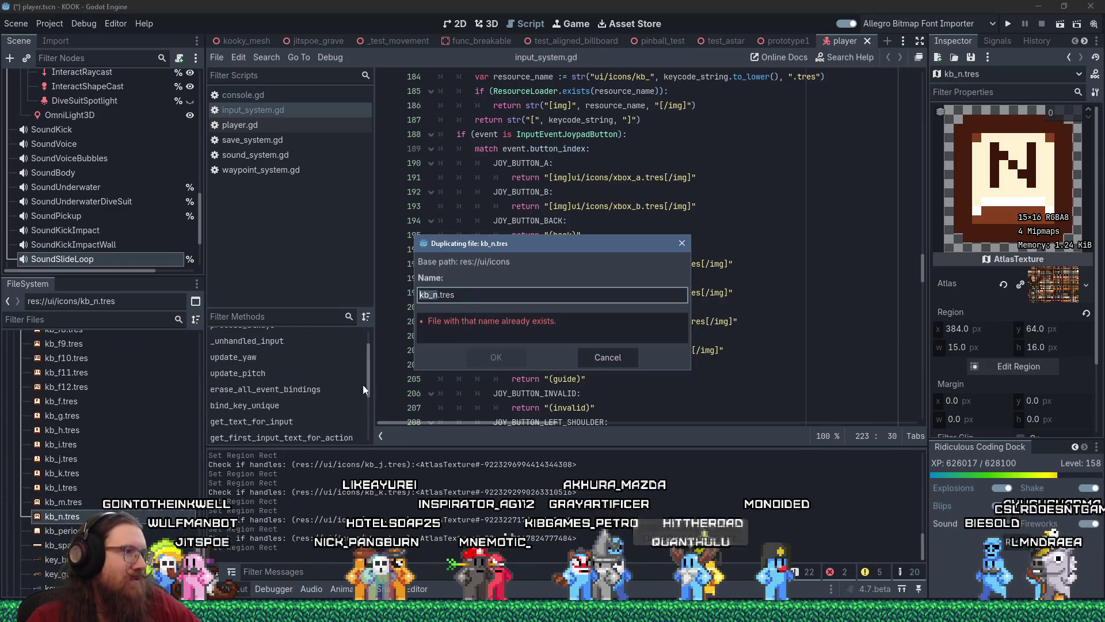
{"action": "key", "text": "BackSpace"}
{"action": "type", "text": "o"}
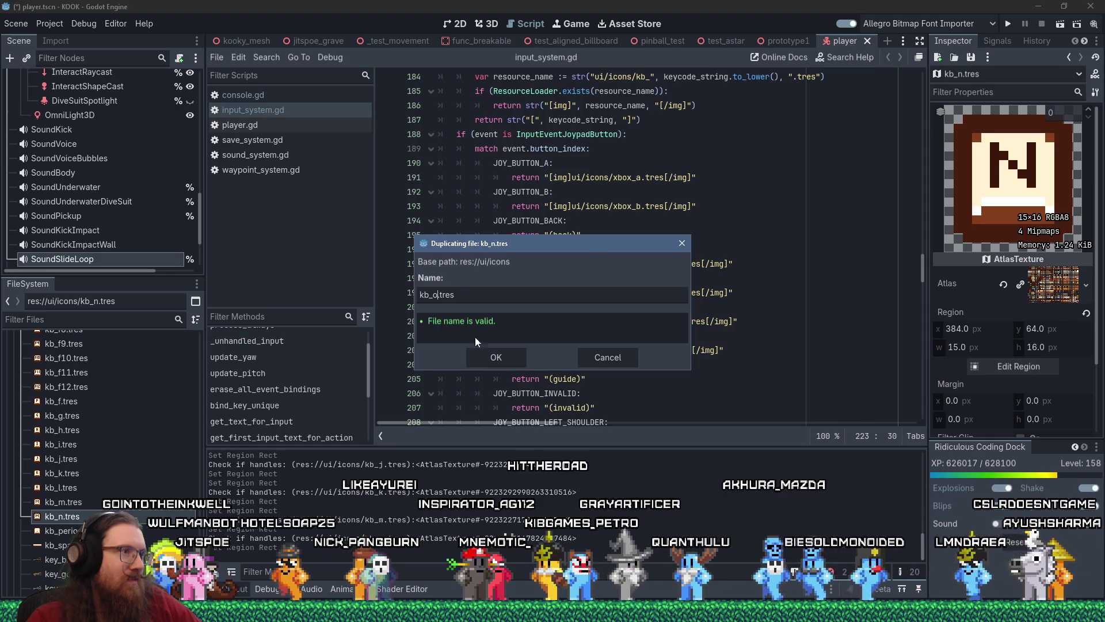
{"action": "left_click", "coordinate": [485, 355]}
- Move kb_o.tres's texture region onto the O key (400, 32, 15×16), then return to Aseprite
{"action": "left_click", "coordinate": [62, 530]}
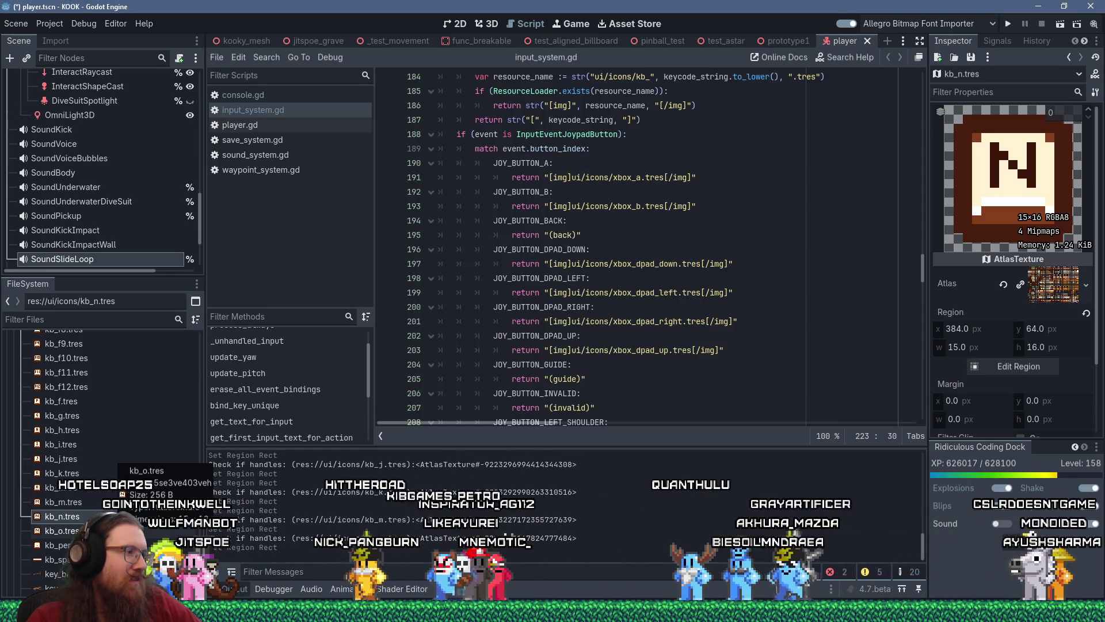
{"action": "left_click", "coordinate": [999, 365]}
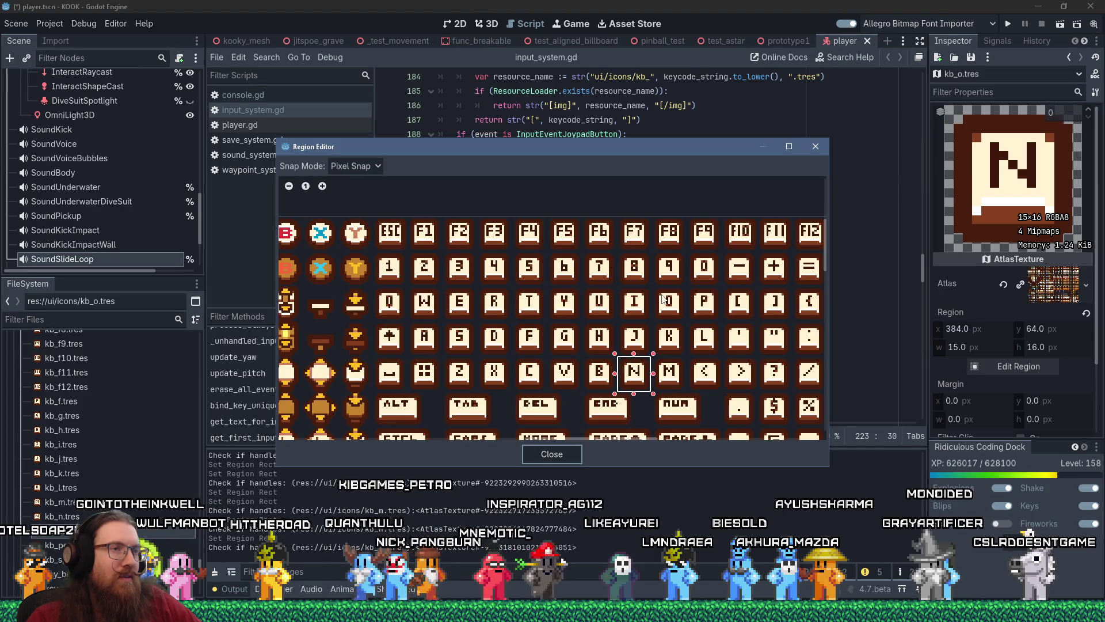
{"action": "scroll", "coordinate": [682, 302], "scroll_direction": "up", "scroll_amount": 2}
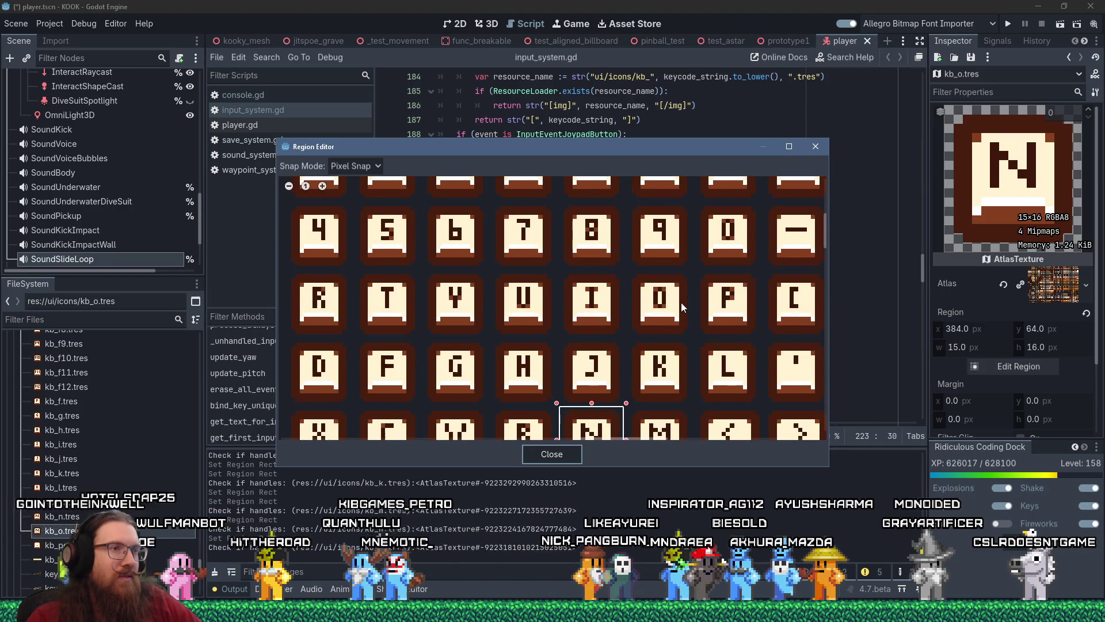
{"action": "scroll", "coordinate": [674, 318], "scroll_direction": "down", "scroll_amount": 1}
{"action": "left_click_drag", "start_coordinate": [621, 410], "coordinate": [673, 309]}
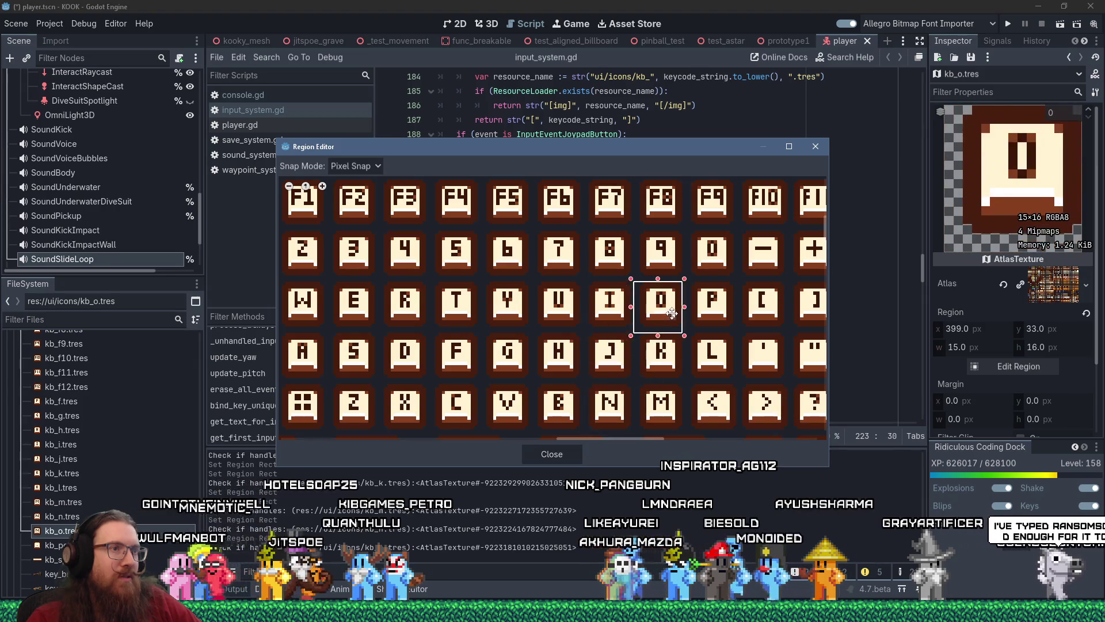
{"action": "scroll", "coordinate": [673, 309], "scroll_direction": "up", "scroll_amount": 2}
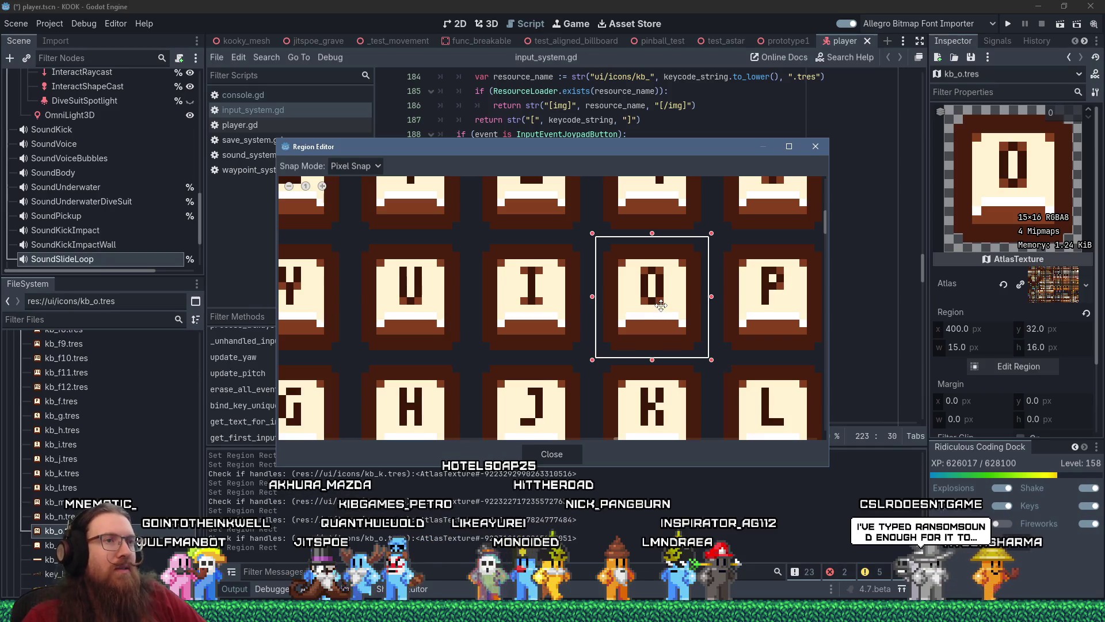
{"action": "scroll", "coordinate": [661, 303], "scroll_direction": "down", "scroll_amount": 2}
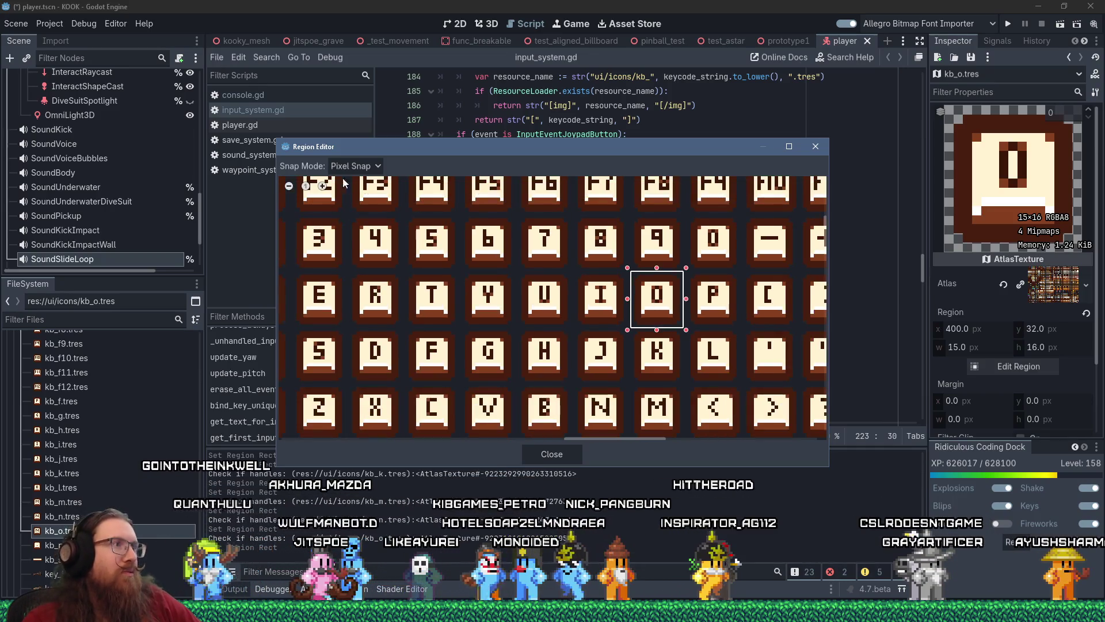
{"action": "left_click", "coordinate": [817, 147]}
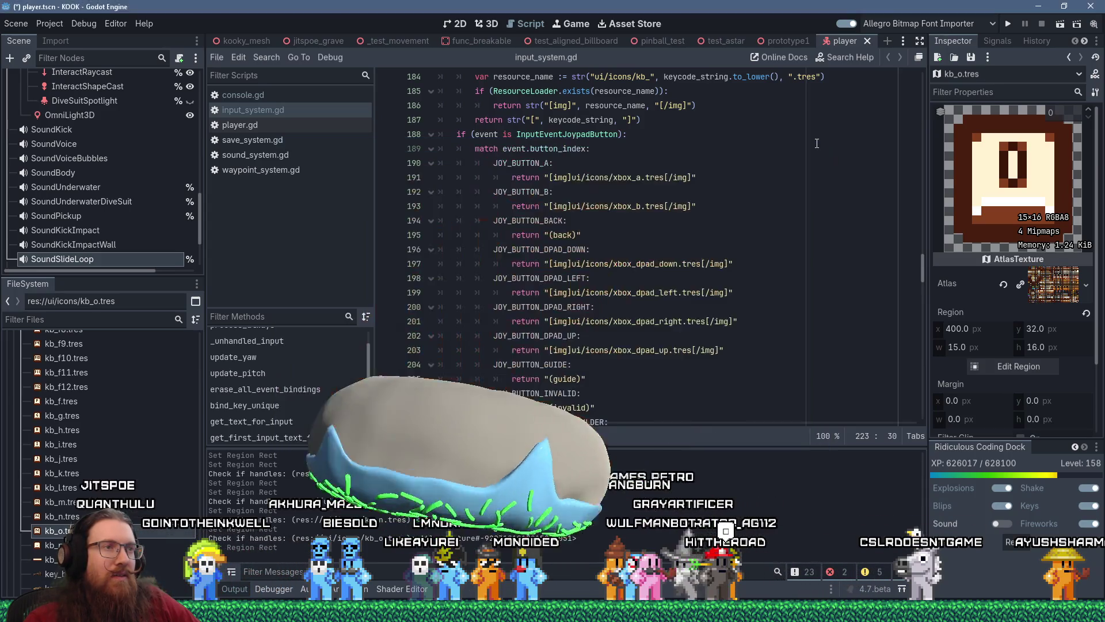
{"action": "key", "text": "alt+Tab"}
{"action": "scroll", "coordinate": [619, 306], "scroll_direction": "down", "scroll_amount": 3}
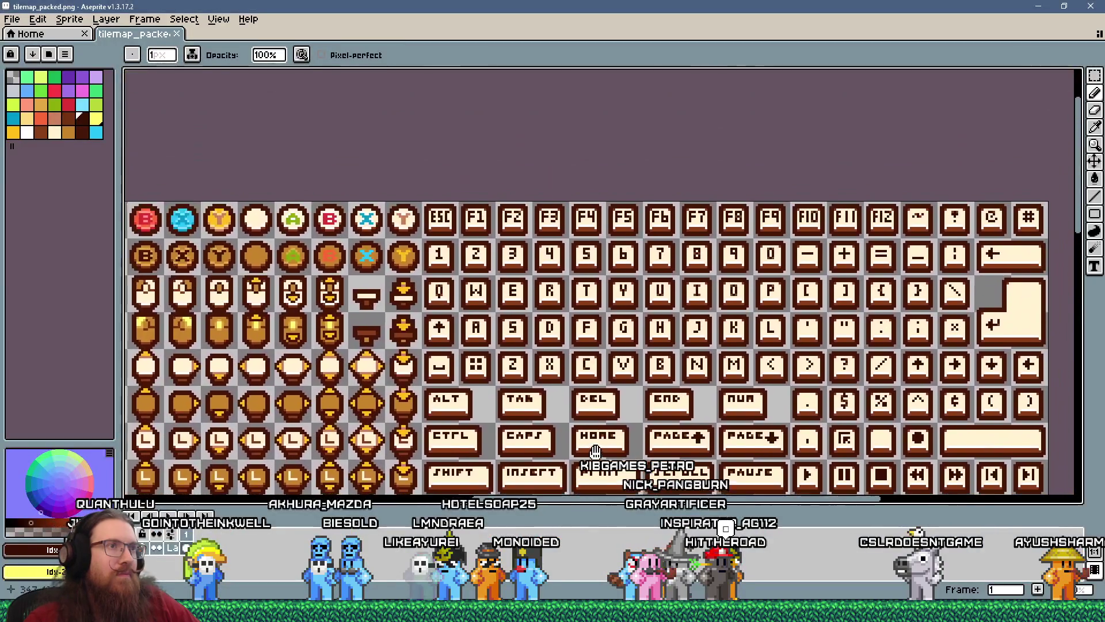
- Thicken the O glyph's side pixels and darken three of its corner pixels
{"action": "scroll", "coordinate": [737, 288], "scroll_direction": "up", "scroll_amount": 5}
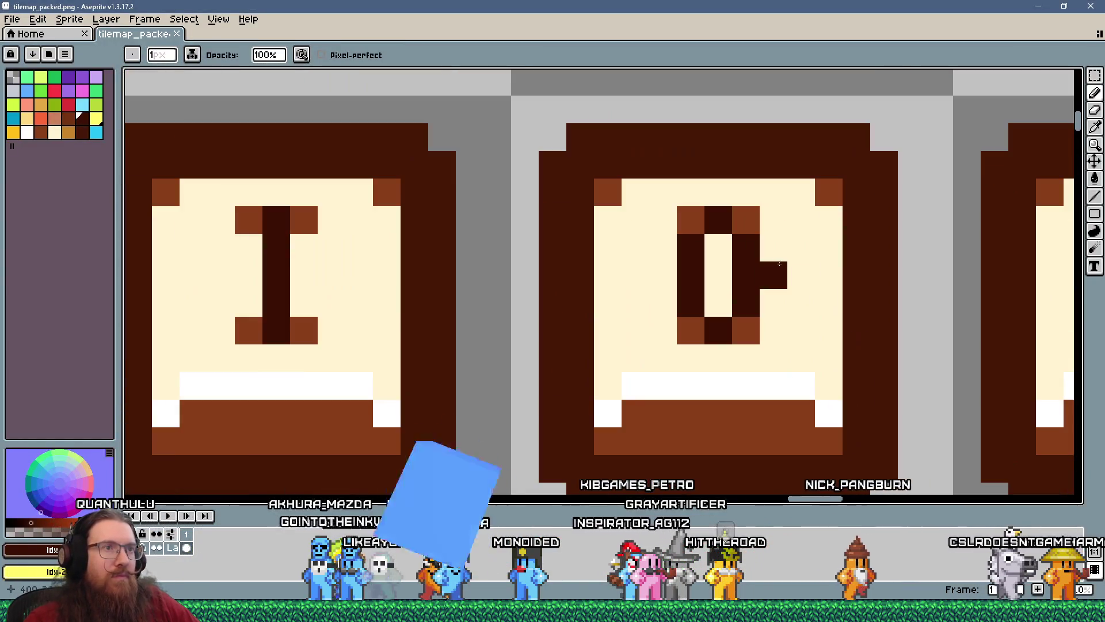
{"action": "left_click", "coordinate": [674, 269]}
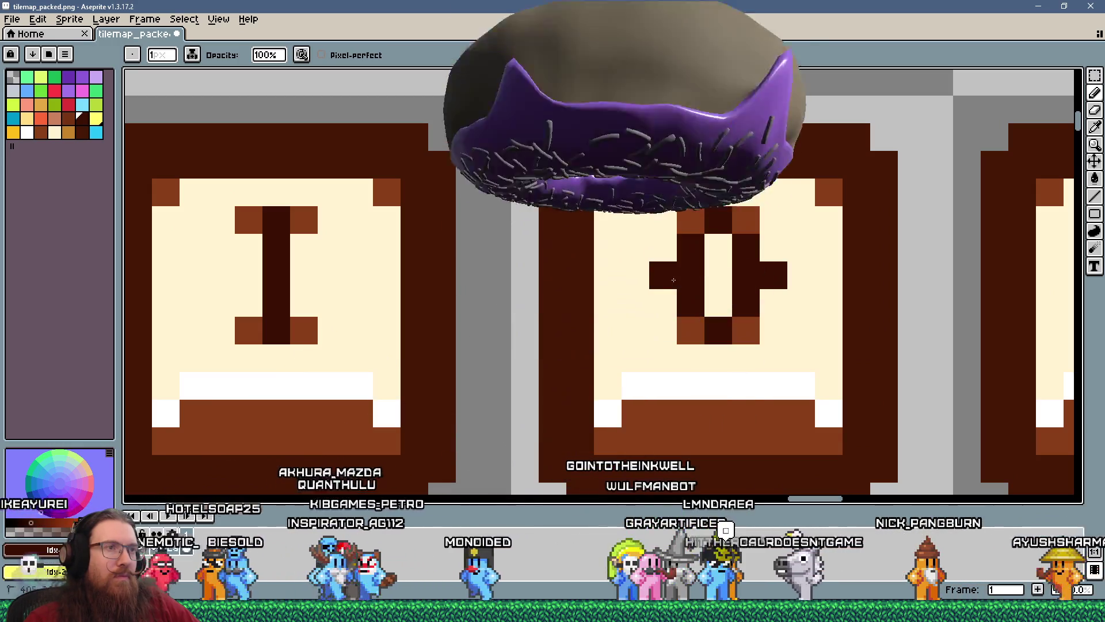
{"action": "left_click", "coordinate": [663, 303]}
{"action": "left_click", "coordinate": [774, 248]}
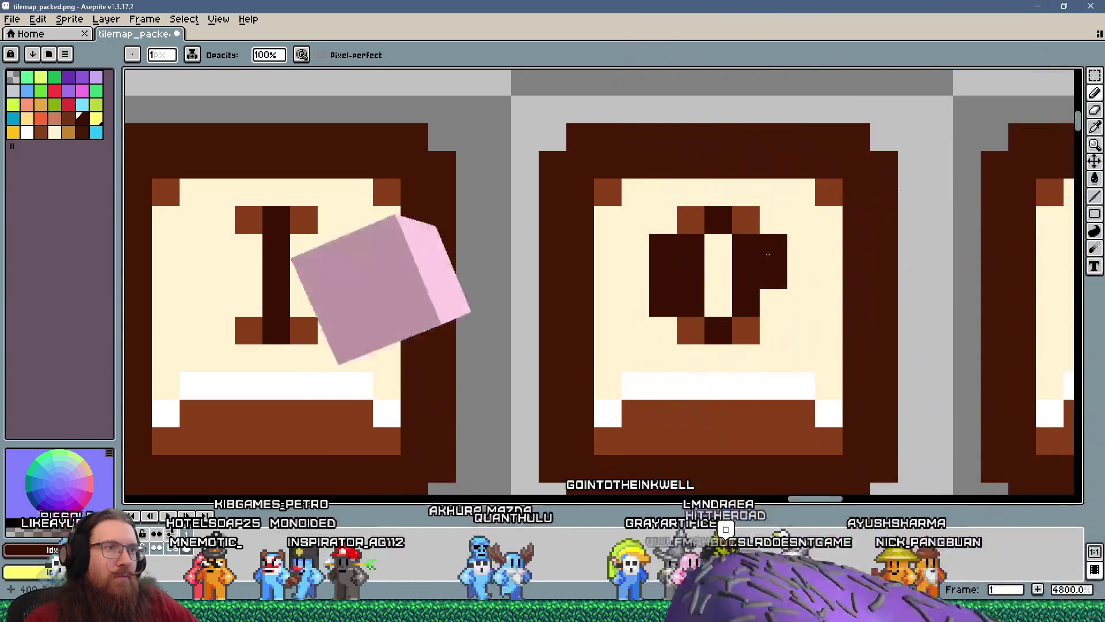
{"action": "left_click", "coordinate": [774, 303]}
{"action": "left_click", "coordinate": [746, 220]}
{"action": "left_click", "coordinate": [691, 220]}
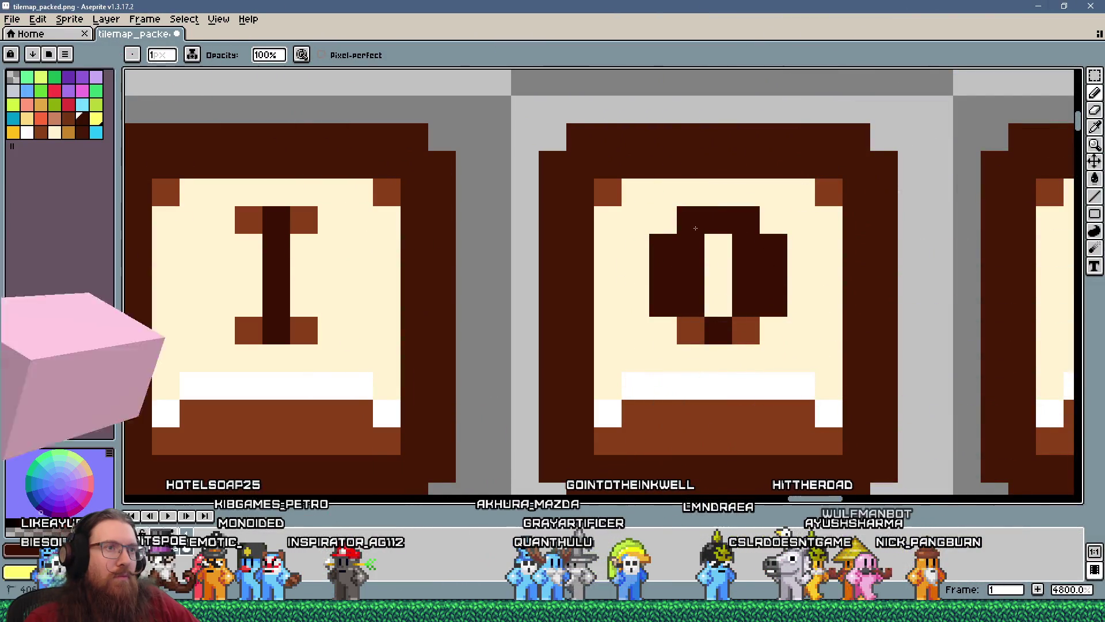
{"action": "left_click", "coordinate": [690, 331]}
- Clear two inner O pixels to the cream key-face colour
{"action": "left_click", "coordinate": [718, 261], "text": "alt"}
{"action": "left_click", "coordinate": [718, 303]}
{"action": "left_click", "coordinate": [691, 275]}
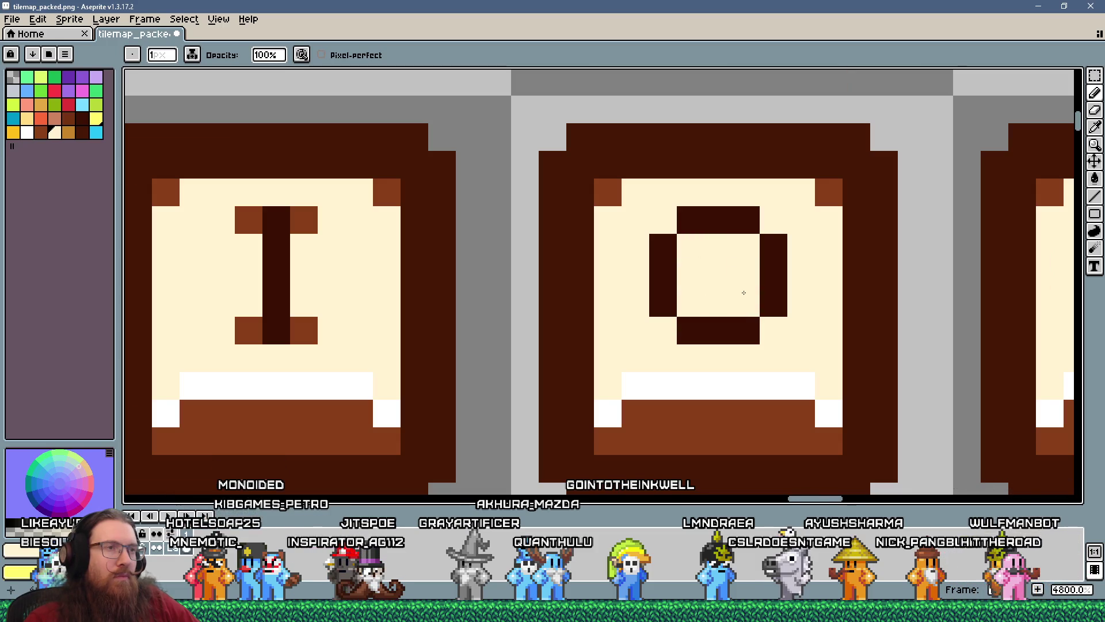
{"action": "scroll", "coordinate": [744, 293], "scroll_direction": "down", "scroll_amount": 6}
{"action": "scroll", "coordinate": [748, 345], "scroll_direction": "up", "scroll_amount": 5}
{"action": "left_click", "coordinate": [754, 363]}
{"action": "key", "text": "ctrl+z"}
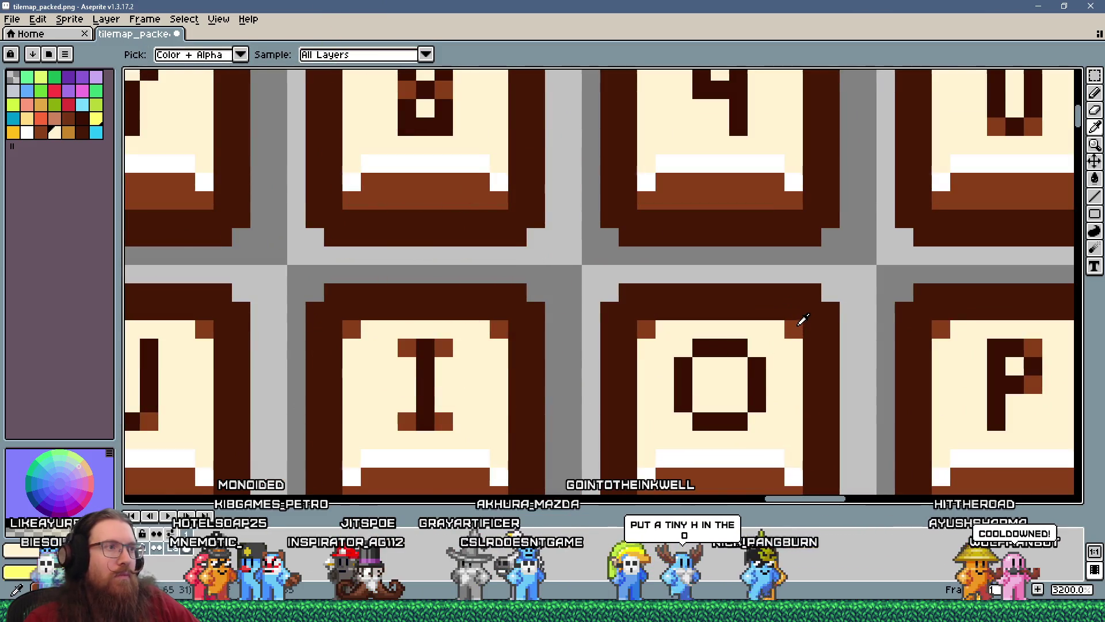
- Shade the O ring's top, side and bottom edge pixels brown
{"action": "left_click", "coordinate": [798, 325], "text": "alt"}
{"action": "left_click", "coordinate": [757, 349]}
{"action": "left_click", "coordinate": [701, 348]}
{"action": "left_click", "coordinate": [690, 350]}
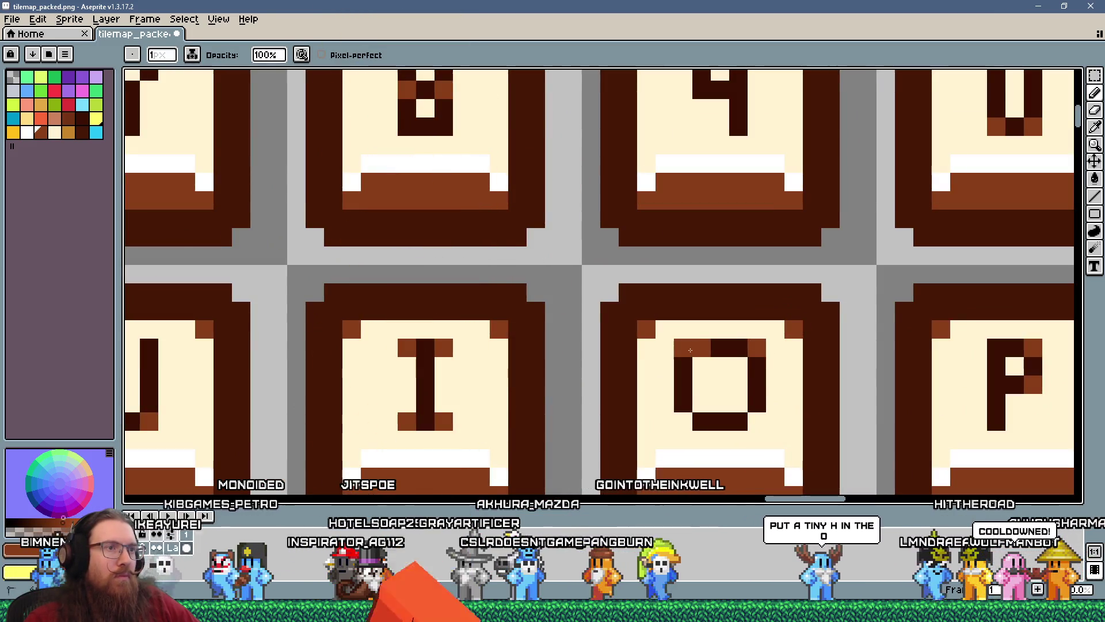
{"action": "left_click", "coordinate": [683, 366]}
{"action": "left_click", "coordinate": [738, 348]}
{"action": "left_click", "coordinate": [755, 362]}
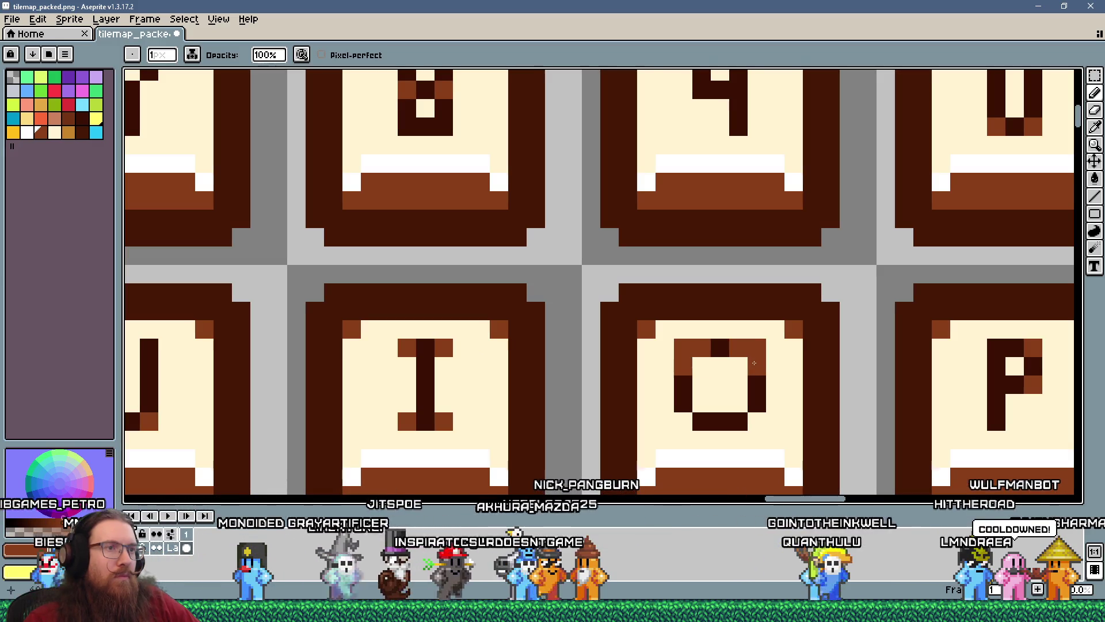
{"action": "left_click", "coordinate": [683, 403]}
{"action": "left_click", "coordinate": [757, 403]}
{"action": "left_click", "coordinate": [739, 421]}
{"action": "left_click", "coordinate": [713, 398]}
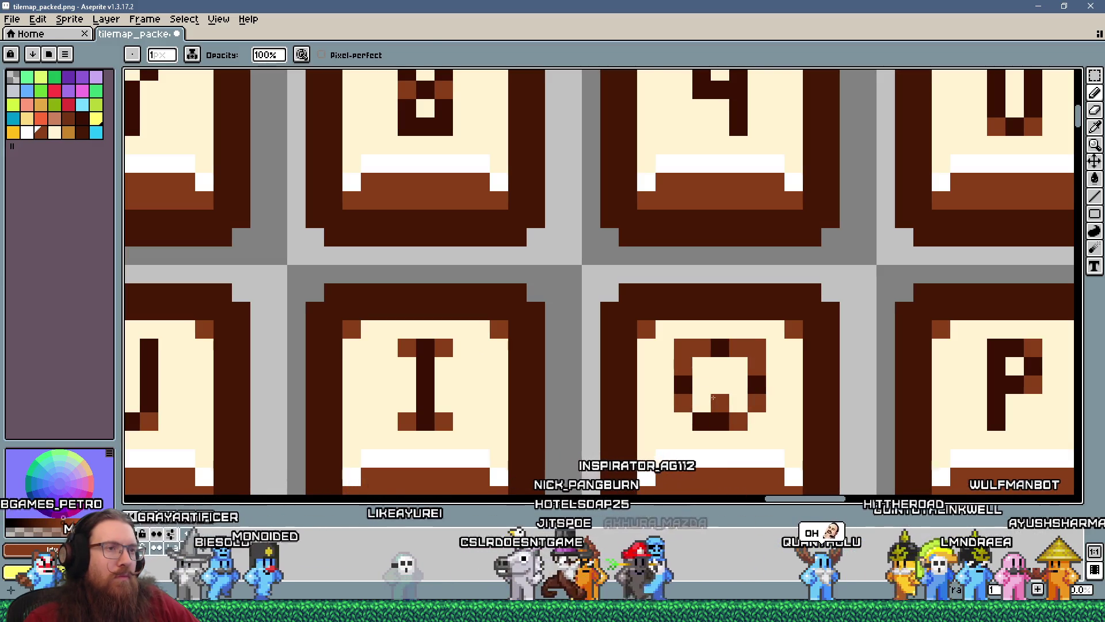
{"action": "key", "text": "ctrl+z"}
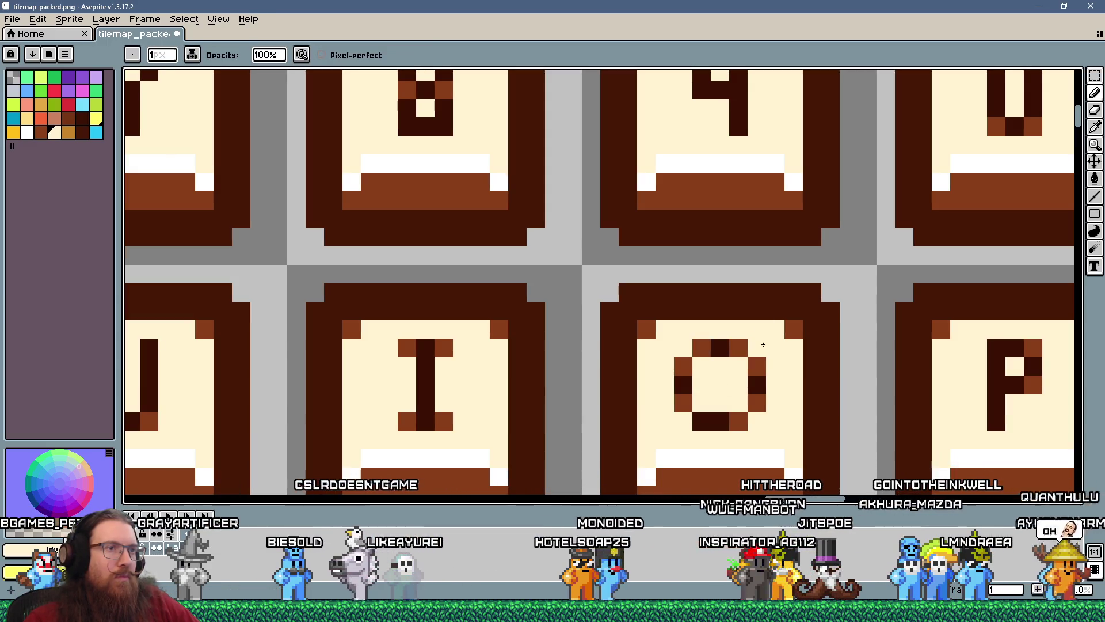
{"action": "scroll", "coordinate": [763, 344], "scroll_direction": "down", "scroll_amount": 5}
{"action": "scroll", "coordinate": [765, 374], "scroll_direction": "up", "scroll_amount": 5}
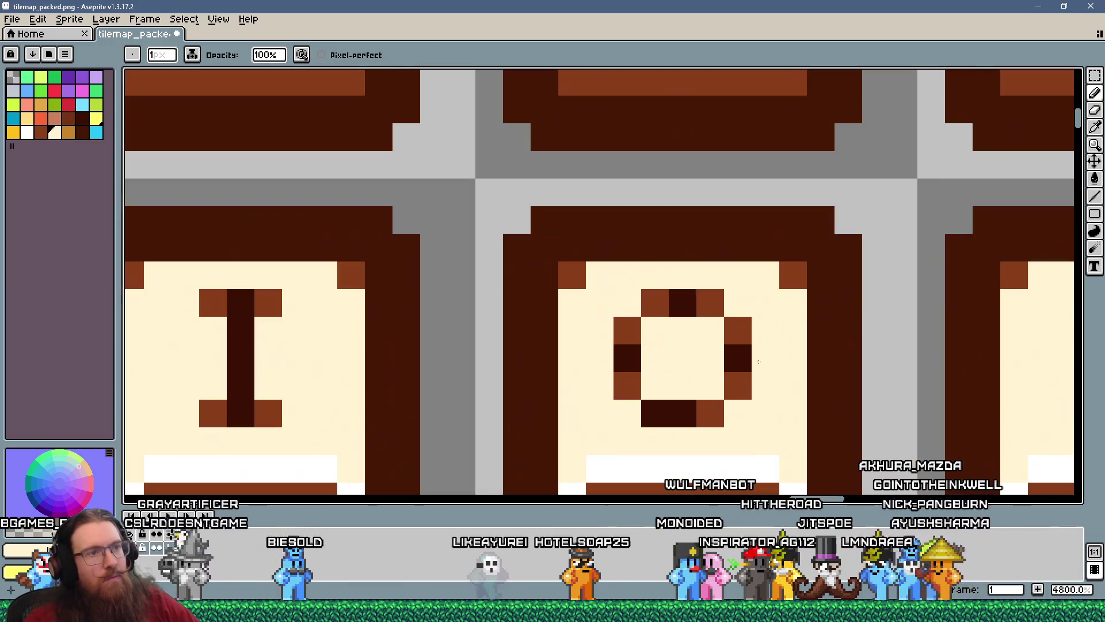
{"action": "left_click", "coordinate": [709, 409]}
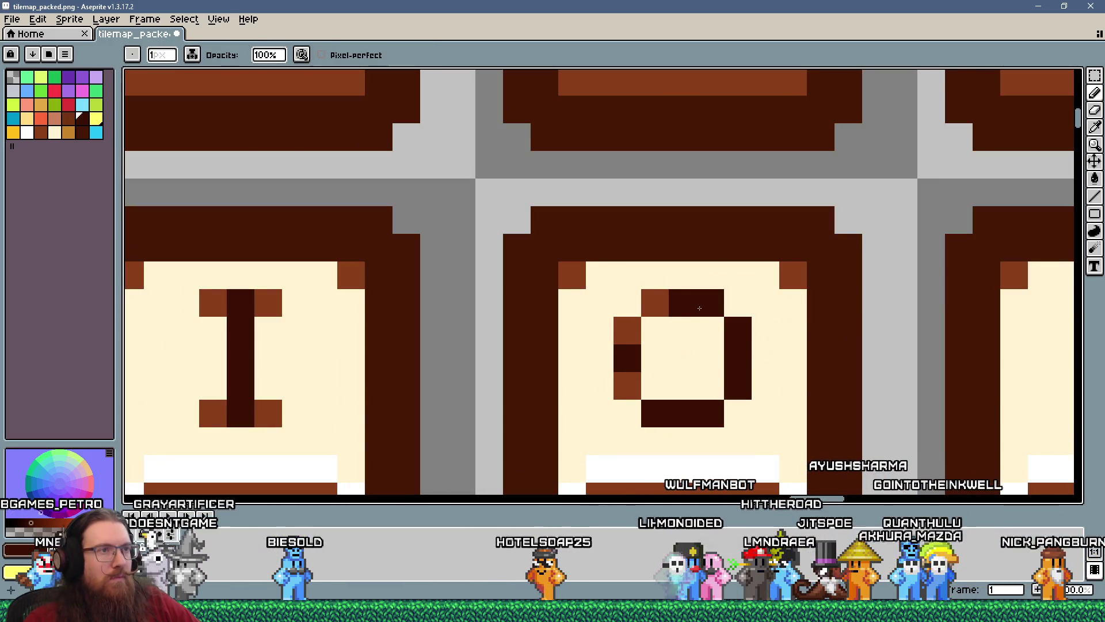
{"action": "scroll", "coordinate": [635, 377], "scroll_direction": "down", "scroll_amount": 5}
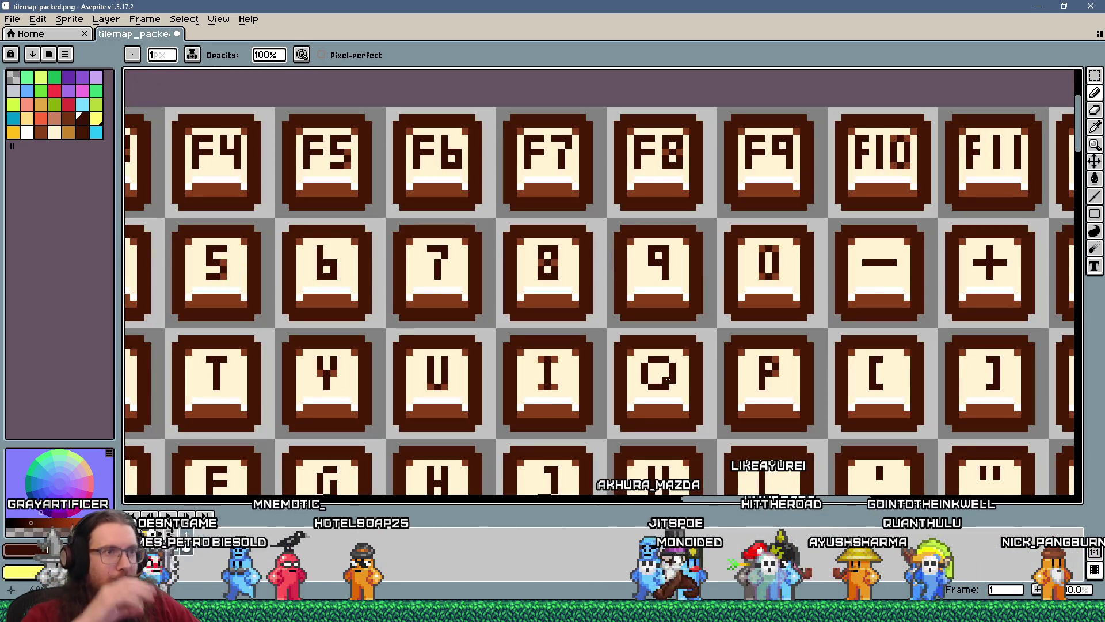
- Repaint a lower-left O pixel in sampled brown, then sample the cream key-face colour
{"action": "scroll", "coordinate": [668, 379], "scroll_direction": "down", "scroll_amount": 5}
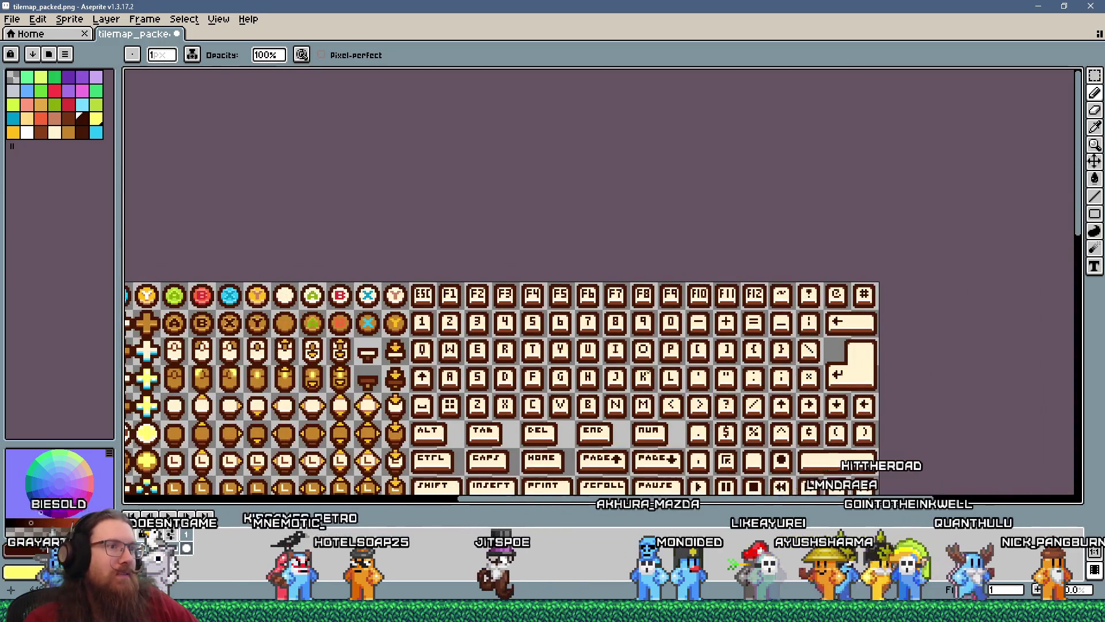
{"action": "scroll", "coordinate": [647, 380], "scroll_direction": "up", "scroll_amount": 2}
{"action": "scroll", "coordinate": [631, 391], "scroll_direction": "up", "scroll_amount": 4}
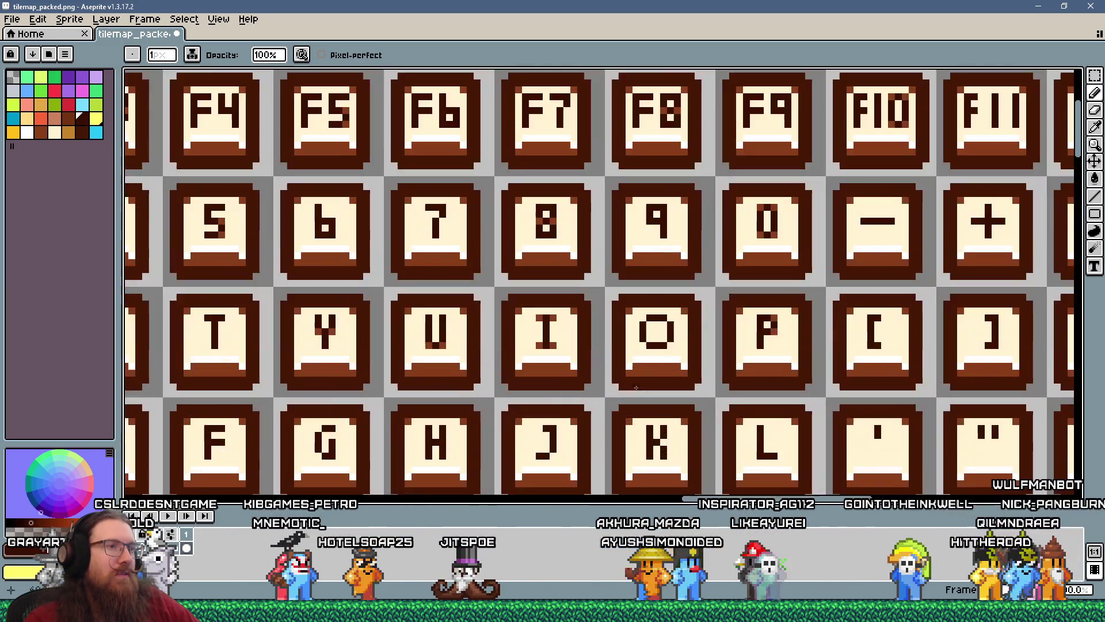
{"action": "left_click", "coordinate": [699, 280], "text": "alt"}
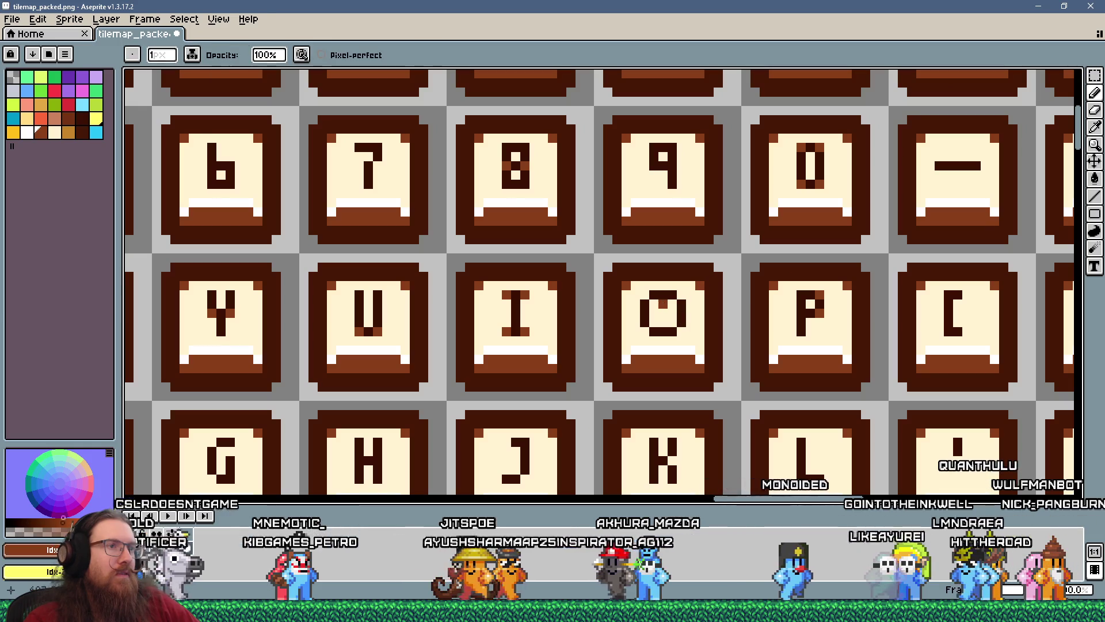
{"action": "left_click", "coordinate": [665, 321]}
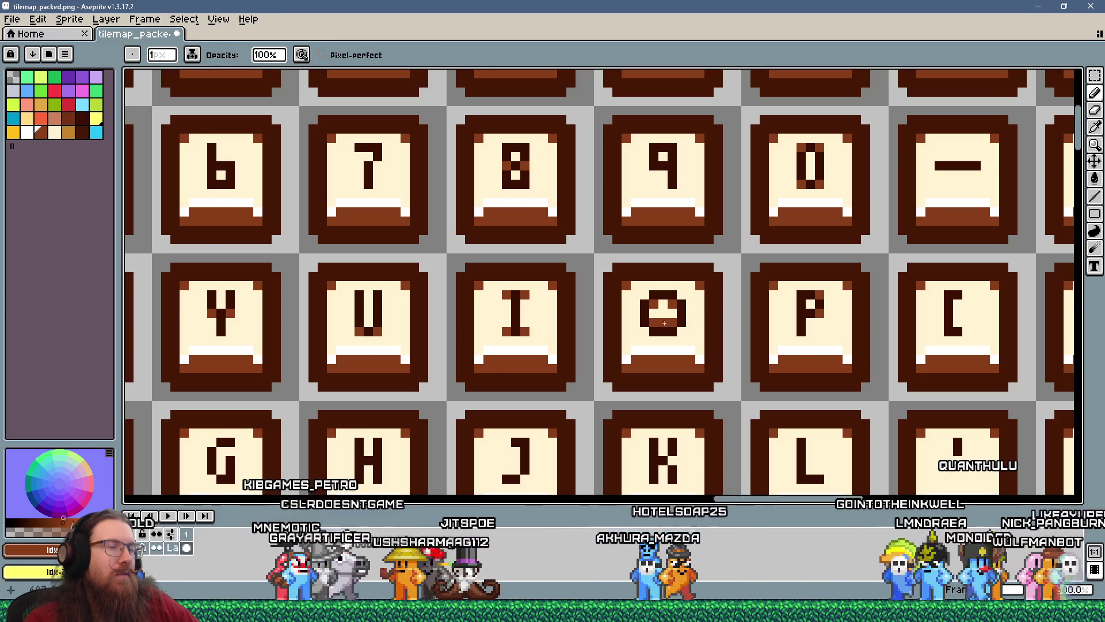
{"action": "scroll", "coordinate": [661, 322], "scroll_direction": "down", "scroll_amount": 4}
{"action": "scroll", "coordinate": [686, 337], "scroll_direction": "up", "scroll_amount": 4}
{"action": "left_click", "coordinate": [693, 299], "text": "alt"}
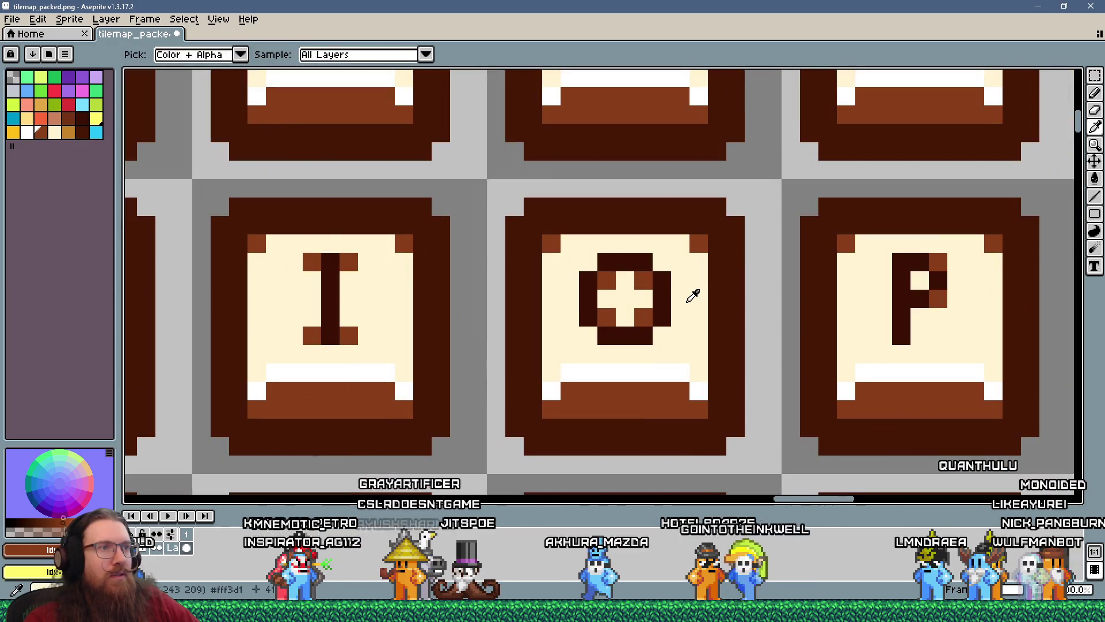
{"action": "scroll", "coordinate": [627, 305], "scroll_direction": "down", "scroll_amount": 5}
{"action": "scroll", "coordinate": [627, 305], "scroll_direction": "up", "scroll_amount": 1}
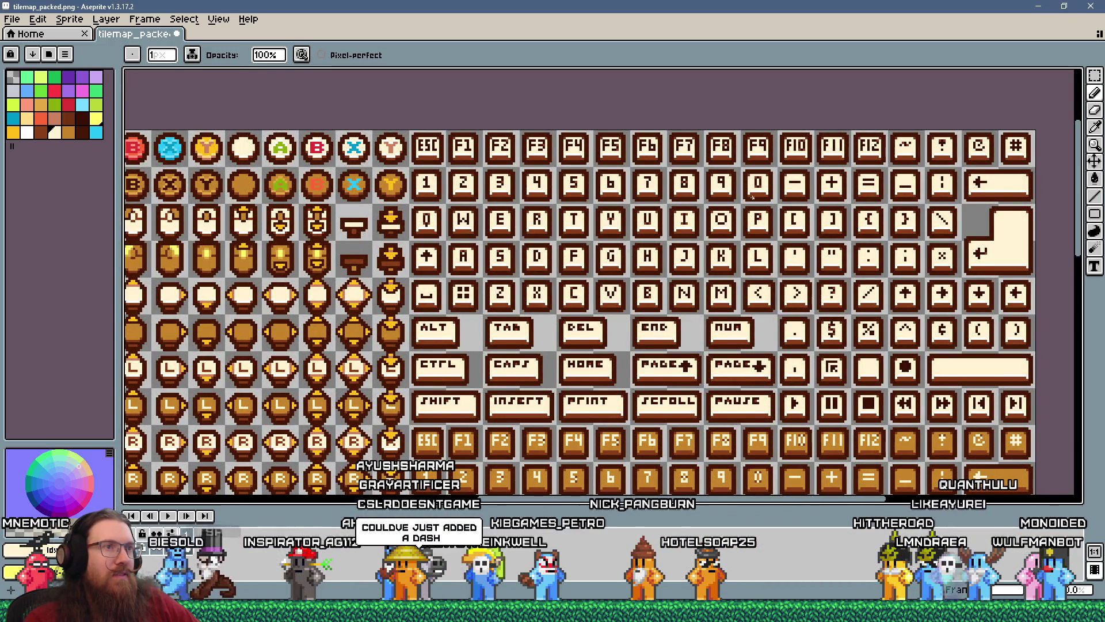
- Fill the G glyph's upper-left with dark brown pixels, then sample the cream key-face colour
{"action": "scroll", "coordinate": [608, 253], "scroll_direction": "up", "scroll_amount": 5}
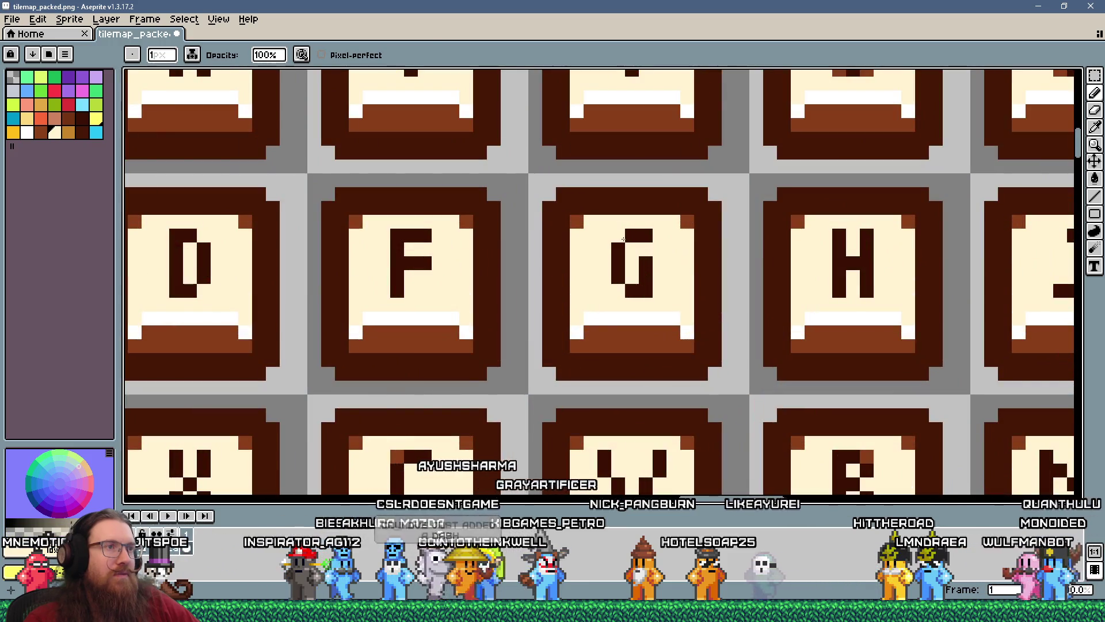
{"action": "key", "text": "alt"}
{"action": "key", "text": "alt"}
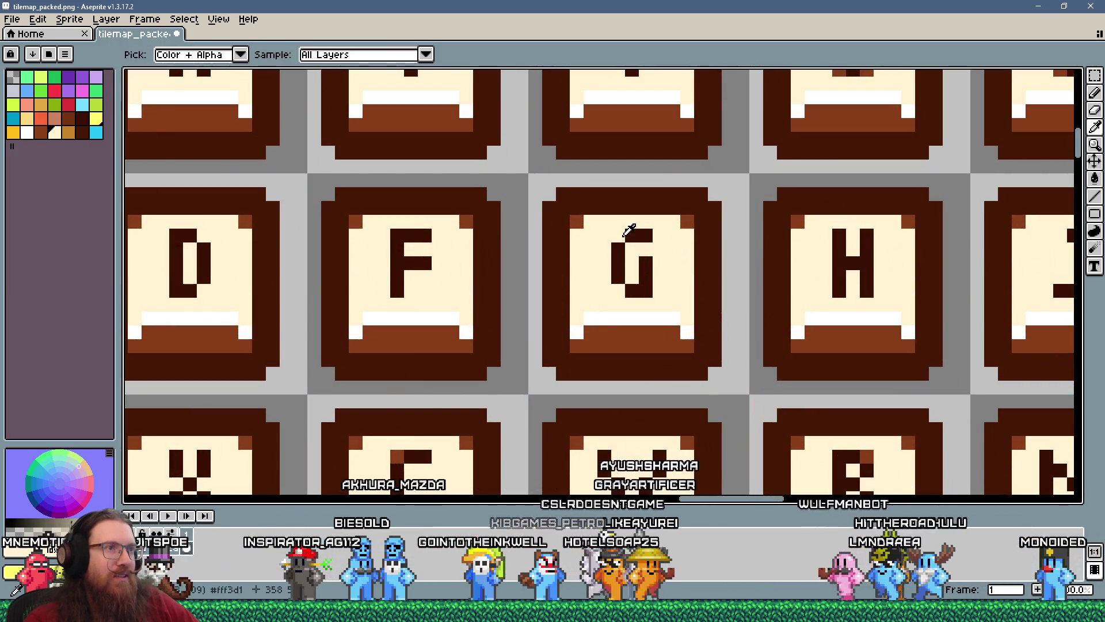
{"action": "key", "text": "alt"}
{"action": "left_click", "coordinate": [656, 260]}
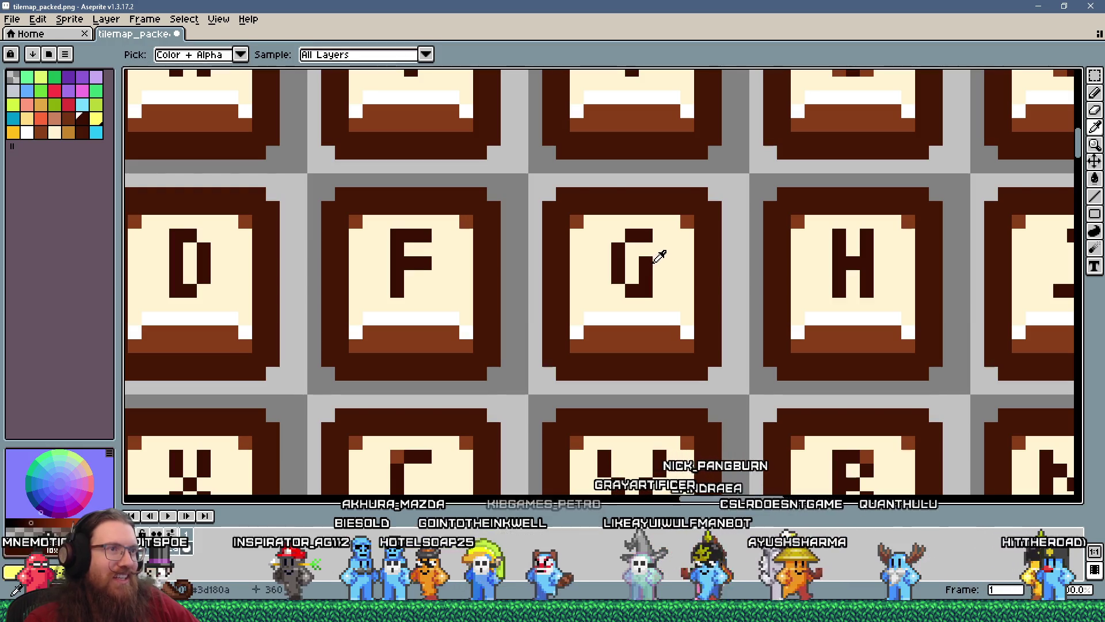
{"action": "left_click", "coordinate": [660, 263]}
{"action": "left_click", "coordinate": [605, 250]}
{"action": "left_click_drag", "start_coordinate": [610, 250], "coordinate": [608, 275]}
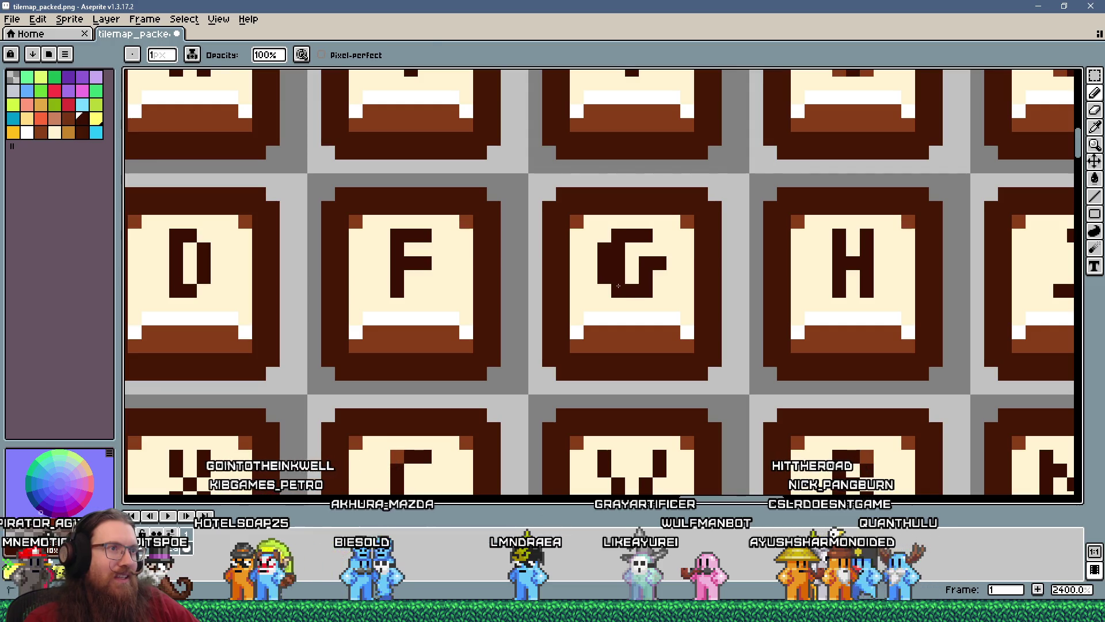
{"action": "left_click", "coordinate": [637, 264], "text": "alt"}
{"action": "scroll", "coordinate": [697, 274], "scroll_direction": "down", "scroll_amount": 6}
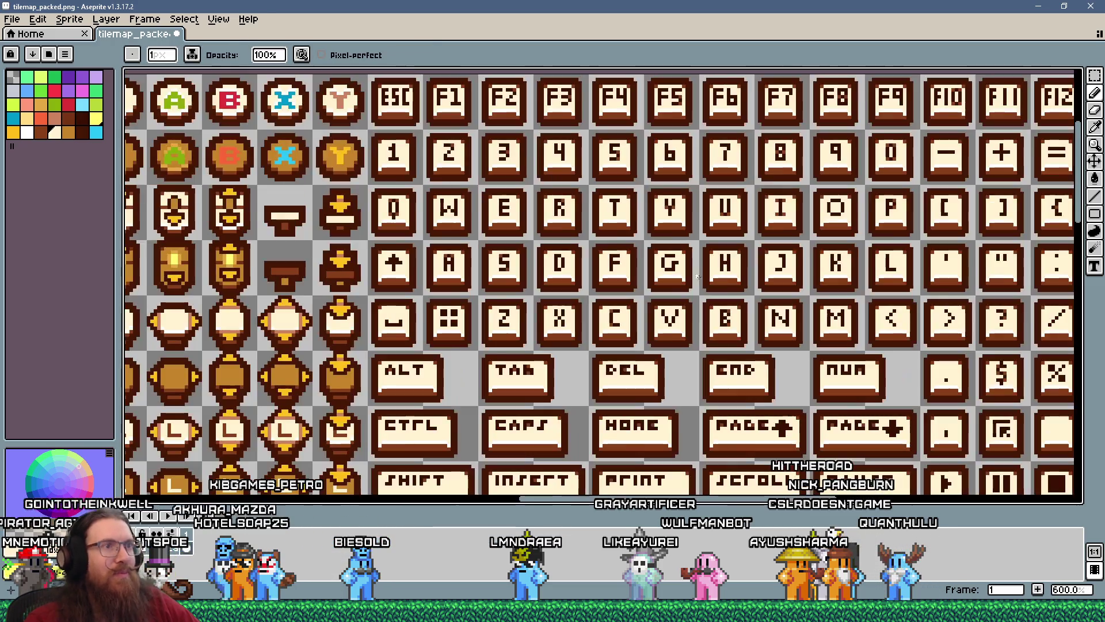
{"action": "scroll", "coordinate": [690, 248], "scroll_direction": "up", "scroll_amount": 3}
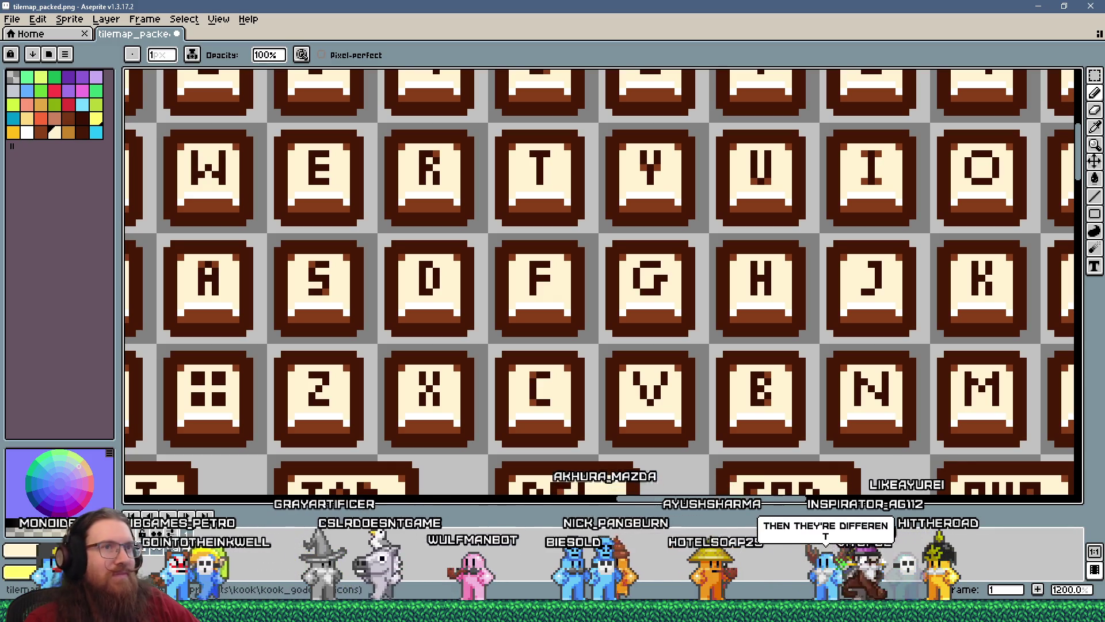
- With the Pencil, reshape the D glyph's bottom pixels
{"action": "scroll", "coordinate": [630, 313], "scroll_direction": "down", "scroll_amount": 7}
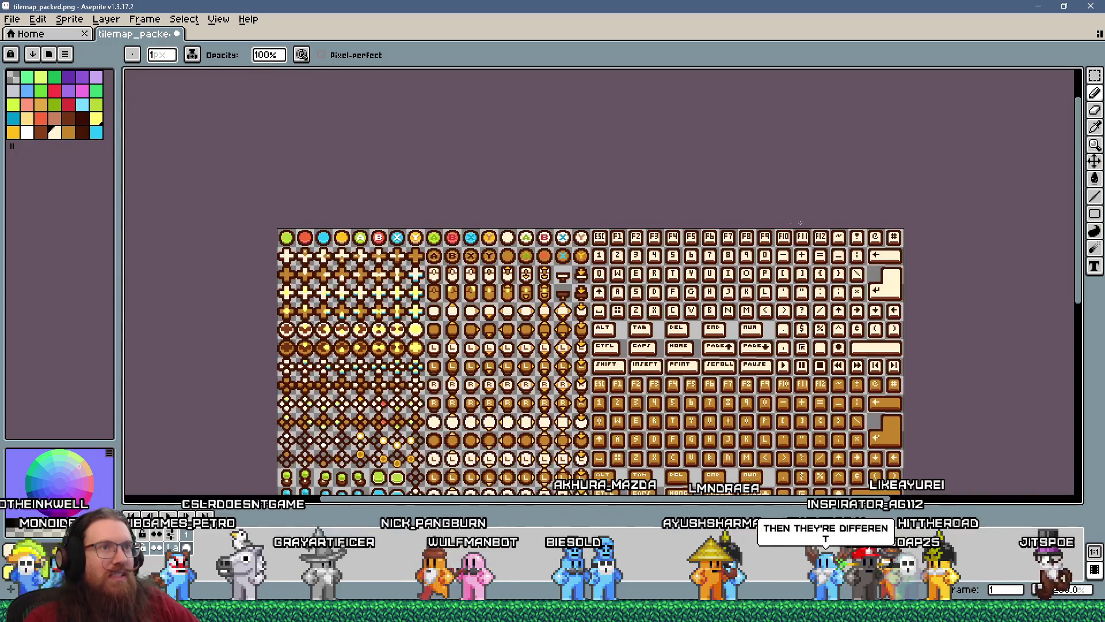
{"action": "scroll", "coordinate": [774, 238], "scroll_direction": "up", "scroll_amount": 3}
{"action": "scroll", "coordinate": [775, 238], "scroll_direction": "up", "scroll_amount": 4}
{"action": "scroll", "coordinate": [673, 391], "scroll_direction": "down", "scroll_amount": 1}
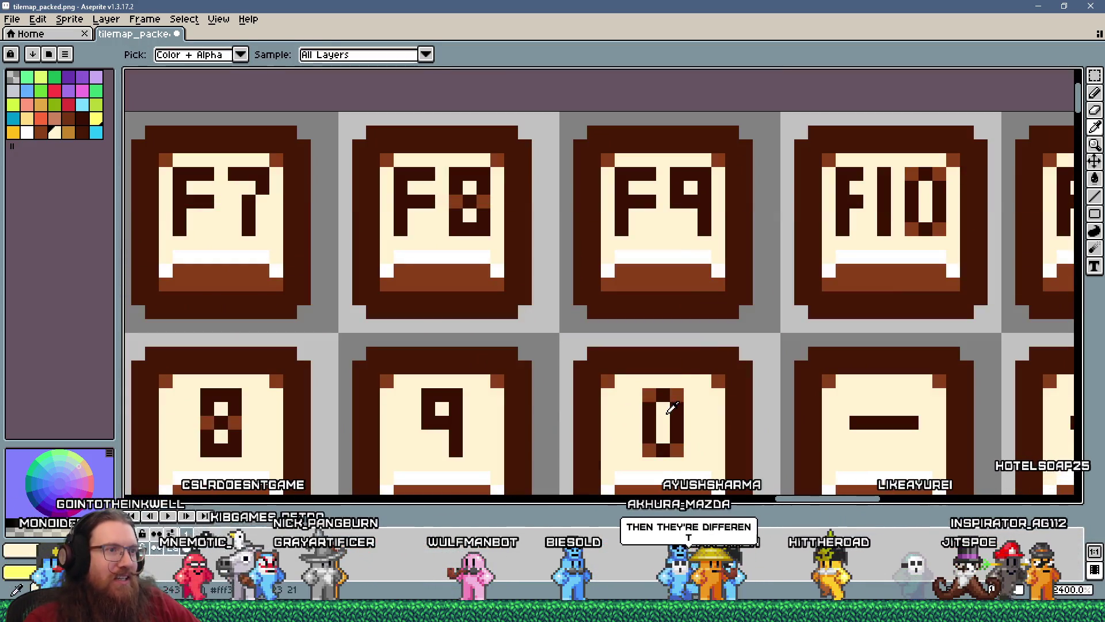
{"action": "scroll", "coordinate": [663, 421], "scroll_direction": "down", "scroll_amount": 5}
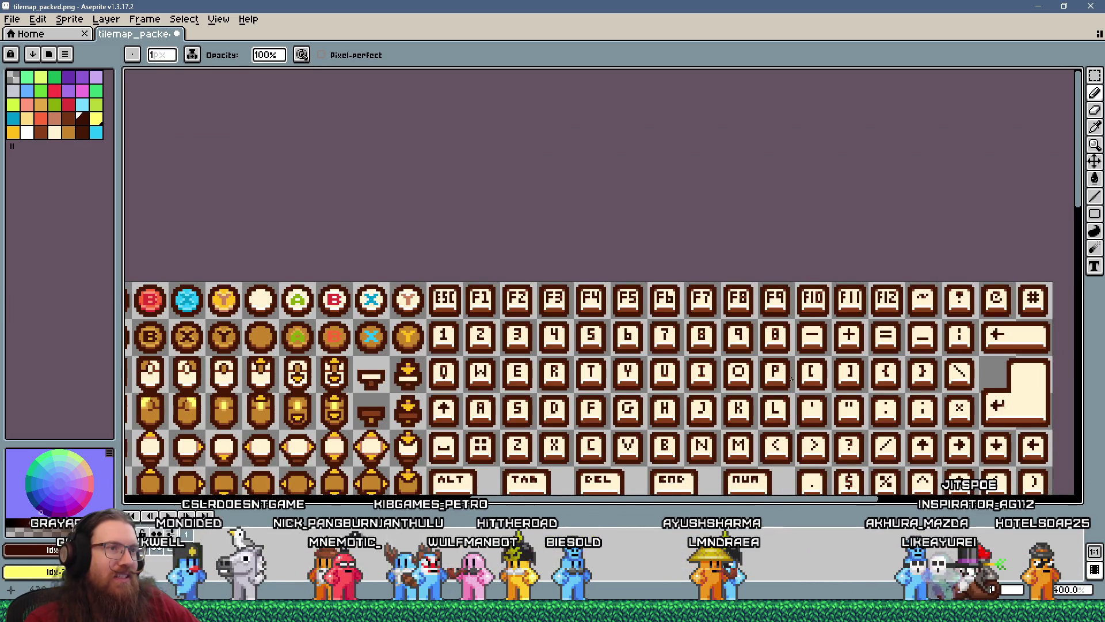
{"action": "scroll", "coordinate": [786, 366], "scroll_direction": "up", "scroll_amount": 1}
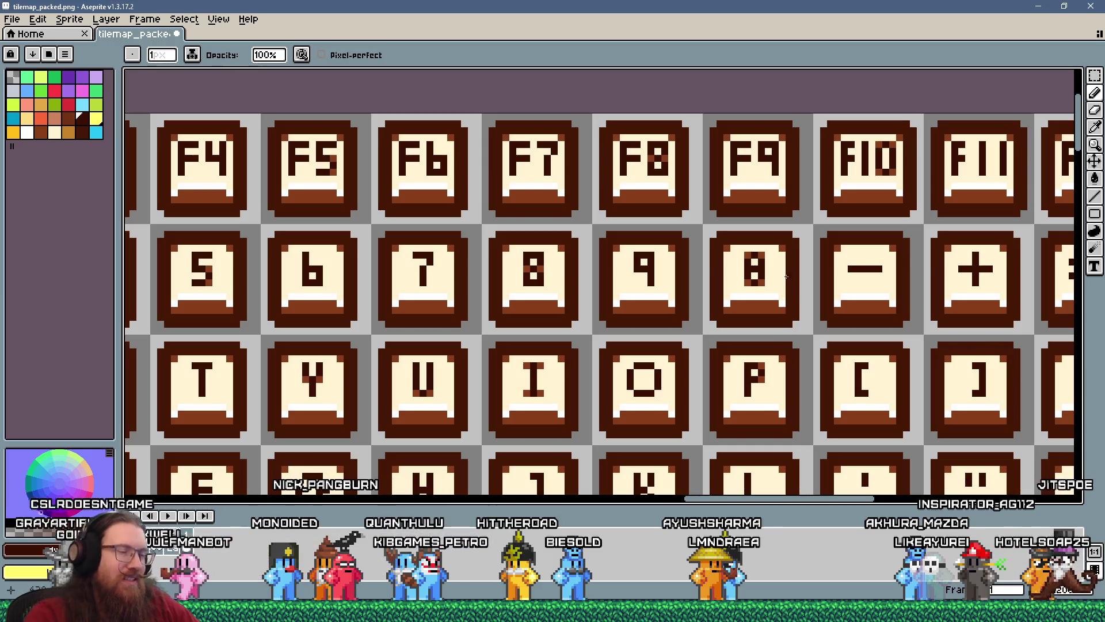
{"action": "key", "text": "b"}
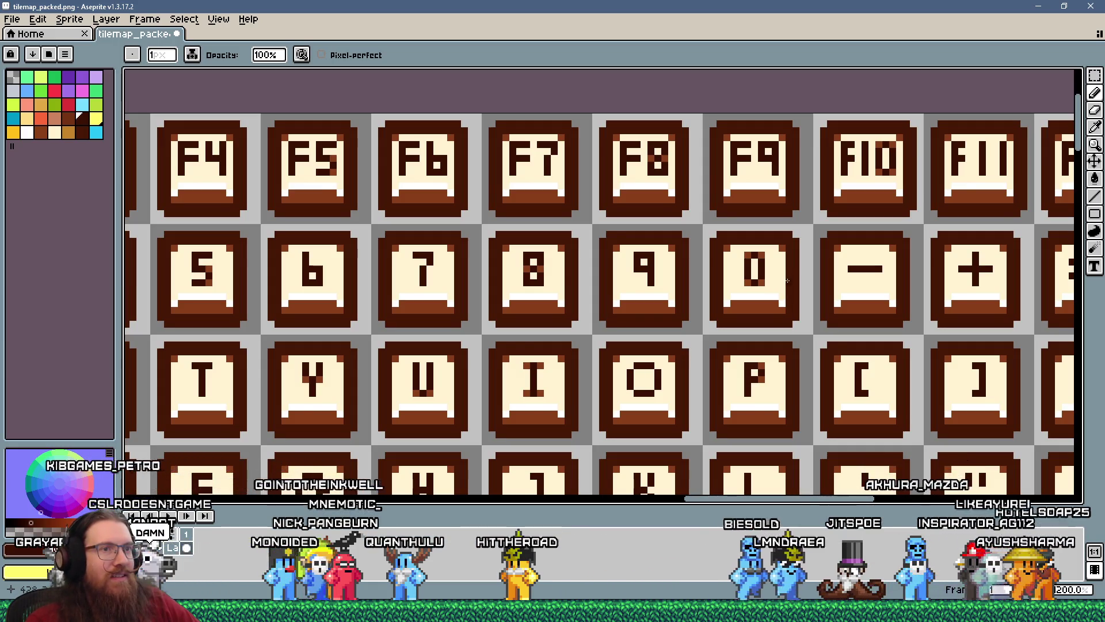
{"action": "scroll", "coordinate": [761, 271], "scroll_direction": "down", "scroll_amount": 1}
{"action": "scroll", "coordinate": [746, 324], "scroll_direction": "up", "scroll_amount": 1}
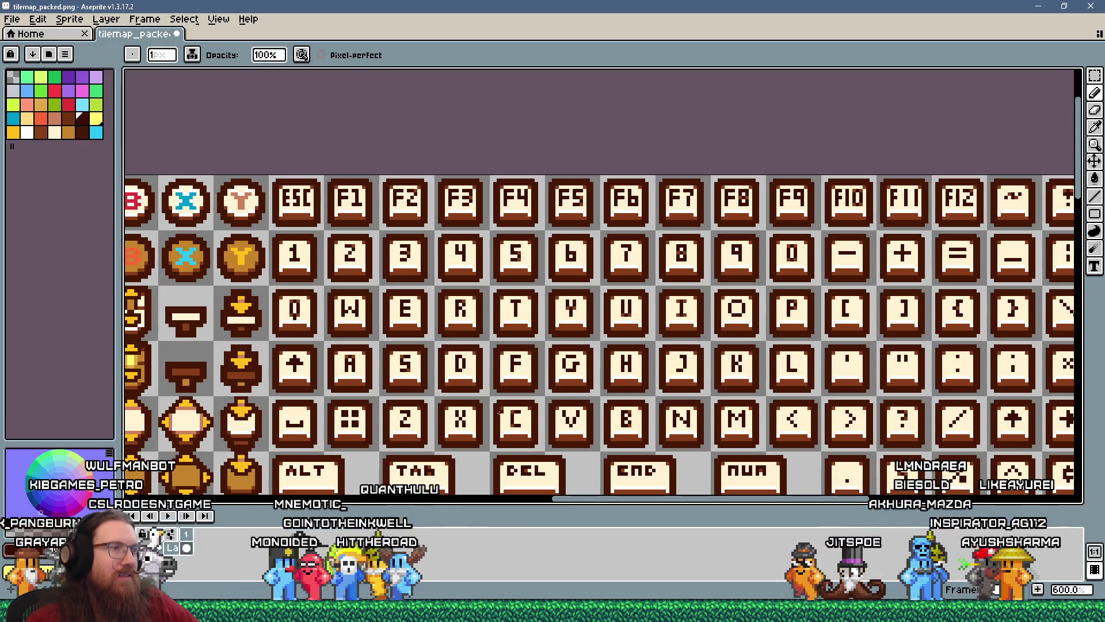
{"action": "scroll", "coordinate": [427, 375], "scroll_direction": "up", "scroll_amount": 4}
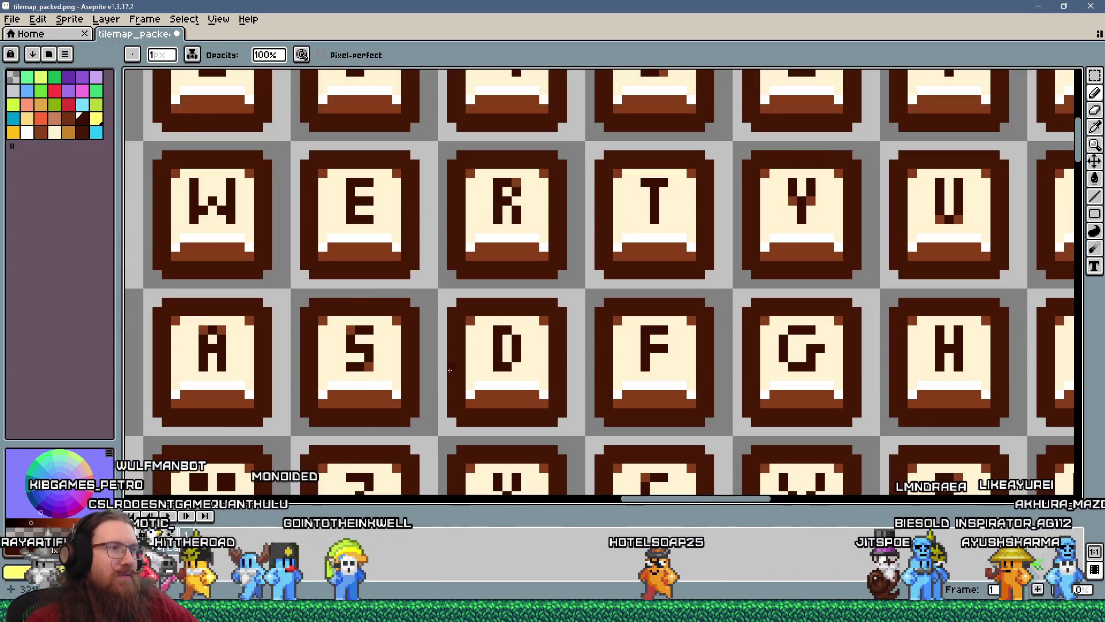
{"action": "scroll", "coordinate": [473, 356], "scroll_direction": "up", "scroll_amount": 2}
{"action": "left_click_drag", "start_coordinate": [520, 329], "coordinate": [519, 391]}
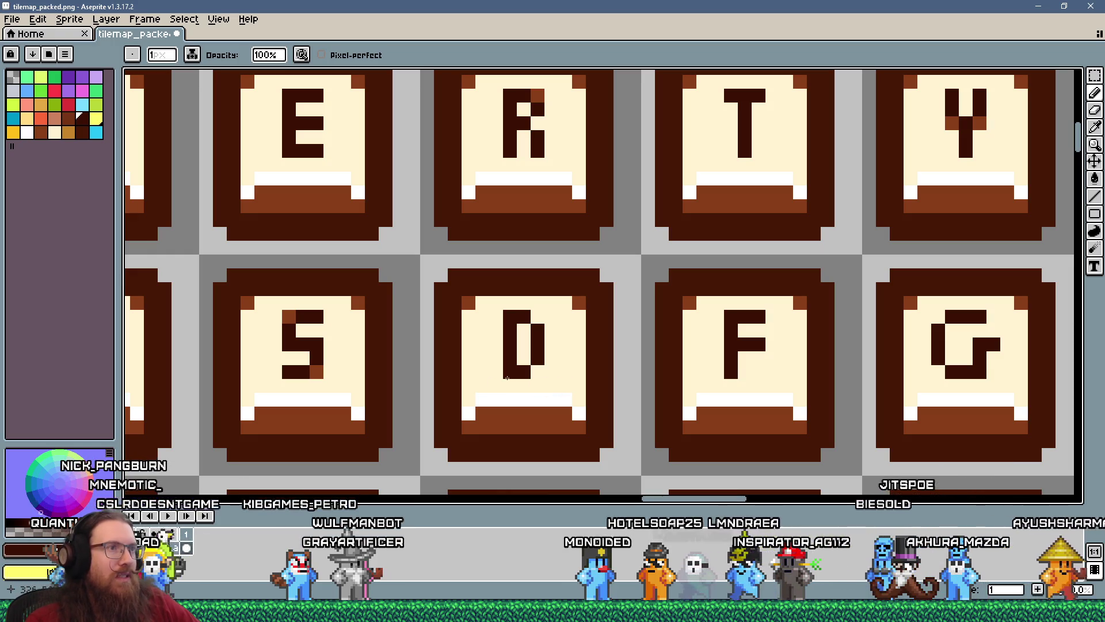
- Recolour the stray dark pixel inside the E cream so it no longer resembles a 6
{"action": "scroll", "coordinate": [507, 377], "scroll_direction": "down", "scroll_amount": 6}
{"action": "scroll", "coordinate": [477, 326], "scroll_direction": "up", "scroll_amount": 6}
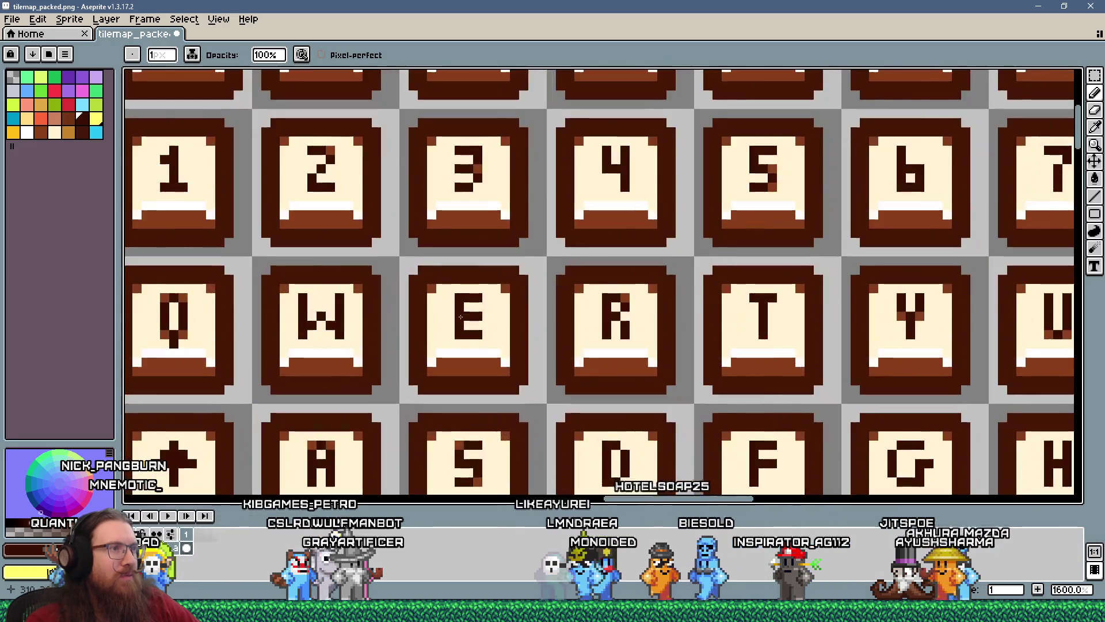
{"action": "left_click", "coordinate": [477, 327]}
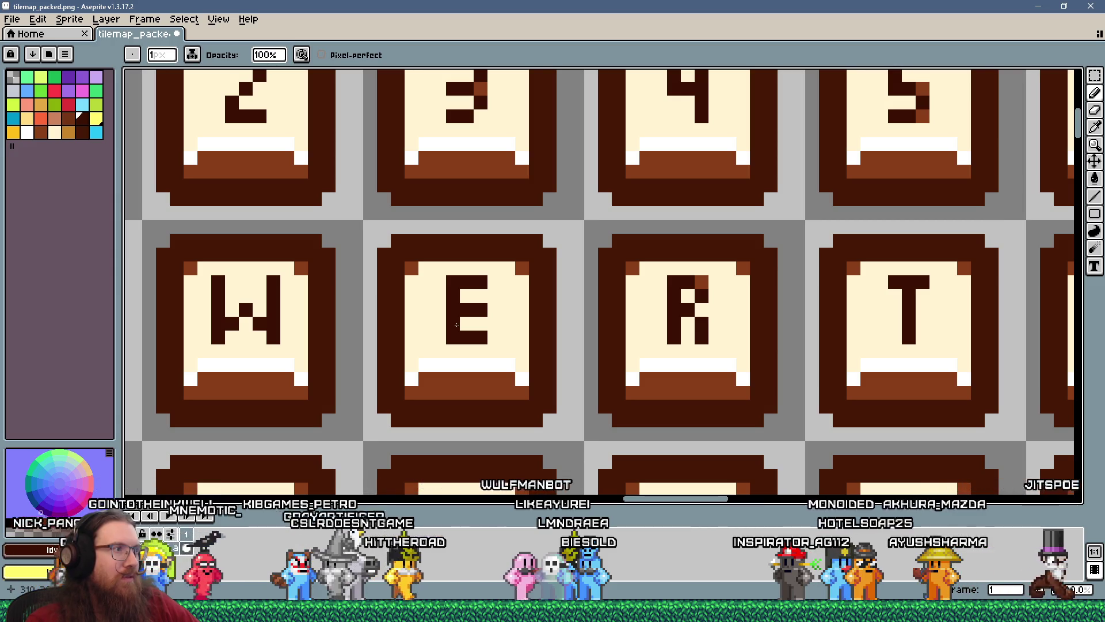
{"action": "scroll", "coordinate": [456, 325], "scroll_direction": "down", "scroll_amount": 6}
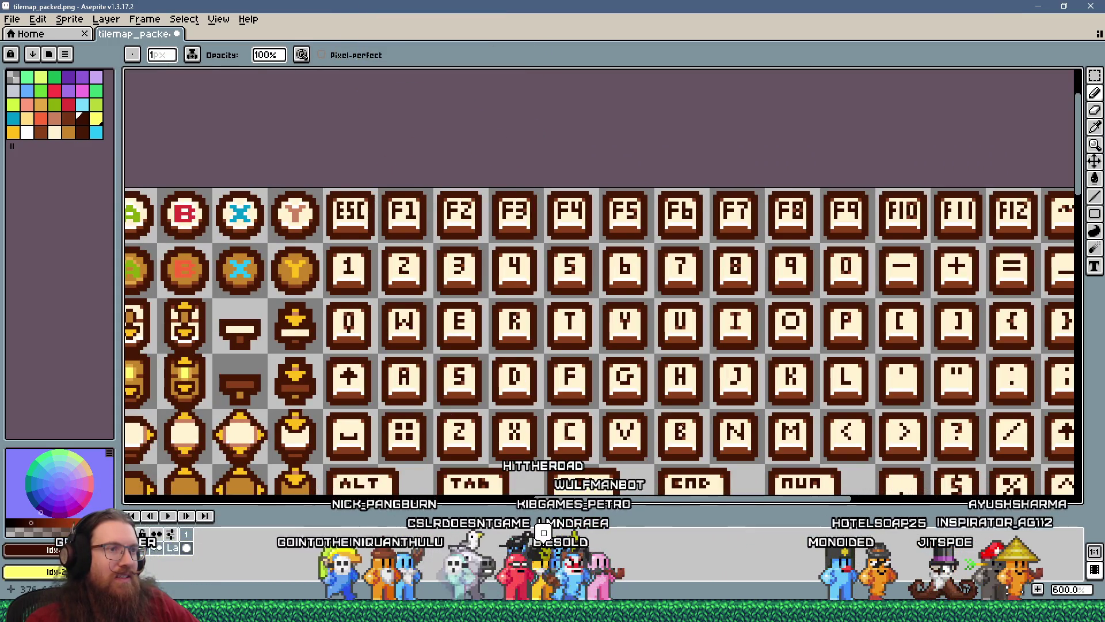
{"action": "scroll", "coordinate": [698, 452], "scroll_direction": "up", "scroll_amount": 4}
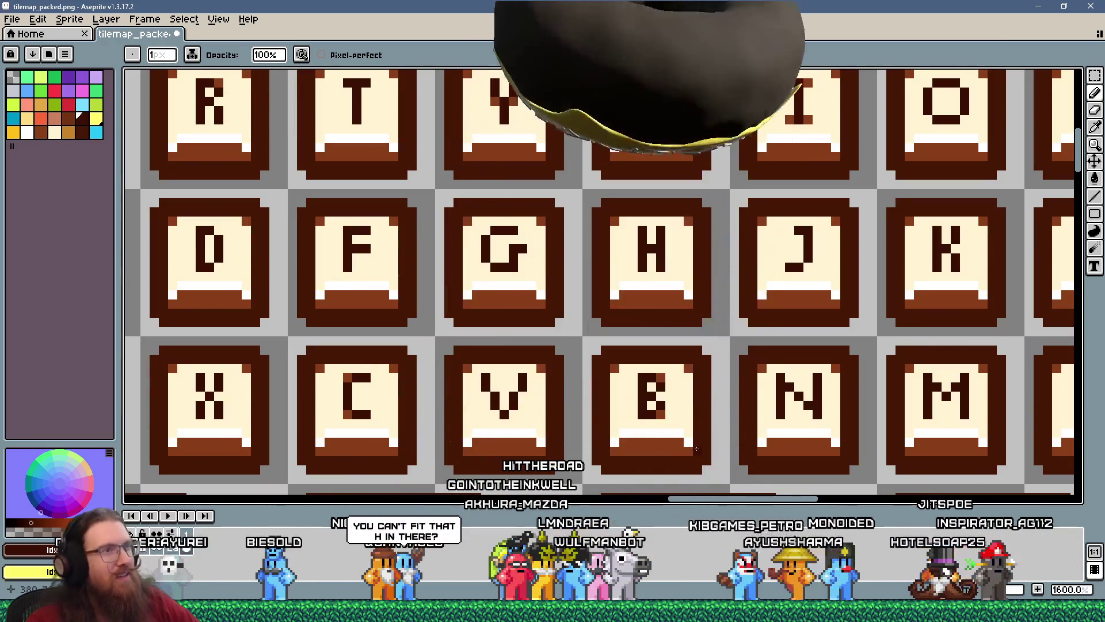
{"action": "scroll", "coordinate": [697, 448], "scroll_direction": "down", "scroll_amount": 6}
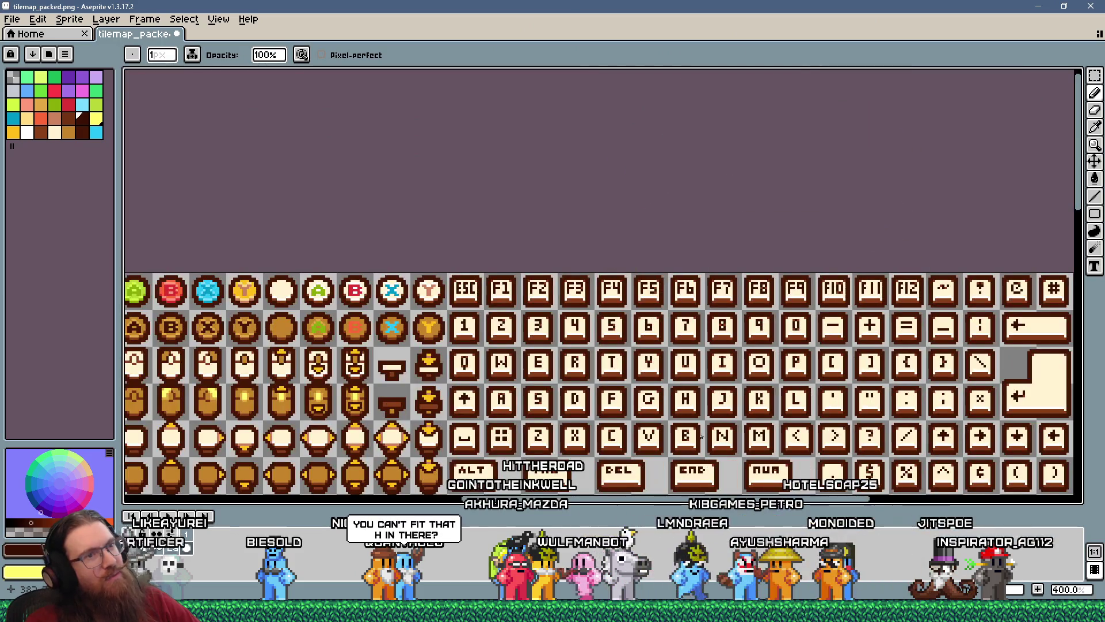
{"action": "scroll", "coordinate": [725, 415], "scroll_direction": "up", "scroll_amount": 6}
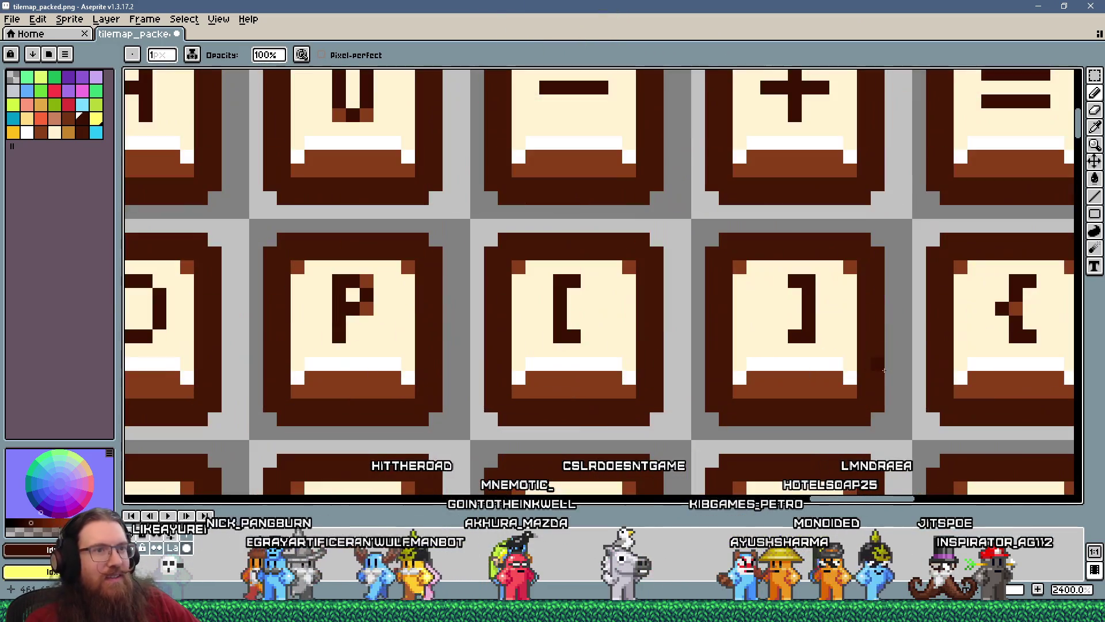
{"action": "scroll", "coordinate": [779, 363], "scroll_direction": "down", "scroll_amount": 3}
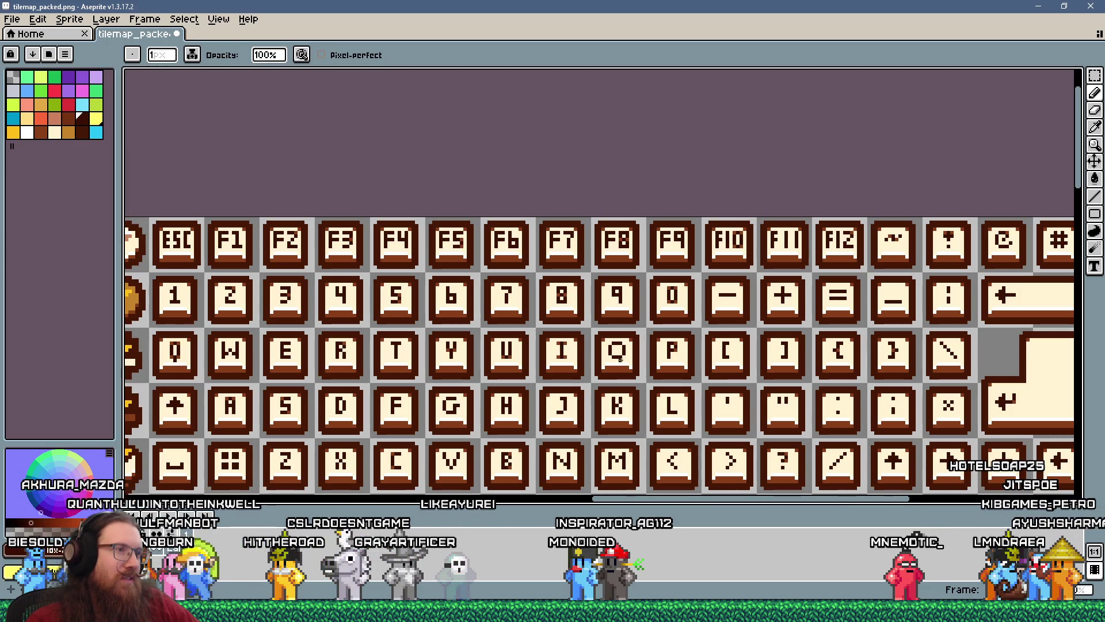
{"action": "scroll", "coordinate": [618, 359], "scroll_direction": "up", "scroll_amount": 4}
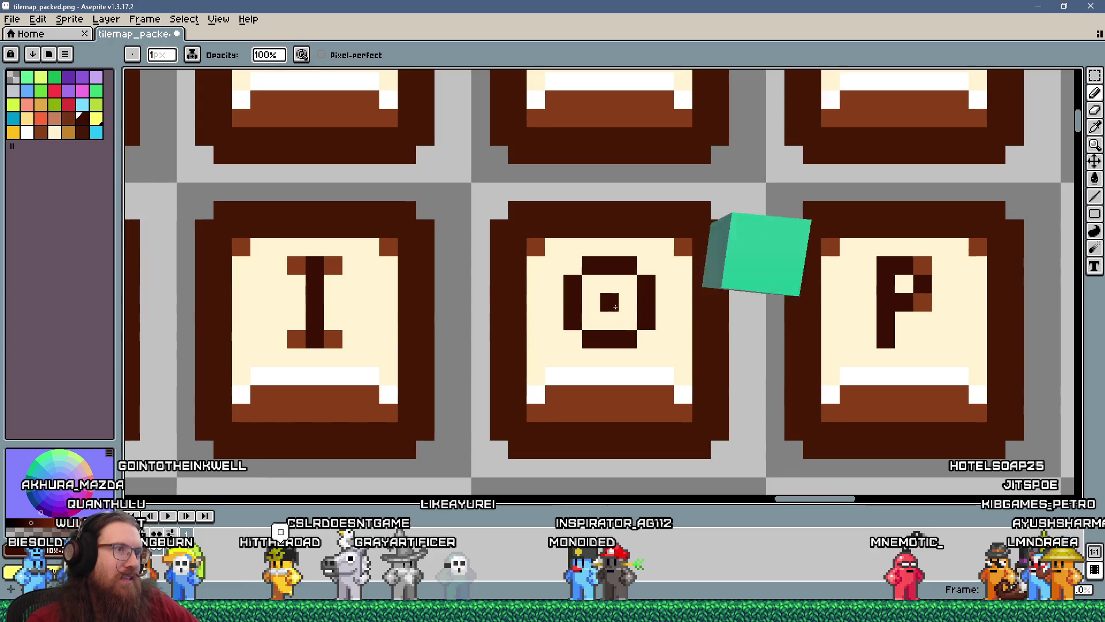
- Redraw the O glyph's pixels and add a cream key-face pixel inside it
{"action": "mouse_move", "coordinate": [614, 308]}
{"action": "left_mouse_down"}
{"action": "mouse_move", "coordinate": [592, 293]}
{"action": "mouse_move", "coordinate": [592, 317]}
{"action": "mouse_move", "coordinate": [624, 320]}
{"action": "left_mouse_up"}
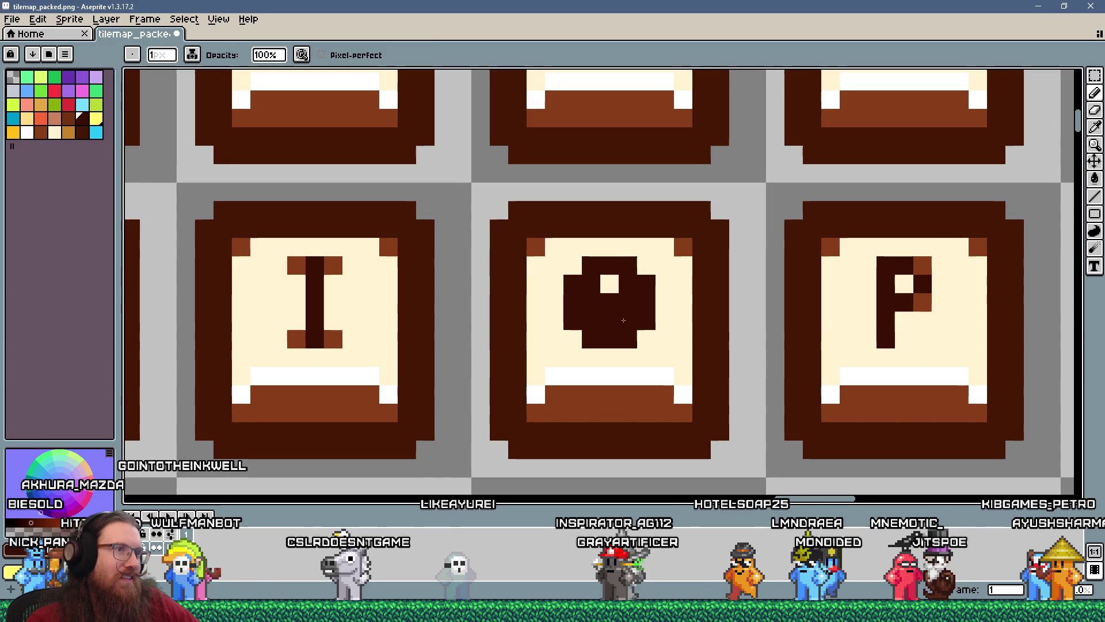
{"action": "left_click", "coordinate": [609, 284], "text": "alt"}
{"action": "left_click", "coordinate": [610, 320]}
{"action": "scroll", "coordinate": [711, 360], "scroll_direction": "down", "scroll_amount": 3}
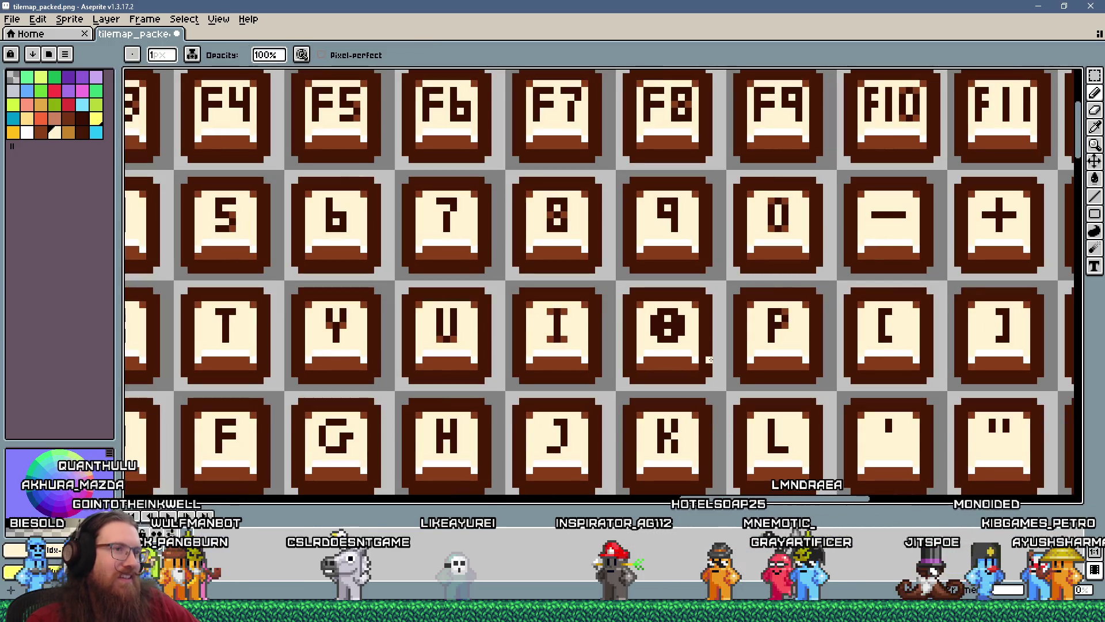
{"action": "scroll", "coordinate": [710, 360], "scroll_direction": "down", "scroll_amount": 2}
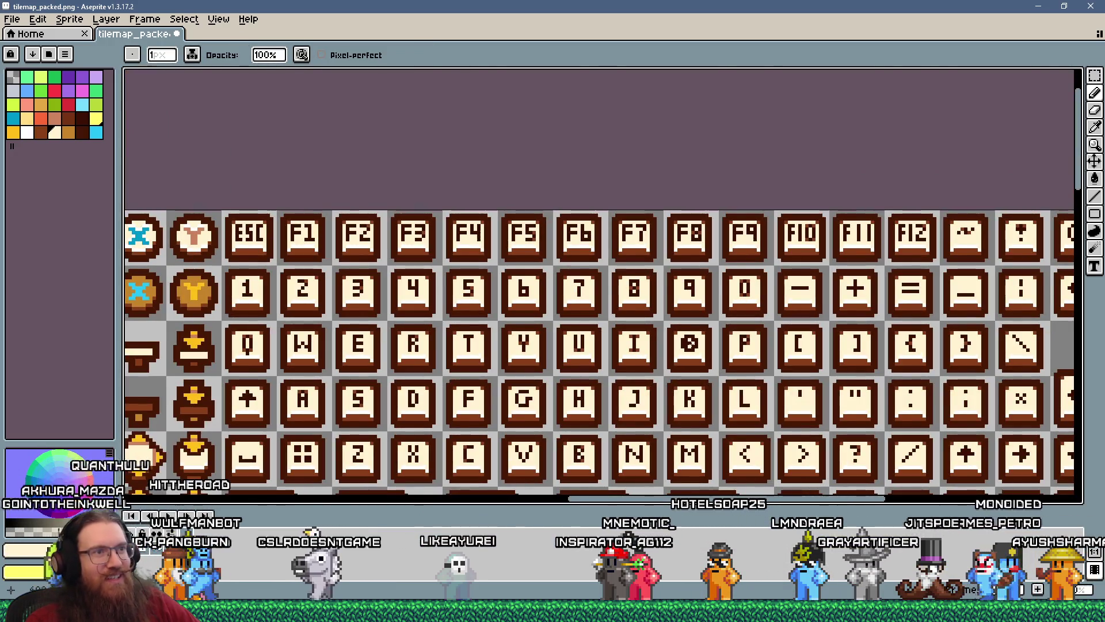
{"action": "scroll", "coordinate": [689, 344], "scroll_direction": "up", "scroll_amount": 4}
- Try a dark centre dot on the O, then hollow its interior back to cream, leaving a plain ring
{"action": "left_click", "coordinate": [661, 316]}
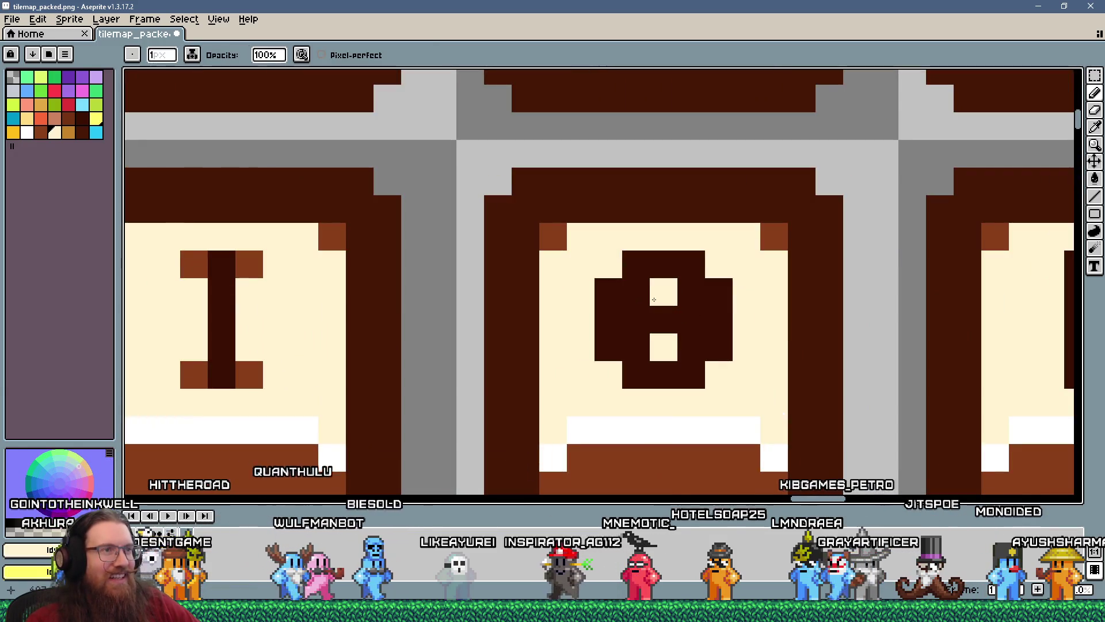
{"action": "mouse_move", "coordinate": [636, 345]}
{"action": "left_mouse_down"}
{"action": "mouse_move", "coordinate": [679, 333]}
{"action": "mouse_move", "coordinate": [686, 304]}
{"action": "left_mouse_up"}
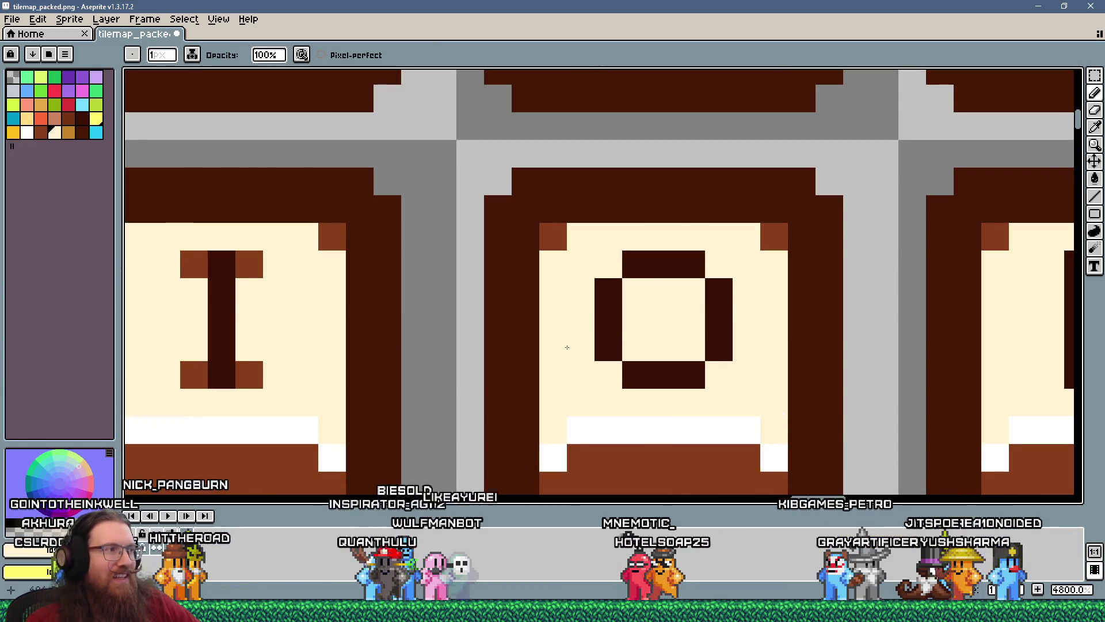
{"action": "scroll", "coordinate": [567, 347], "scroll_direction": "down", "scroll_amount": 4}
{"action": "scroll", "coordinate": [618, 357], "scroll_direction": "down", "scroll_amount": 5}
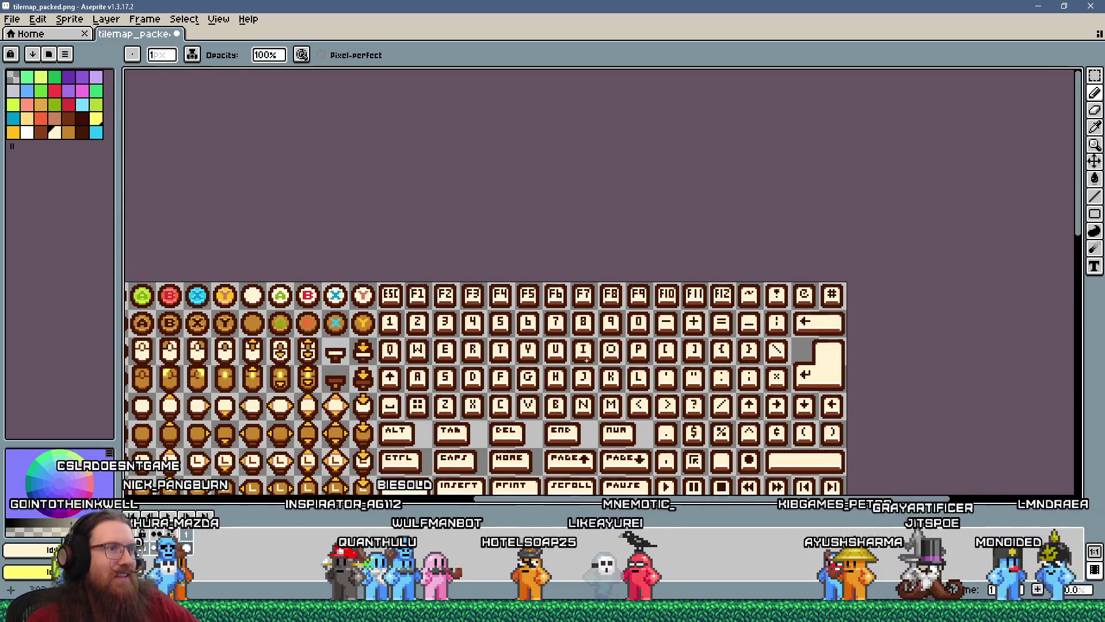
- Sample the brown glyph colour from the G tile and zoom in on the D key
{"action": "scroll", "coordinate": [567, 347], "scroll_direction": "up", "scroll_amount": 2}
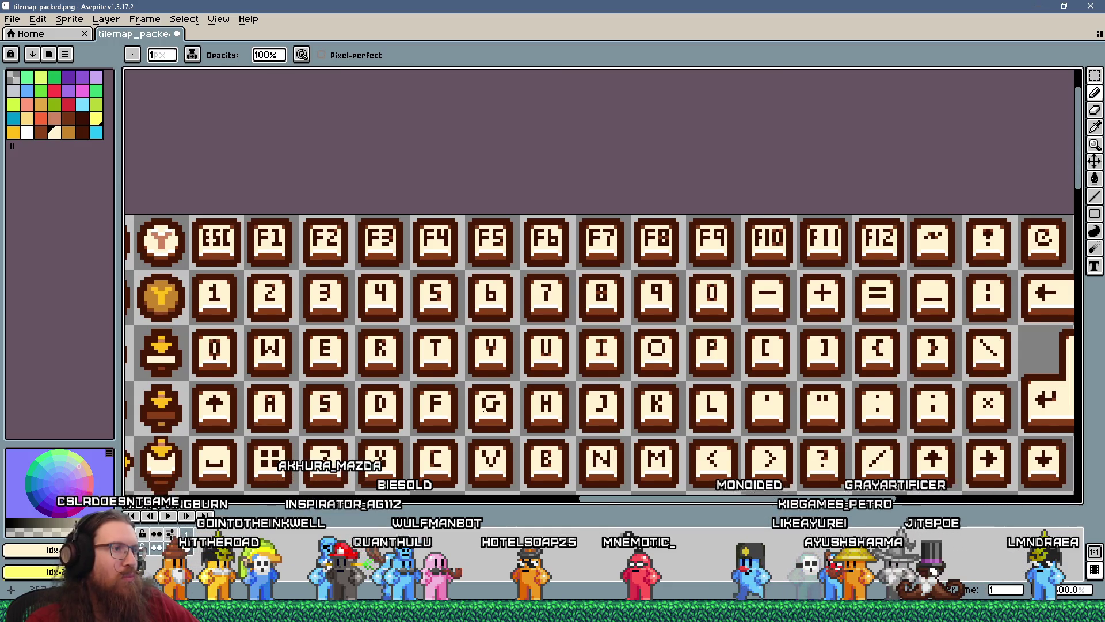
{"action": "scroll", "coordinate": [484, 409], "scroll_direction": "up", "scroll_amount": 3}
{"action": "left_click", "coordinate": [519, 380], "text": "alt"}
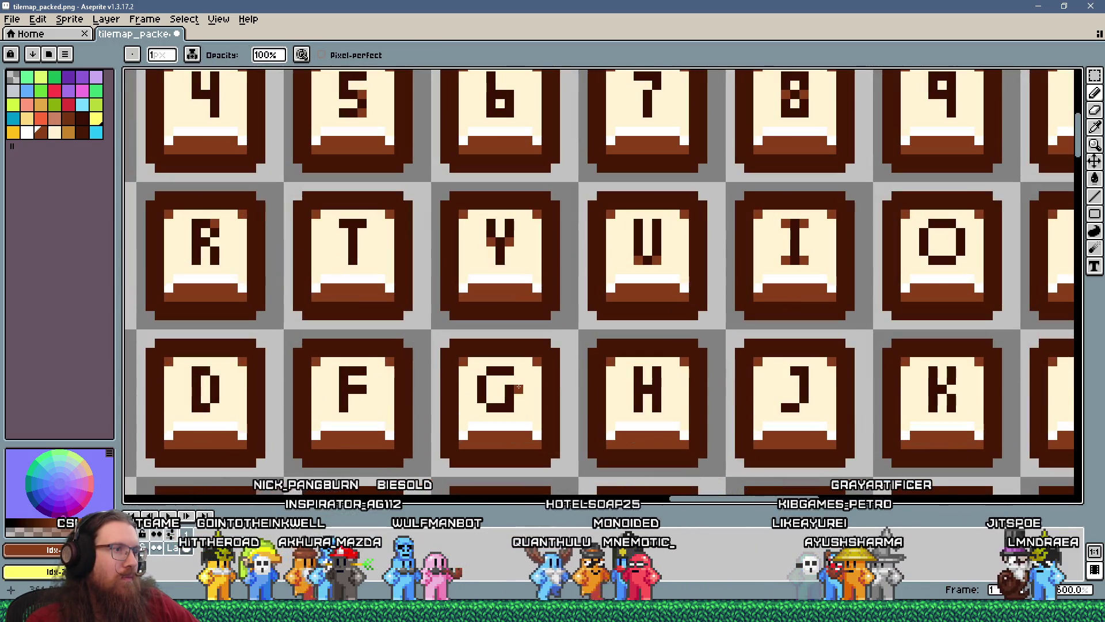
{"action": "scroll", "coordinate": [518, 387], "scroll_direction": "down", "scroll_amount": 3}
{"action": "scroll", "coordinate": [560, 405], "scroll_direction": "up", "scroll_amount": 3}
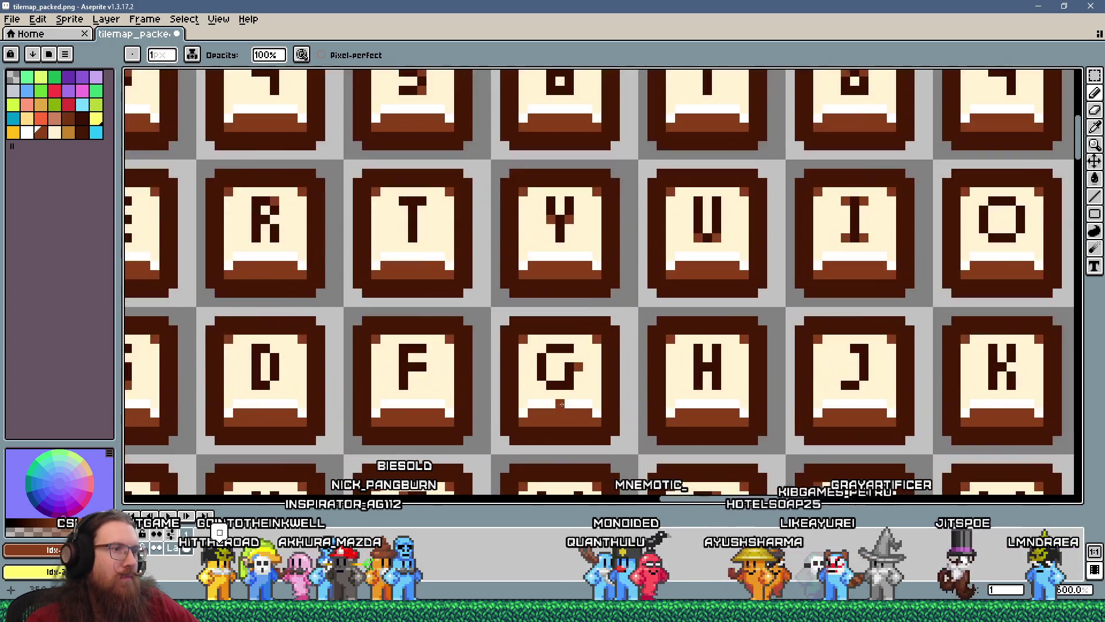
{"action": "scroll", "coordinate": [560, 405], "scroll_direction": "down", "scroll_amount": 2}
{"action": "scroll", "coordinate": [596, 399], "scroll_direction": "up", "scroll_amount": 1}
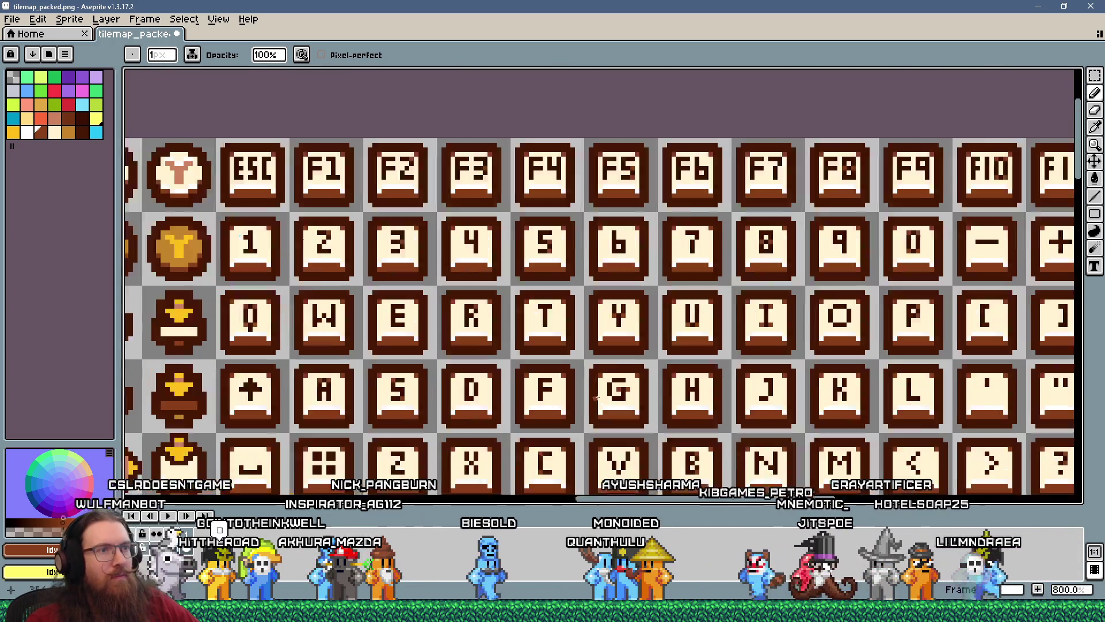
{"action": "scroll", "coordinate": [597, 399], "scroll_direction": "up", "scroll_amount": 4}
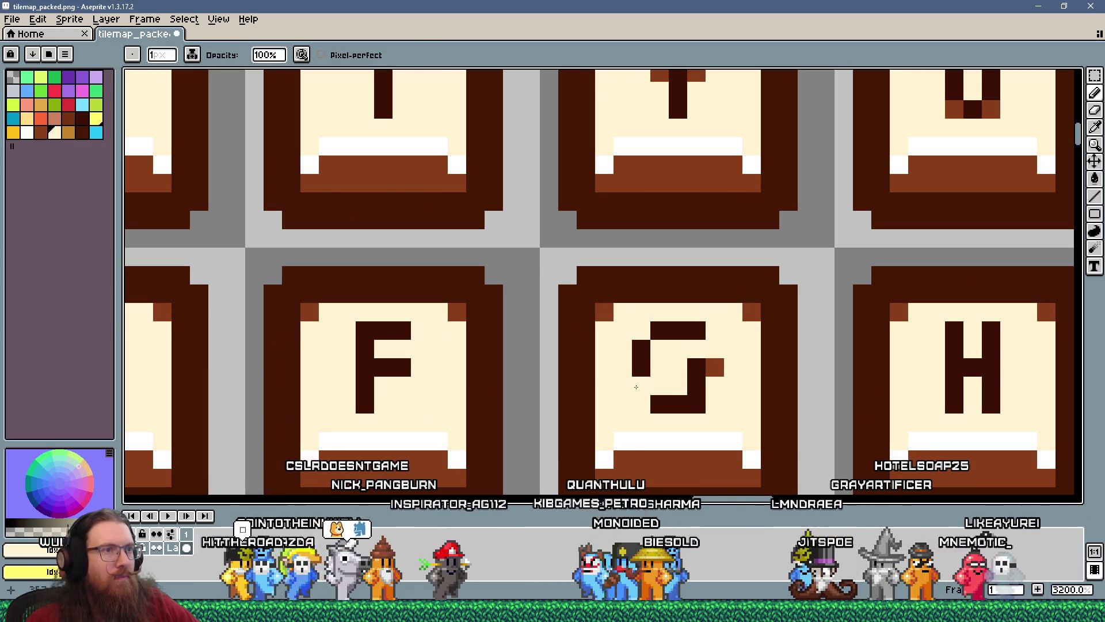
{"action": "scroll", "coordinate": [615, 389], "scroll_direction": "down", "scroll_amount": 6}
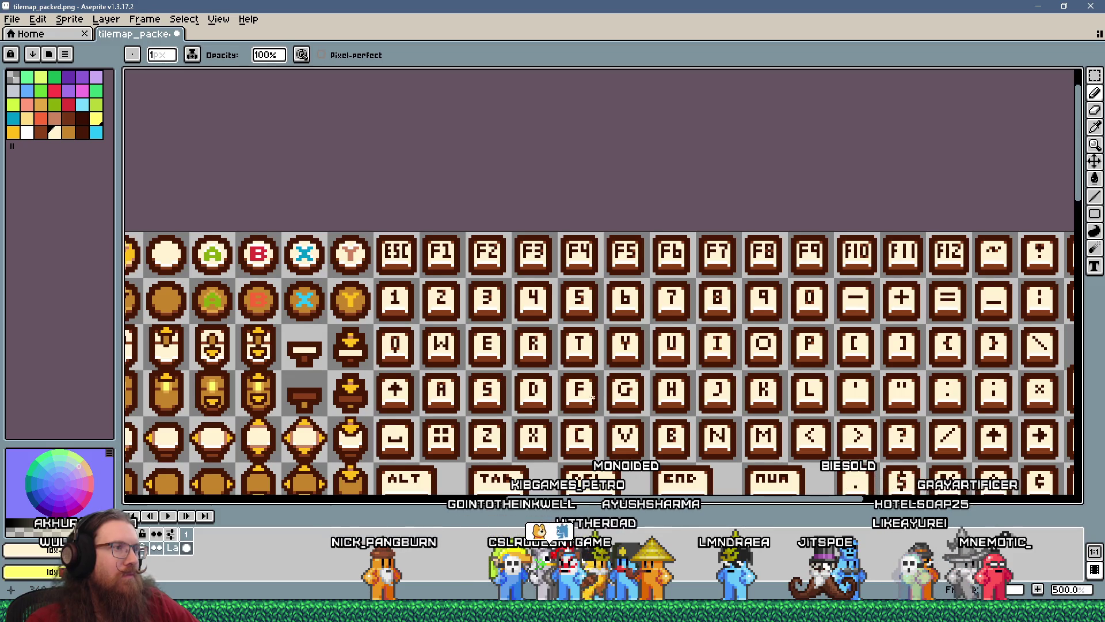
{"action": "scroll", "coordinate": [576, 401], "scroll_direction": "up", "scroll_amount": 5}
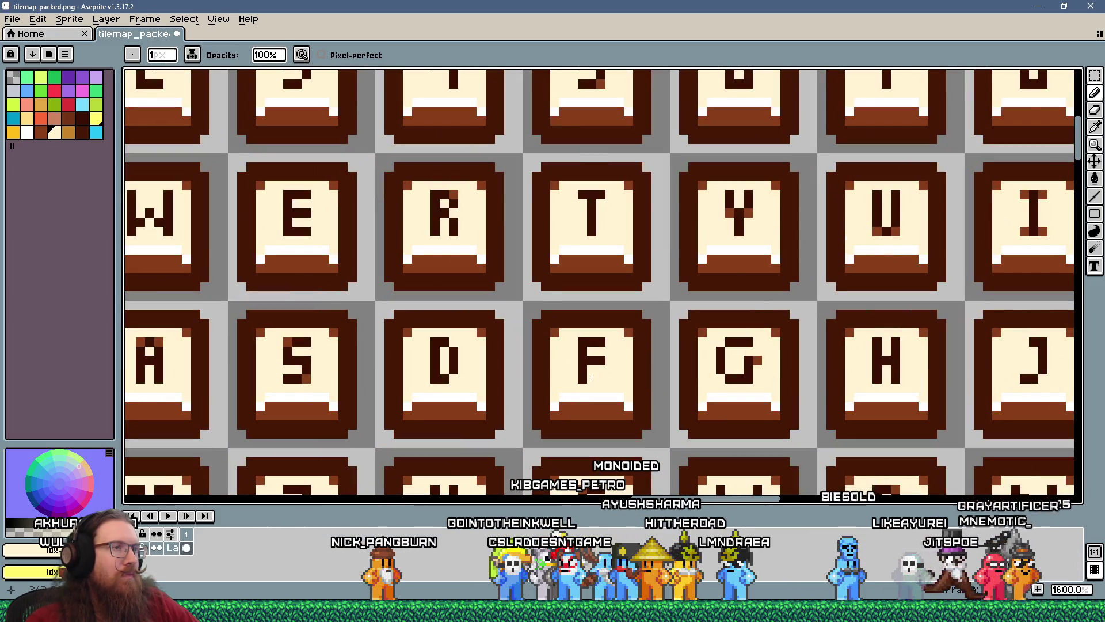
{"action": "scroll", "coordinate": [592, 377], "scroll_direction": "up", "scroll_amount": 1}
{"action": "scroll", "coordinate": [541, 367], "scroll_direction": "down", "scroll_amount": 2}
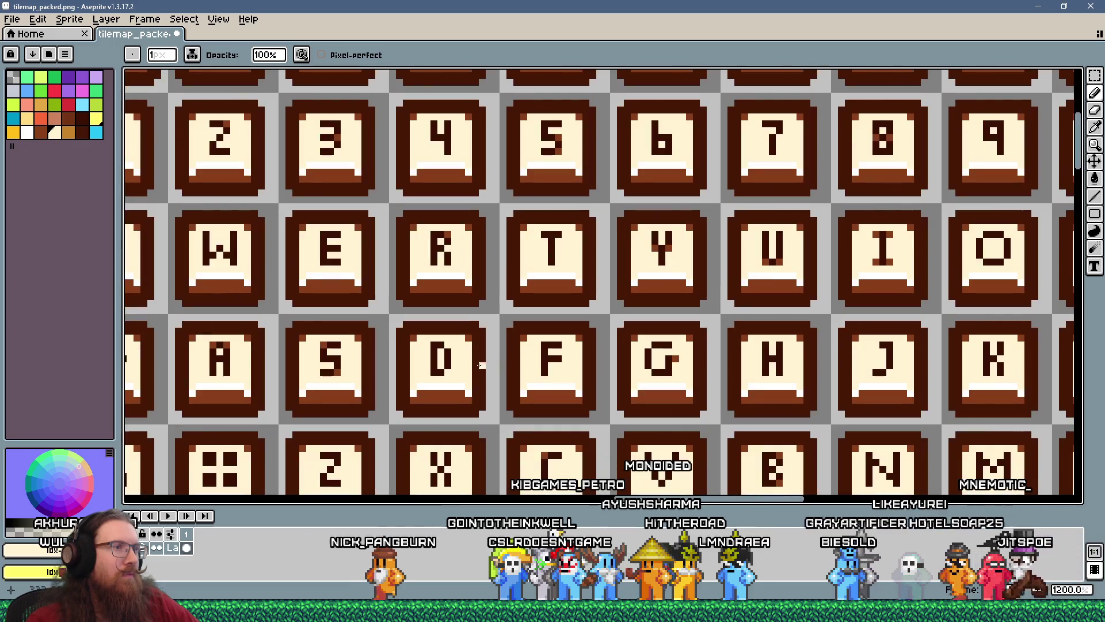
{"action": "scroll", "coordinate": [437, 359], "scroll_direction": "up", "scroll_amount": 3}
- Pick the dark brown and draw a solid left stroke on the D glyph
{"action": "left_click", "coordinate": [458, 357], "text": "alt"}
{"action": "left_click_drag", "start_coordinate": [417, 325], "coordinate": [417, 377]}
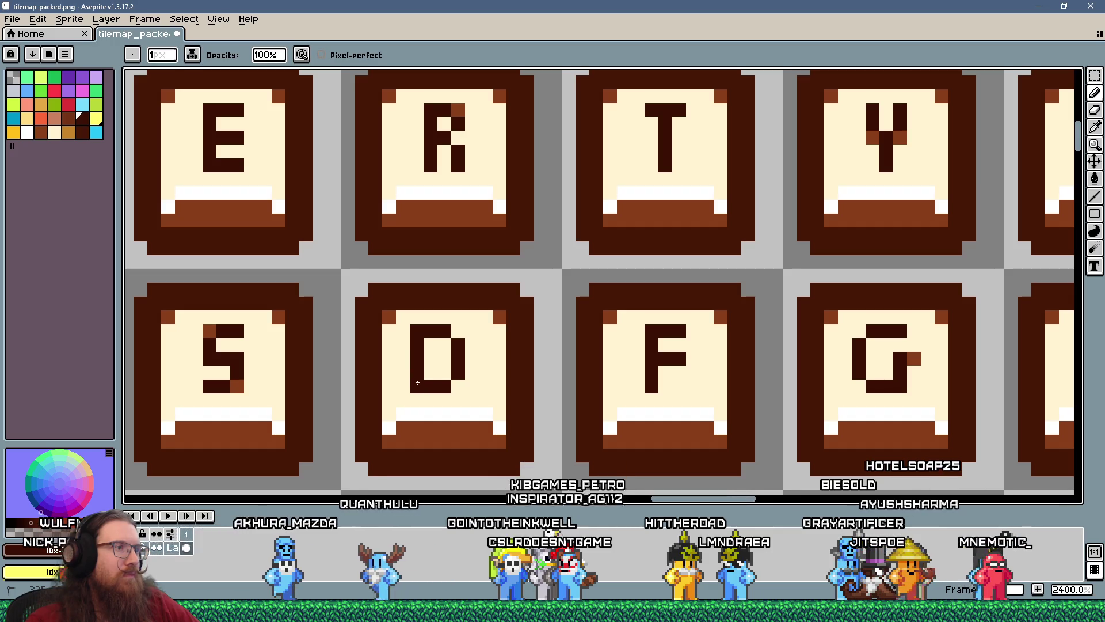
{"action": "scroll", "coordinate": [542, 392], "scroll_direction": "down", "scroll_amount": 6}
{"action": "scroll", "coordinate": [412, 379], "scroll_direction": "up", "scroll_amount": 3}
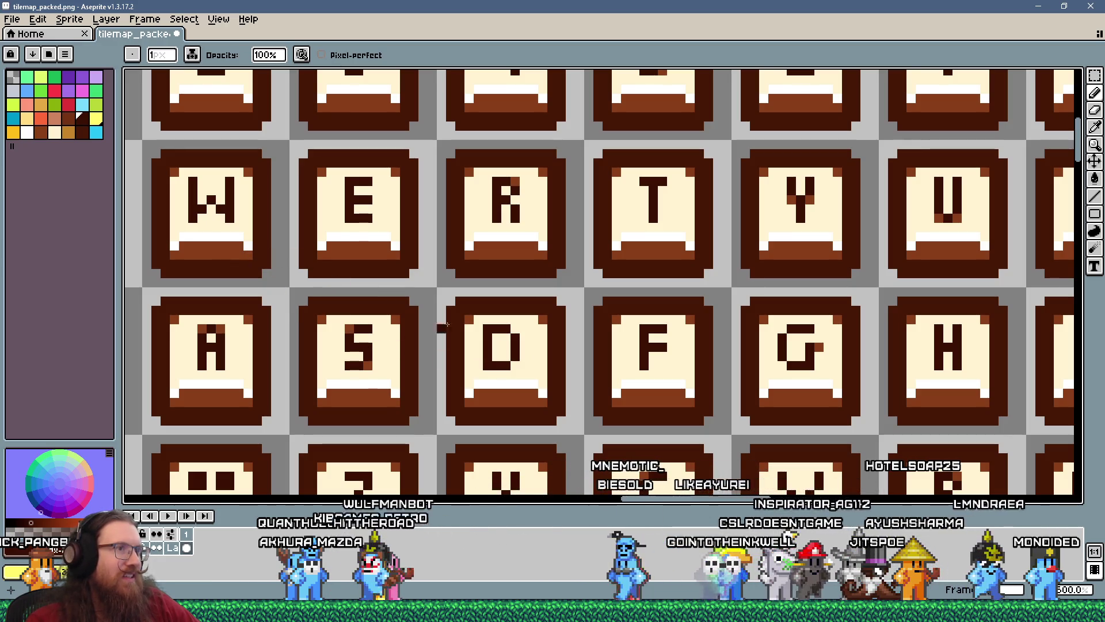
{"action": "left_click", "coordinate": [1094, 75]}
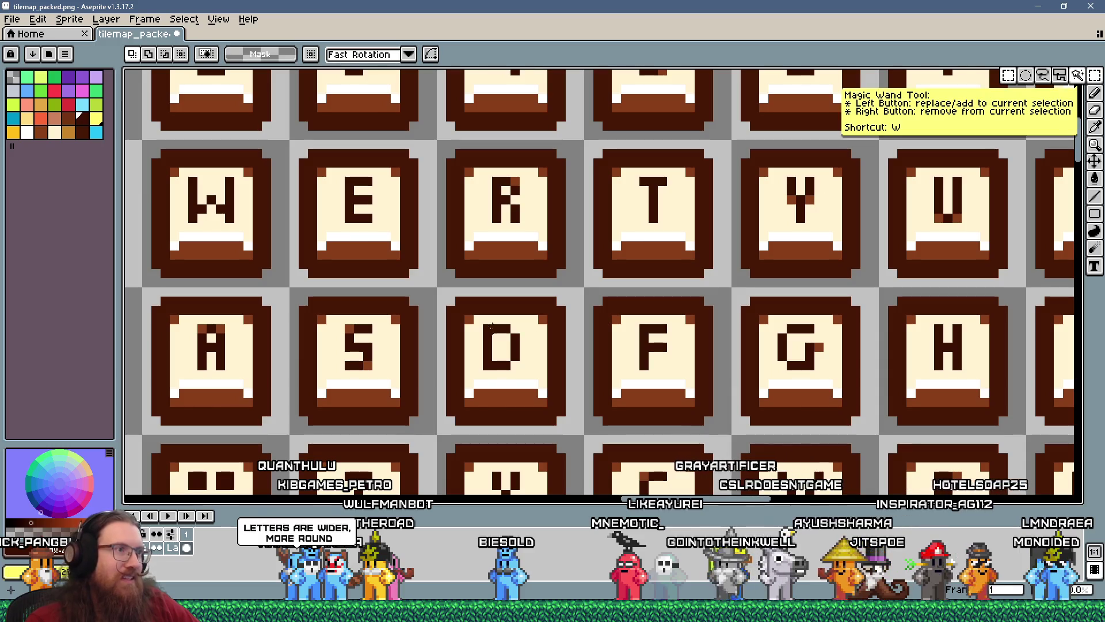
{"action": "left_click_drag", "start_coordinate": [471, 294], "coordinate": [578, 428]}
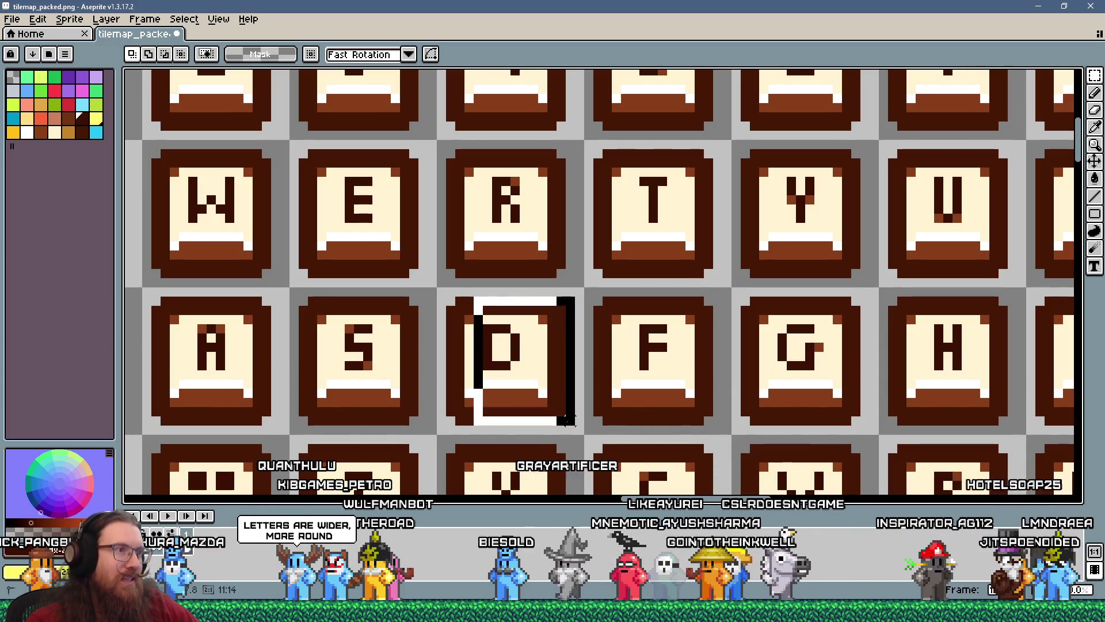
{"action": "left_click_drag", "start_coordinate": [546, 383], "coordinate": [553, 384]}
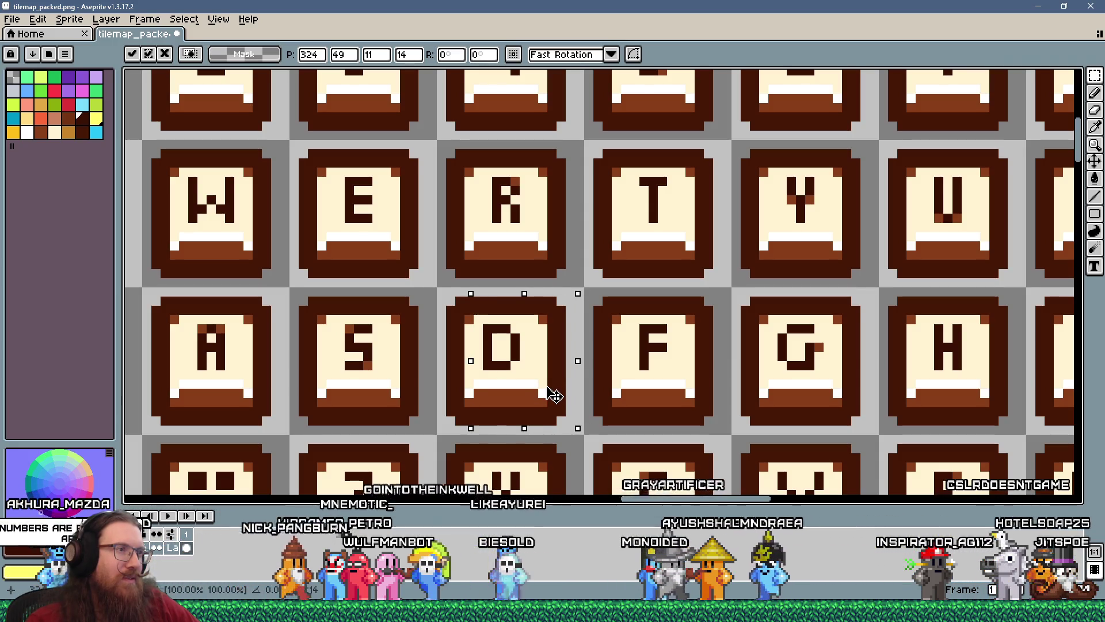
{"action": "key", "text": "Left"}
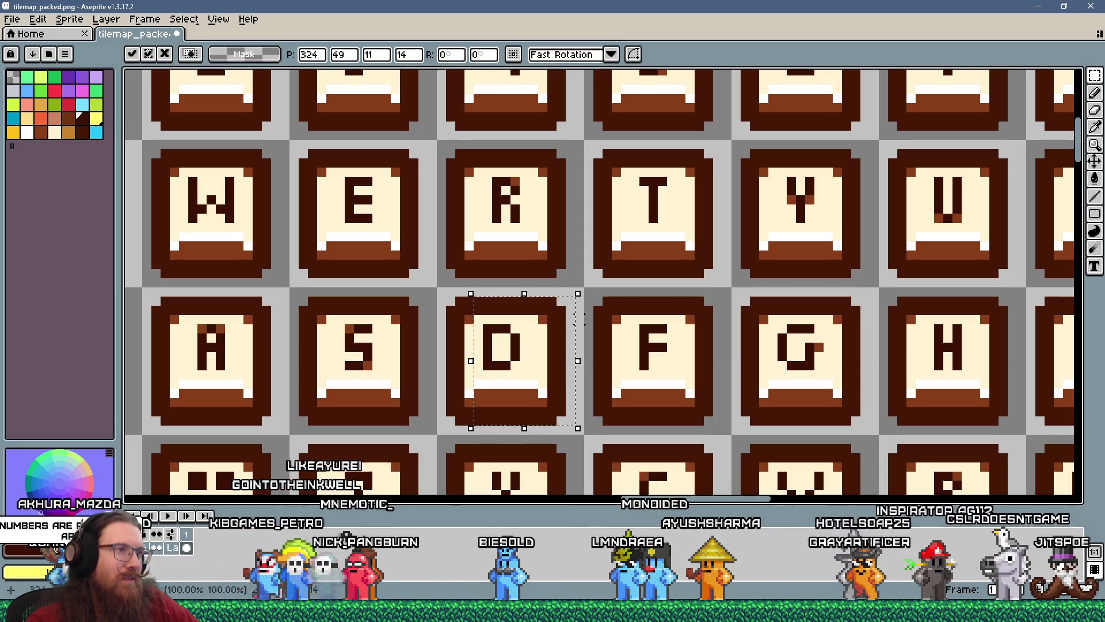
{"action": "left_click", "coordinate": [597, 274]}
{"action": "scroll", "coordinate": [504, 349], "scroll_direction": "up", "scroll_amount": 1}
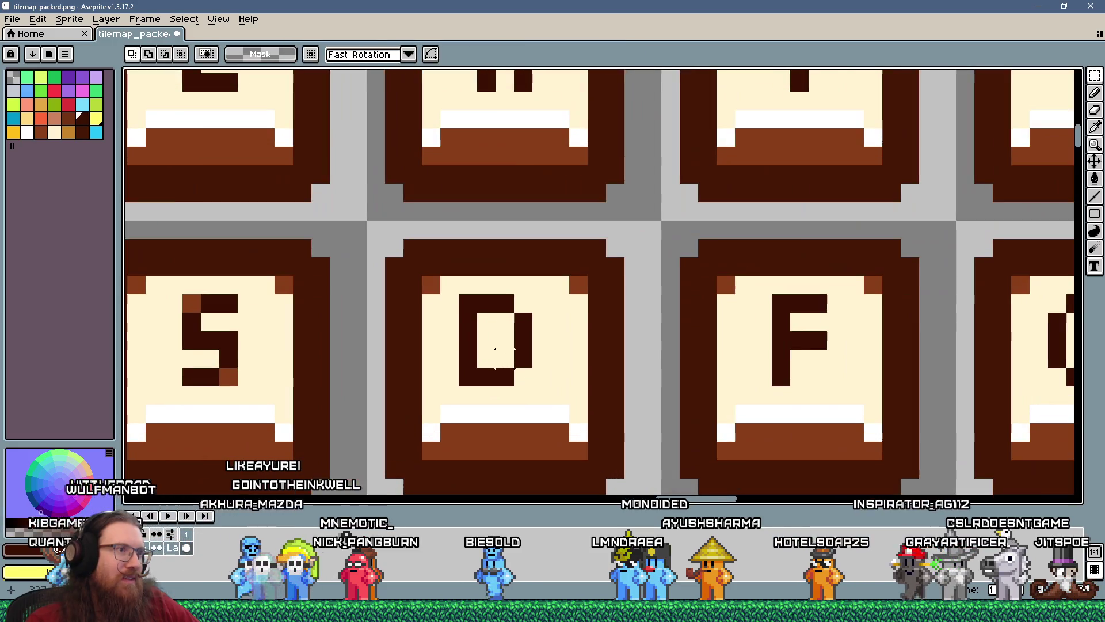
{"action": "left_click", "coordinate": [1095, 93]}
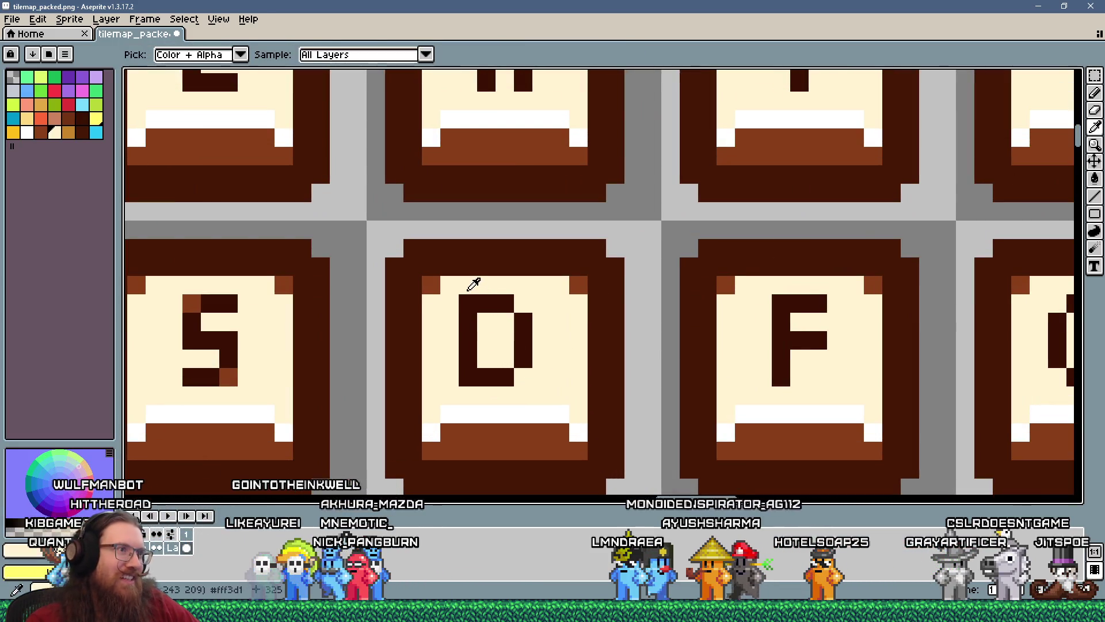
{"action": "left_click", "coordinate": [474, 284], "text": "alt"}
{"action": "left_click_drag", "start_coordinate": [468, 303], "coordinate": [468, 377]}
{"action": "left_click", "coordinate": [480, 300], "text": "alt"}
{"action": "left_click_drag", "start_coordinate": [481, 306], "coordinate": [481, 367]}
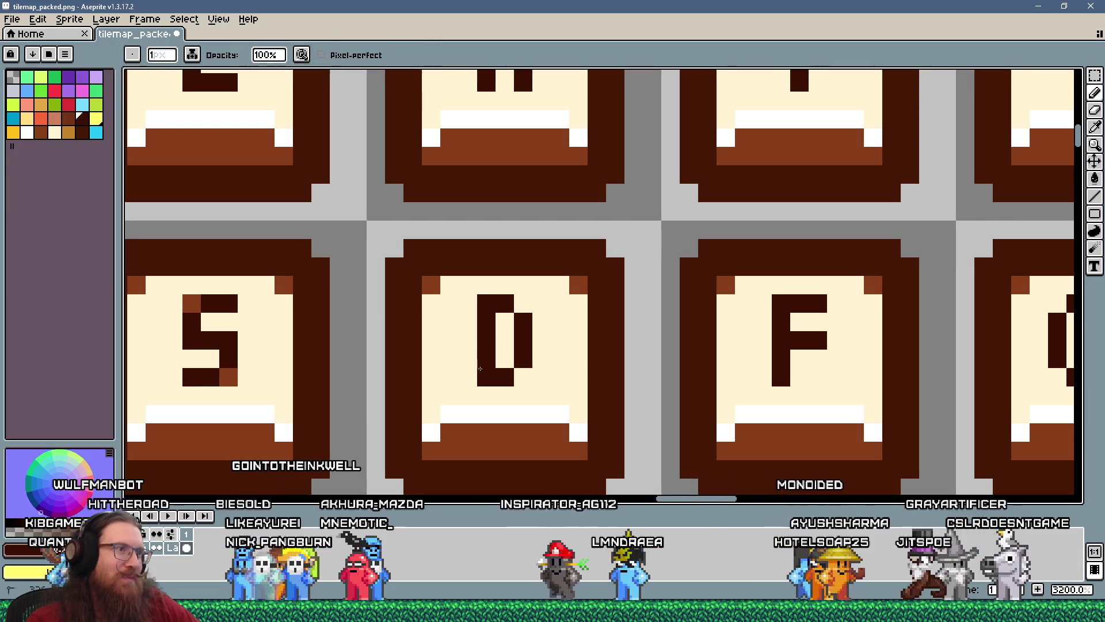
{"action": "scroll", "coordinate": [480, 367], "scroll_direction": "down", "scroll_amount": 5}
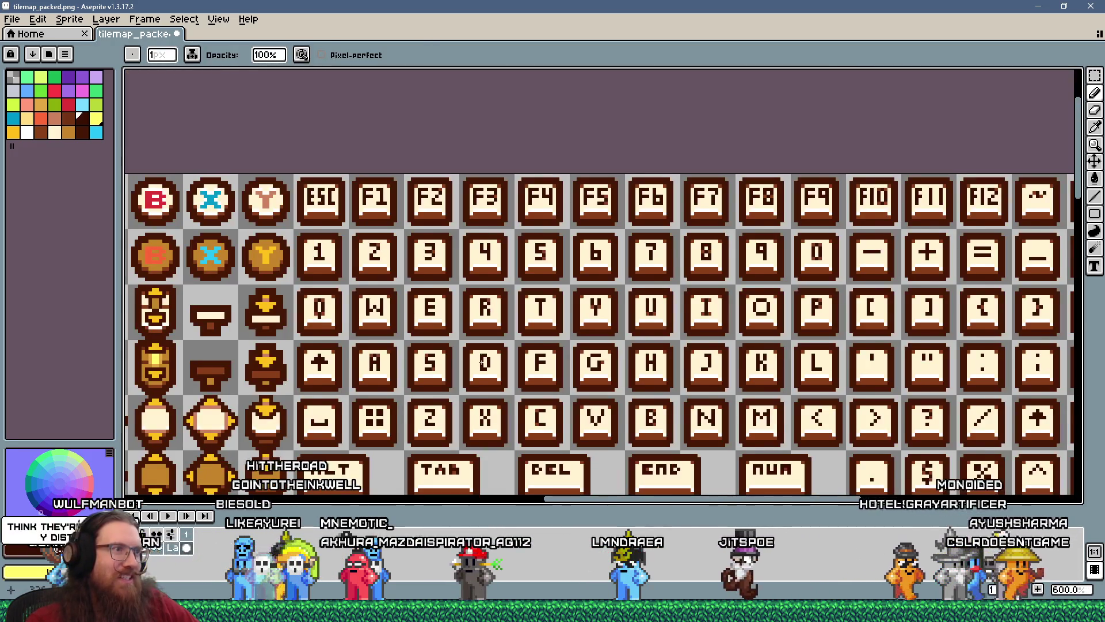
{"action": "scroll", "coordinate": [482, 362], "scroll_direction": "up", "scroll_amount": 5}
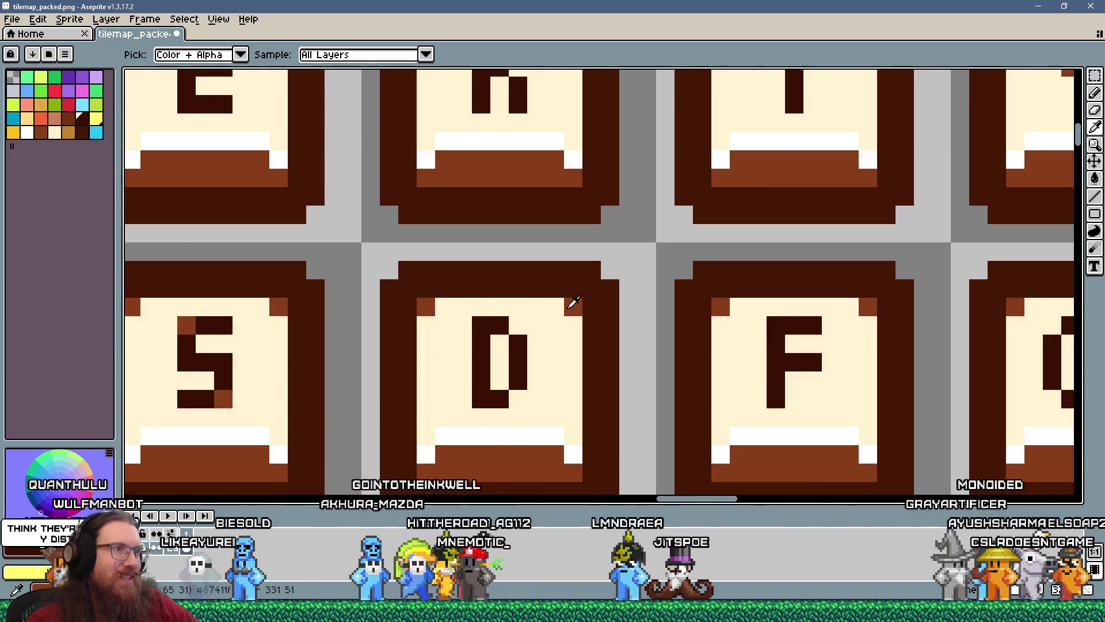
{"action": "scroll", "coordinate": [573, 303], "scroll_direction": "down", "scroll_amount": 6}
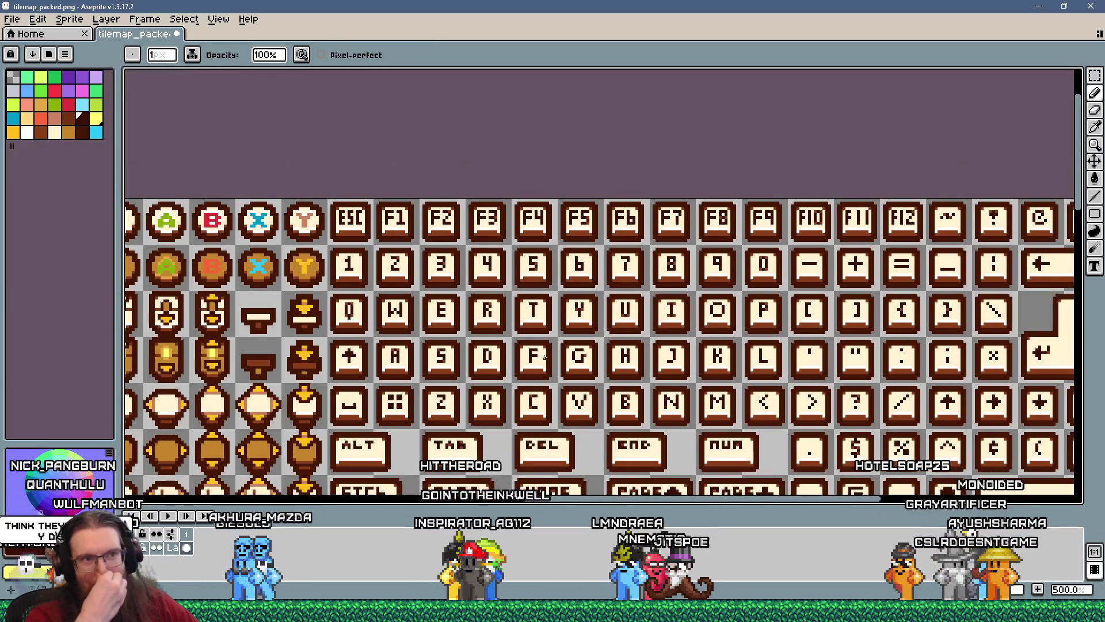
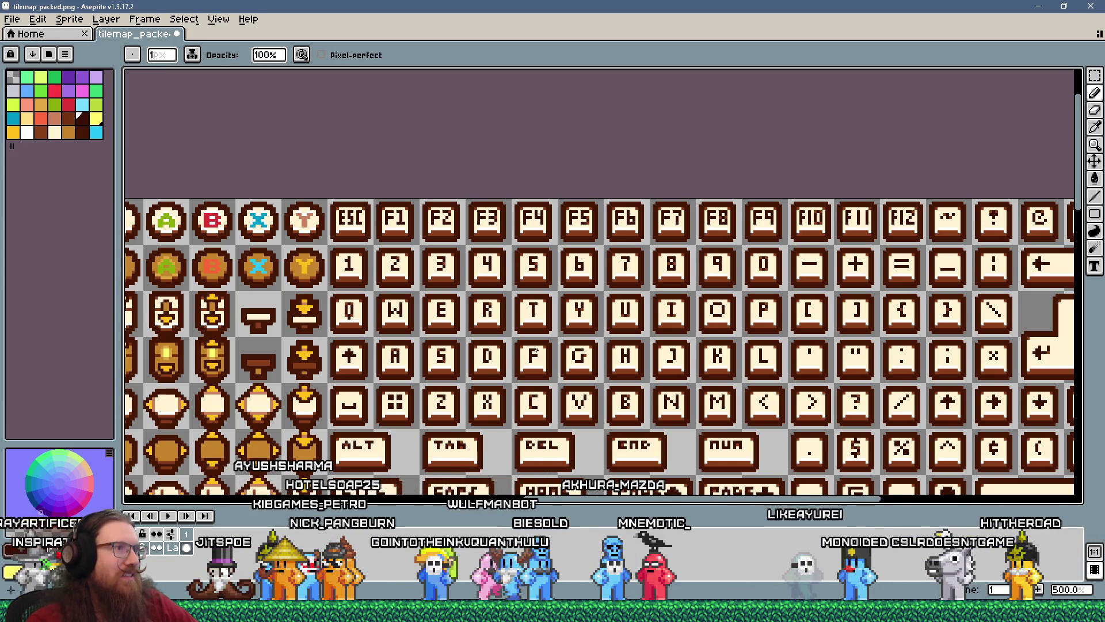
- Add a brown shading pixel at the top-right of the '2' on the F2 key, matching F3
{"action": "scroll", "coordinate": [460, 206], "scroll_direction": "up", "scroll_amount": 5}
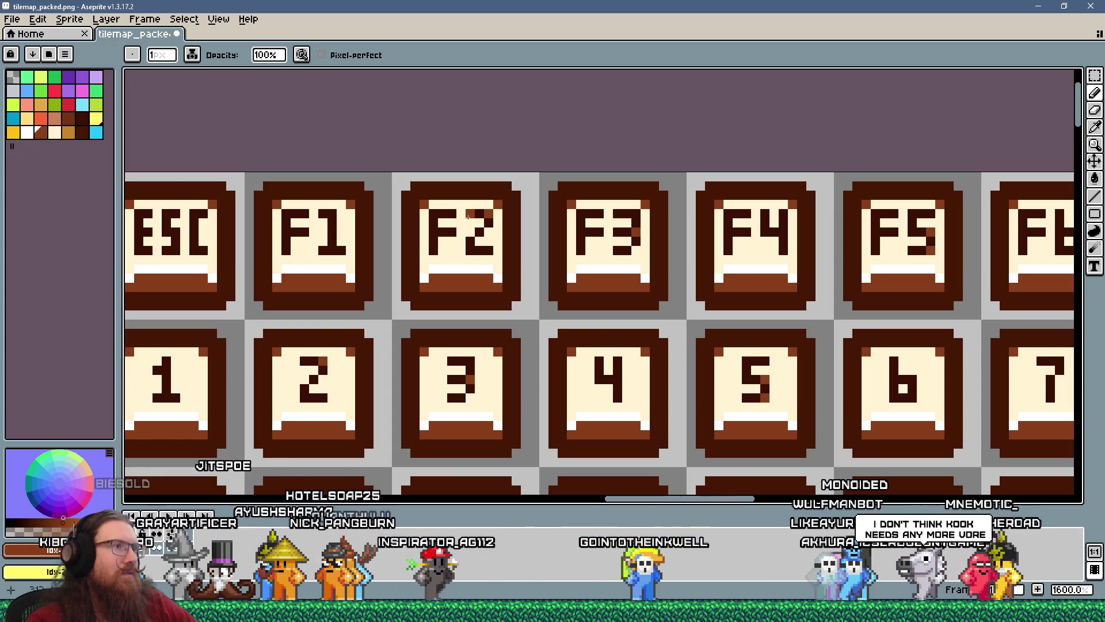
{"action": "scroll", "coordinate": [467, 220], "scroll_direction": "down", "scroll_amount": 3}
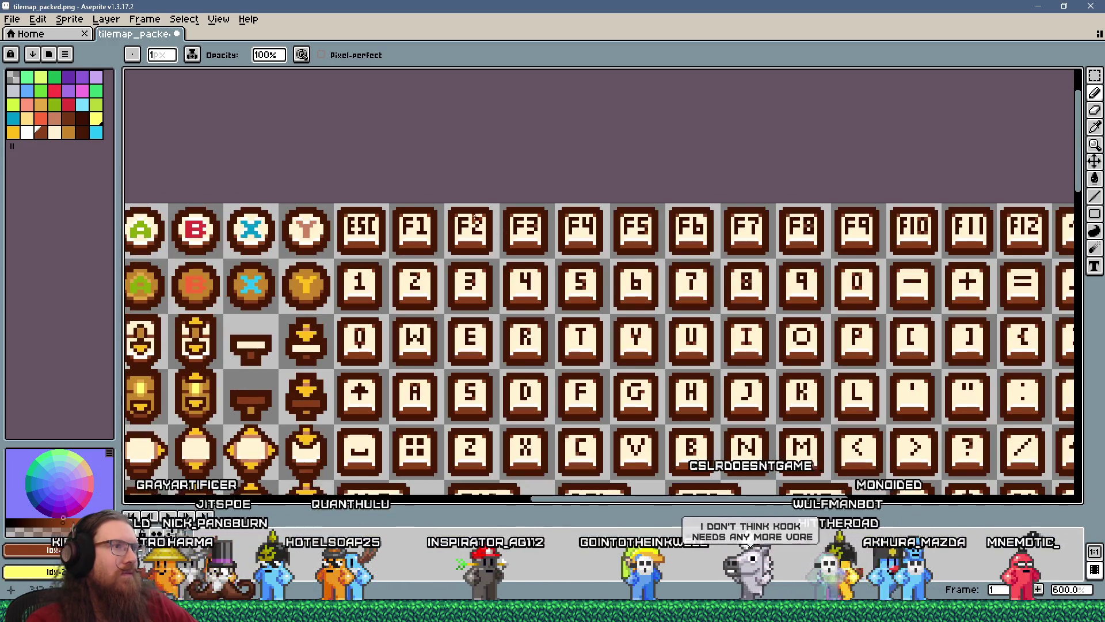
{"action": "scroll", "coordinate": [474, 216], "scroll_direction": "up", "scroll_amount": 7}
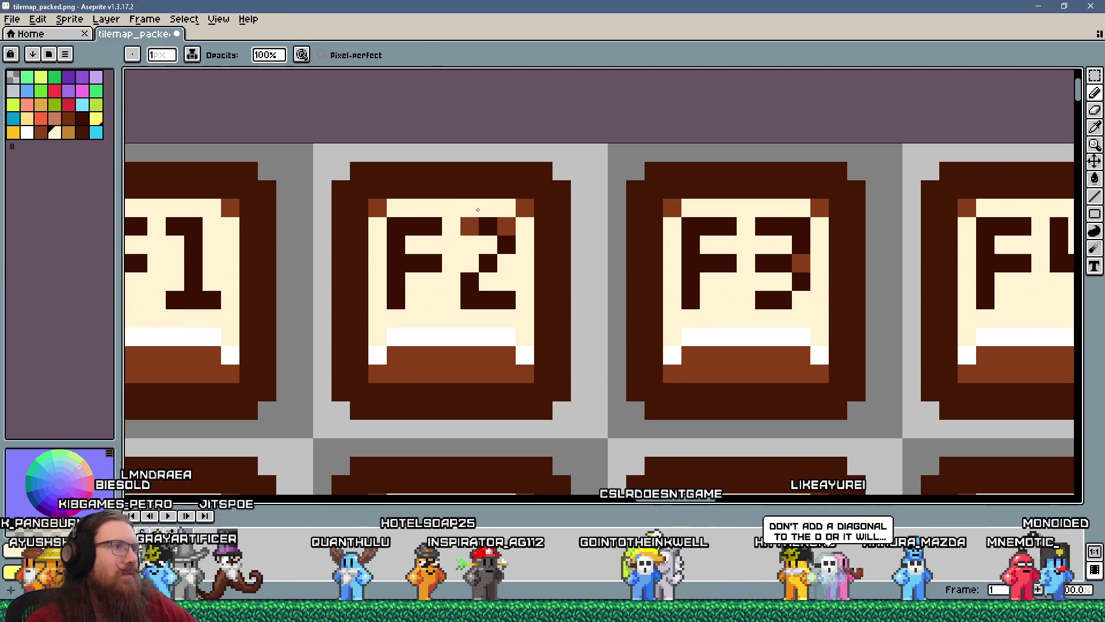
{"action": "key", "text": "alt"}
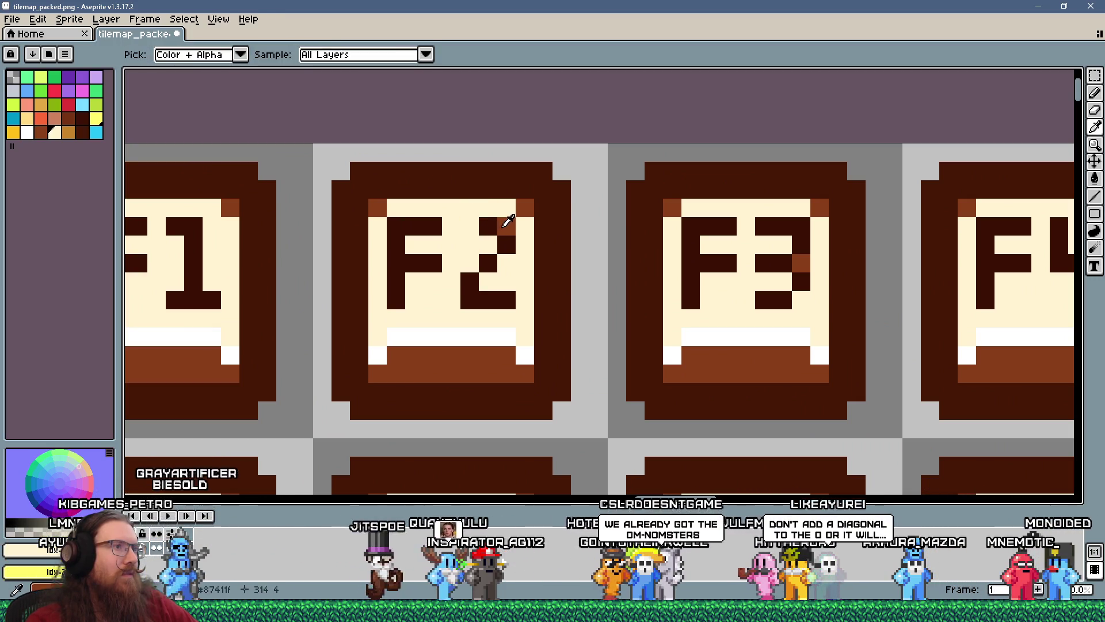
{"action": "left_click", "coordinate": [469, 229]}
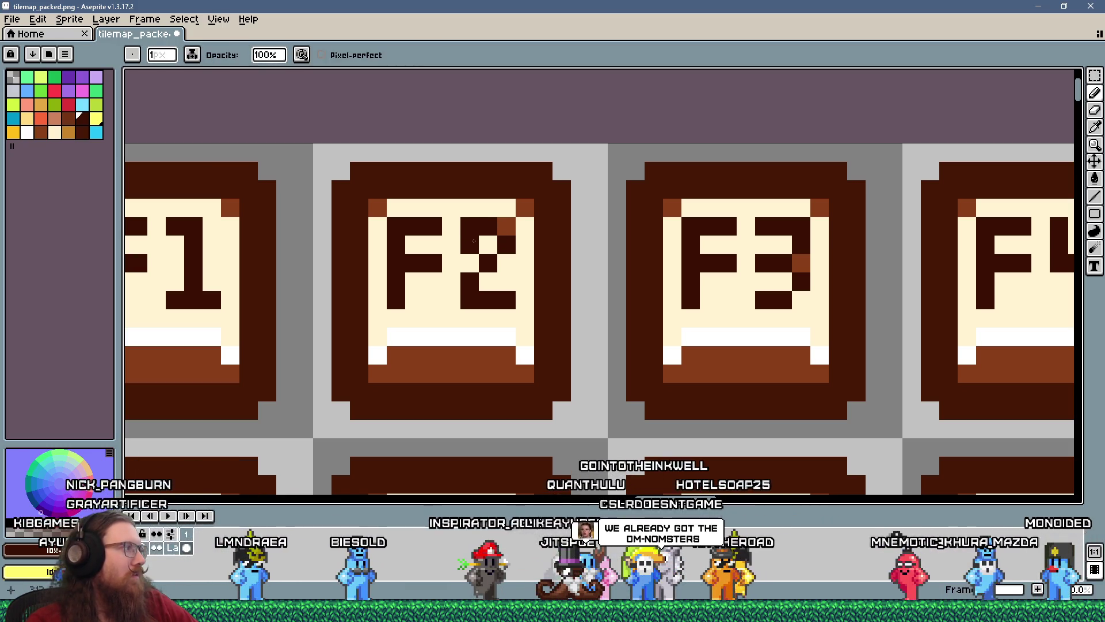
{"action": "scroll", "coordinate": [474, 240], "scroll_direction": "down", "scroll_amount": 7}
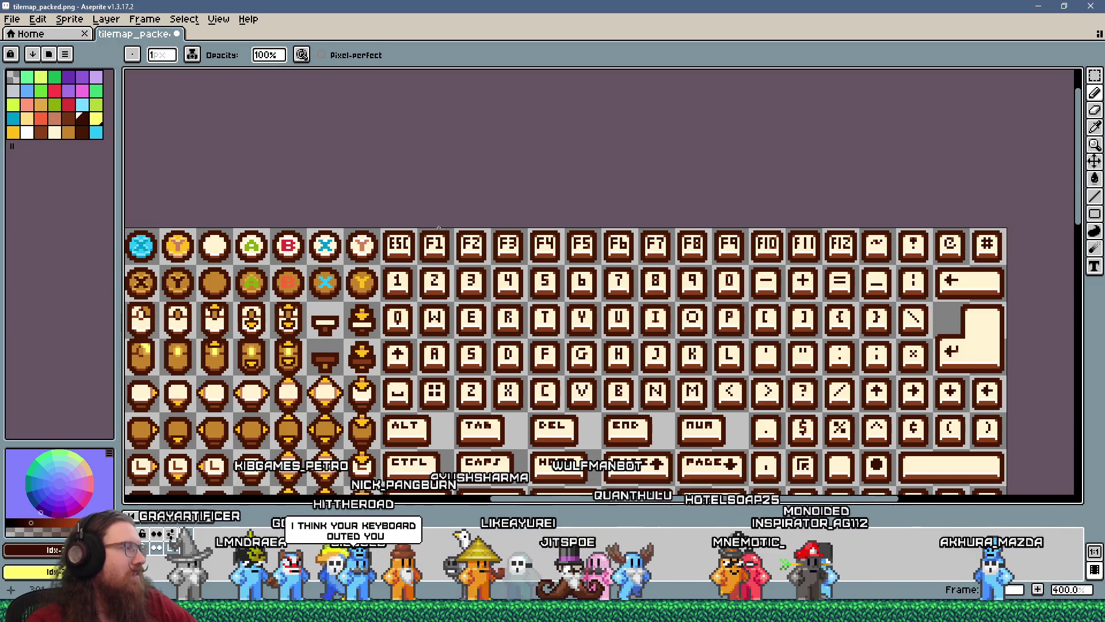
- Save tilemap_packed.png and zoom out to review the whole tilesheet
{"action": "left_click", "coordinate": [13, 20]}
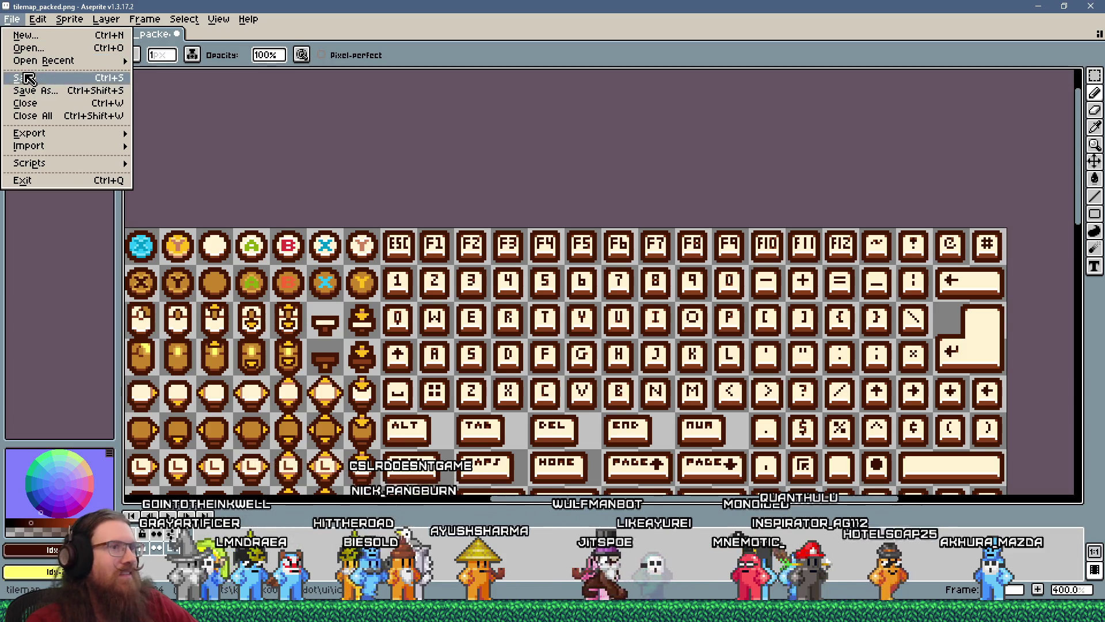
{"action": "left_click", "coordinate": [28, 79]}
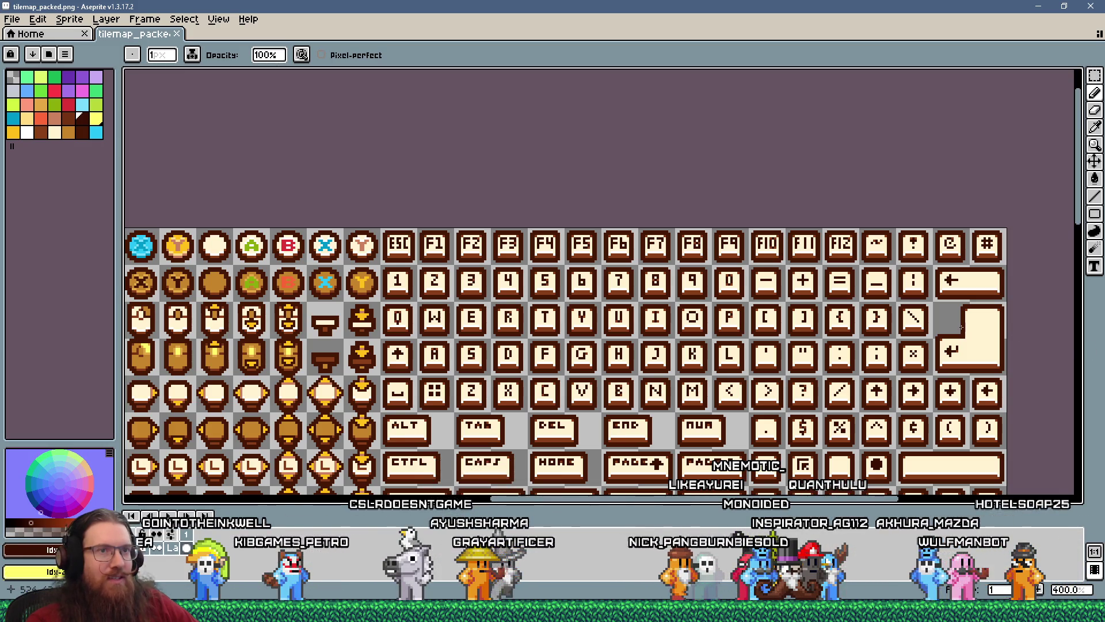
{"action": "scroll", "coordinate": [961, 327], "scroll_direction": "down", "scroll_amount": 3}
{"action": "scroll", "coordinate": [961, 327], "scroll_direction": "up", "scroll_amount": 2}
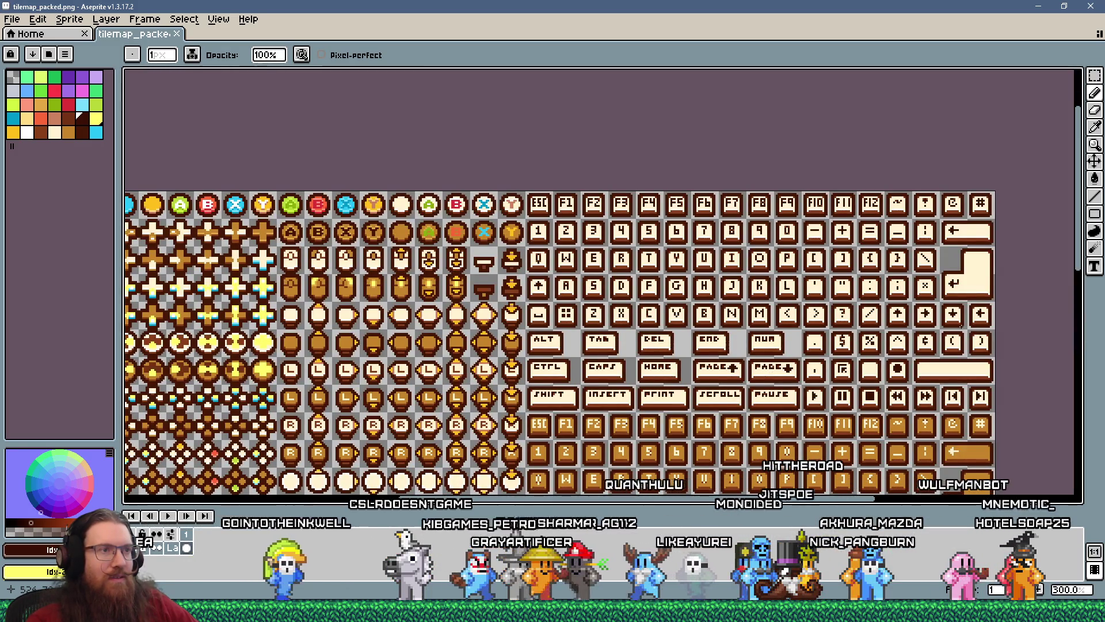
{"action": "scroll", "coordinate": [947, 323], "scroll_direction": "down", "scroll_amount": 1}
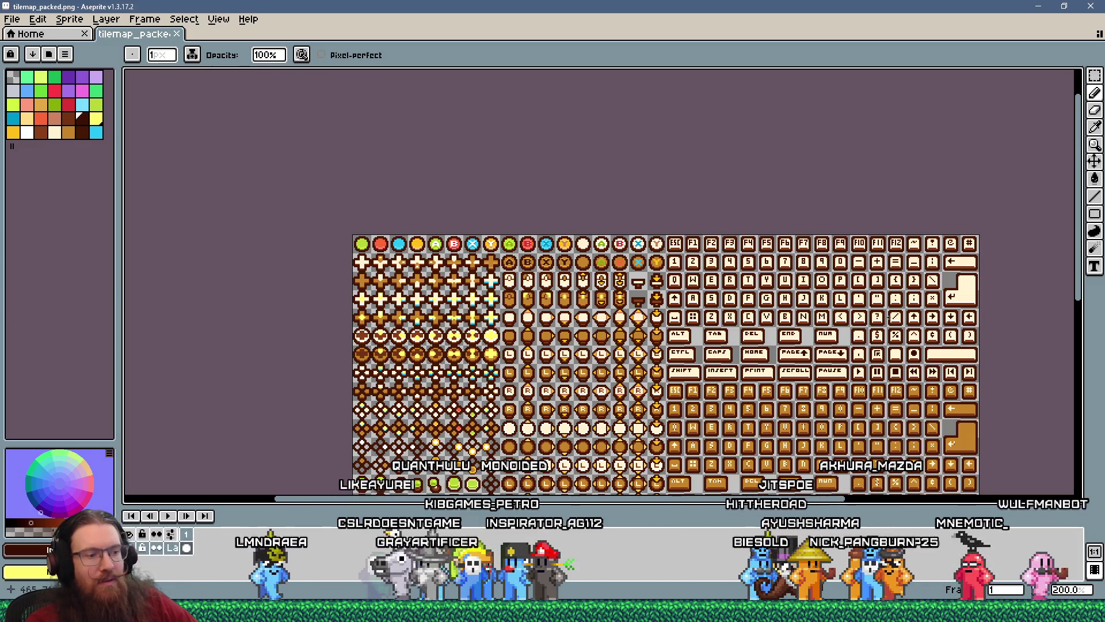
{"action": "scroll", "coordinate": [948, 297], "scroll_direction": "up", "scroll_amount": 4}
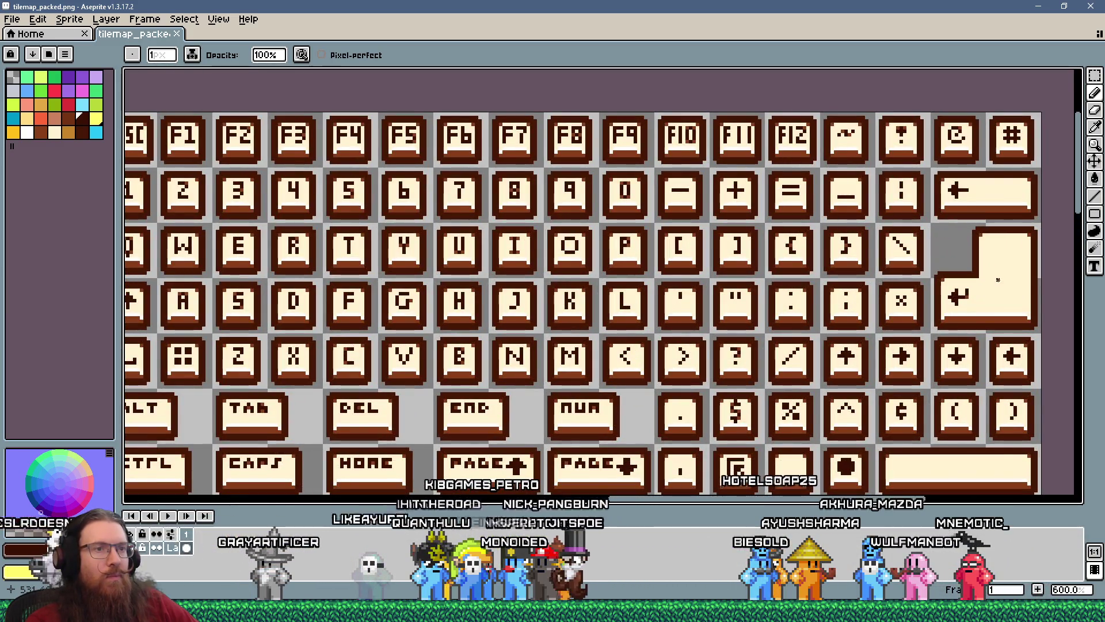
{"action": "scroll", "coordinate": [998, 279], "scroll_direction": "down", "scroll_amount": 1}
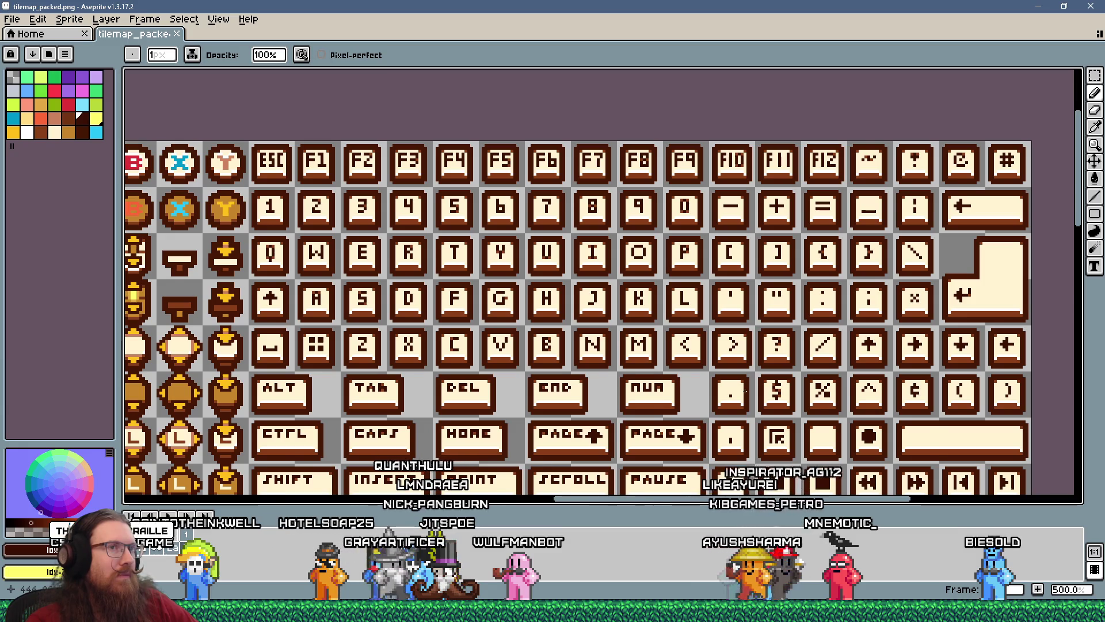
{"action": "scroll", "coordinate": [745, 390], "scroll_direction": "up", "scroll_amount": 1}
{"action": "scroll", "coordinate": [745, 390], "scroll_direction": "down", "scroll_amount": 2}
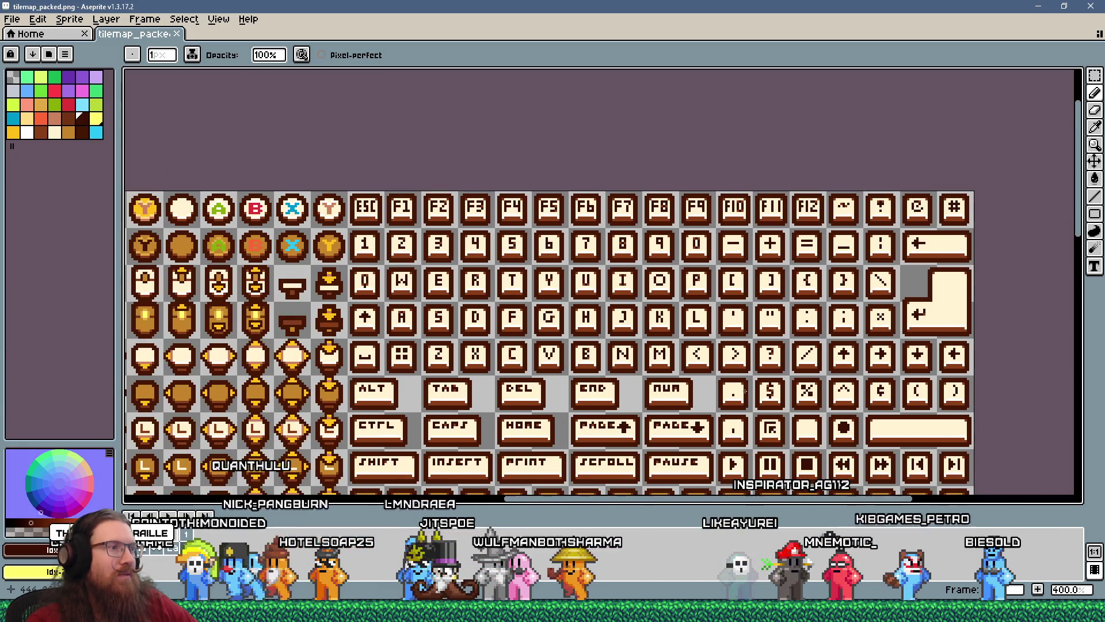
{"action": "scroll", "coordinate": [745, 390], "scroll_direction": "down", "scroll_amount": 1}
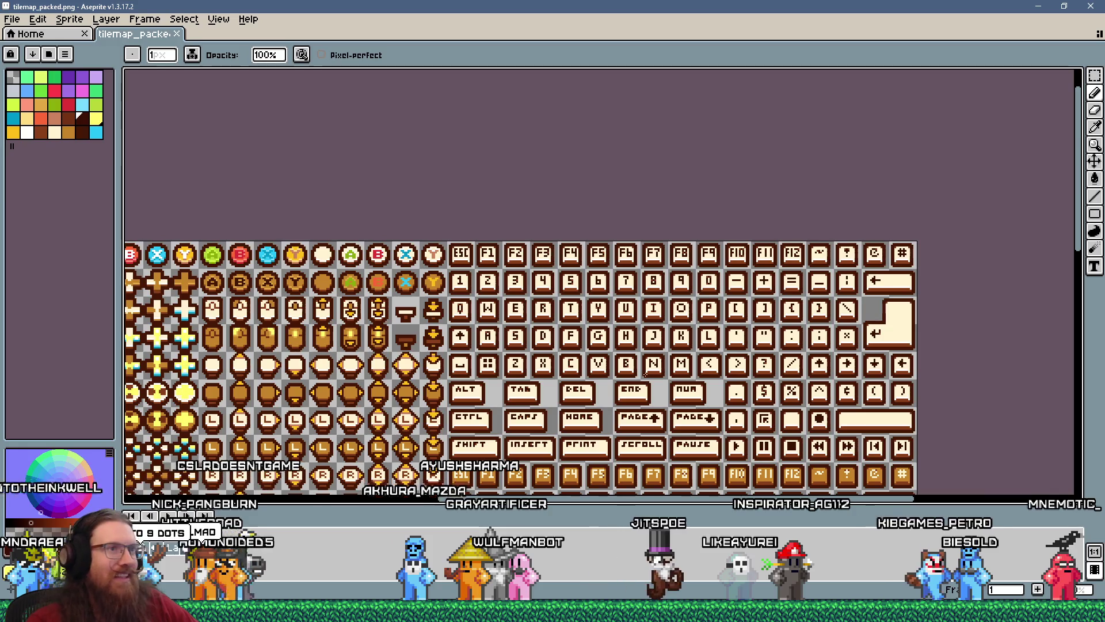
{"action": "key", "text": "alt+Tab"}
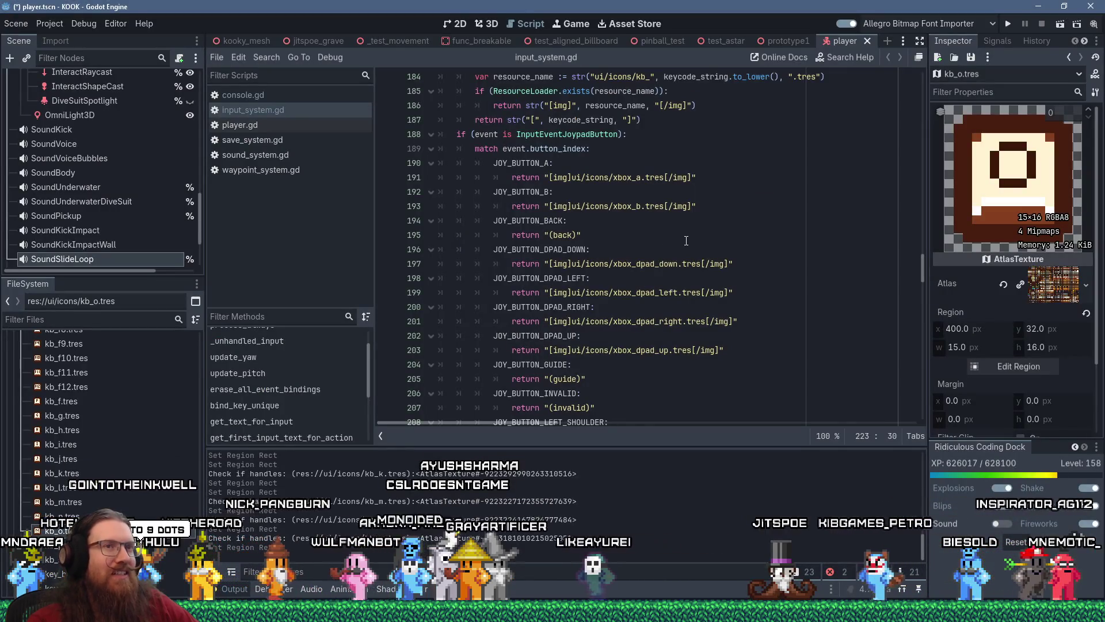
- Duplicate kb_o.tres as kb_p.tres and move its atlas region to the P key at x 416
{"action": "right_click", "coordinate": [92, 345]}
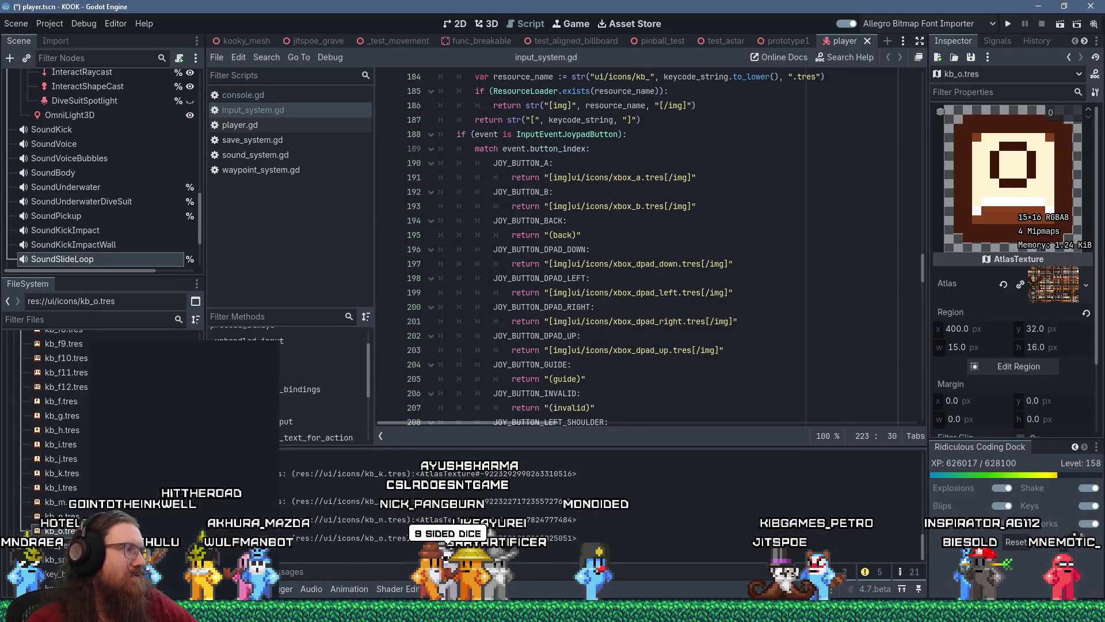
{"action": "left_click", "coordinate": [125, 487]}
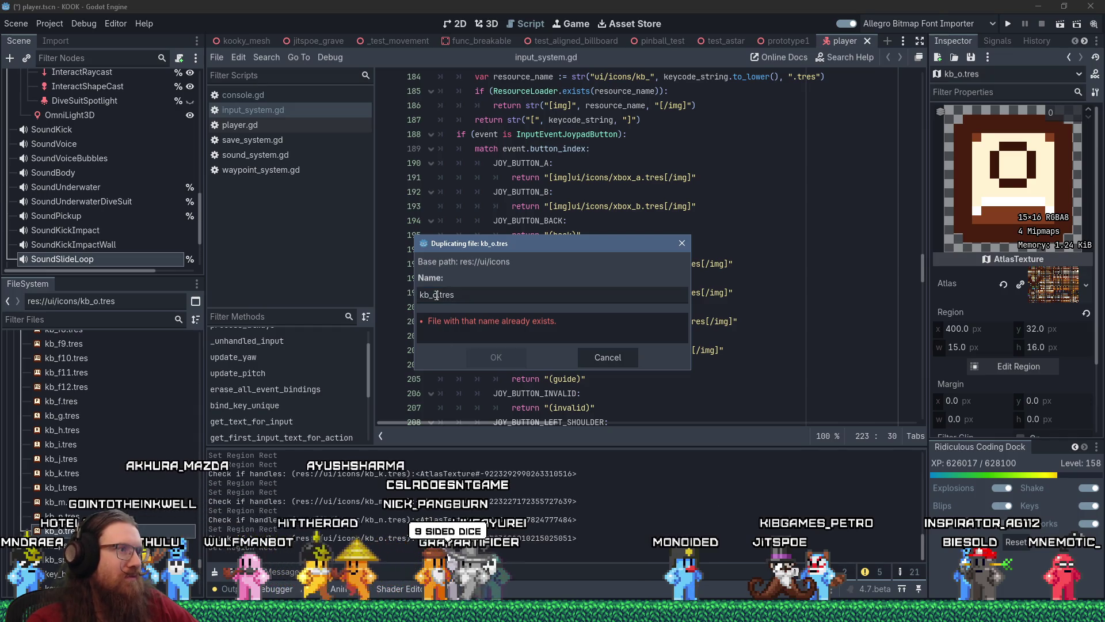
{"action": "left_click", "coordinate": [492, 355]}
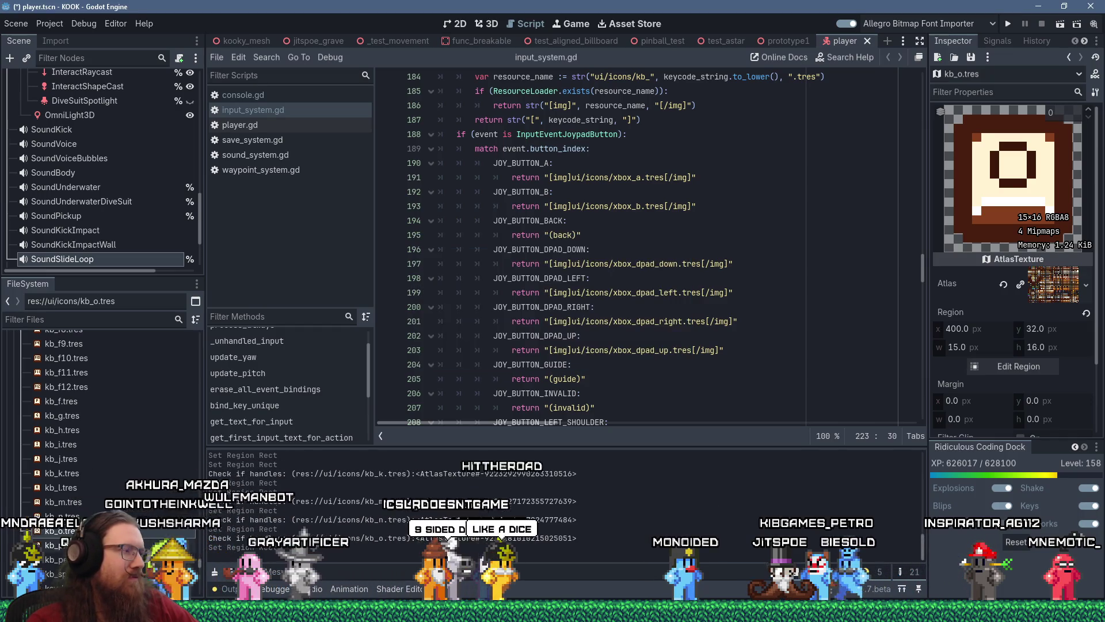
{"action": "left_click", "coordinate": [1019, 364]}
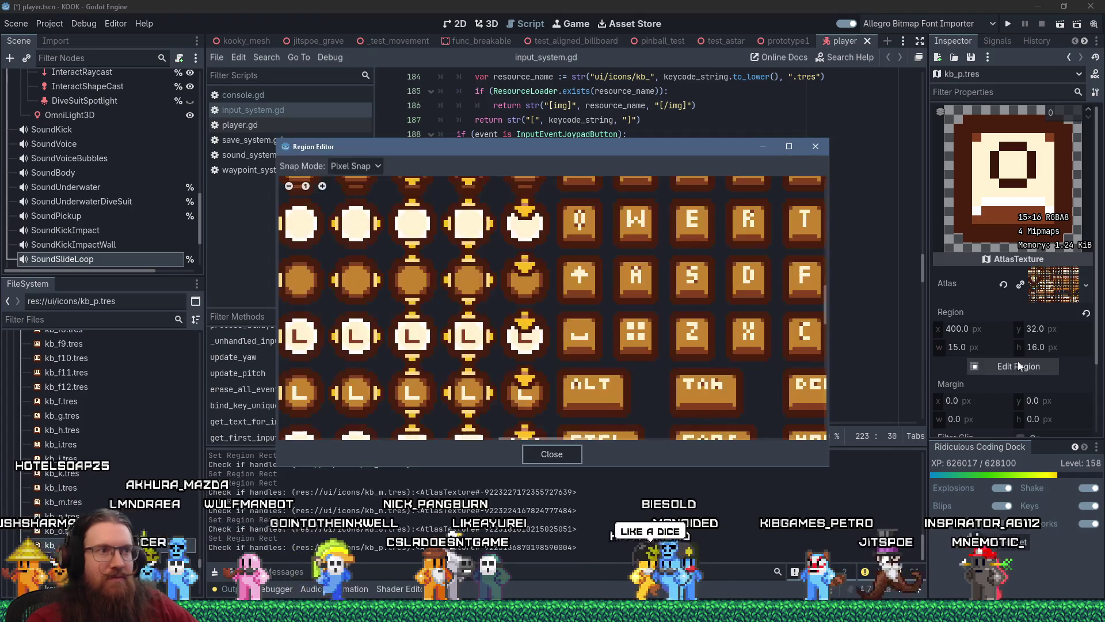
{"action": "scroll", "coordinate": [641, 368], "scroll_direction": "up", "scroll_amount": 5}
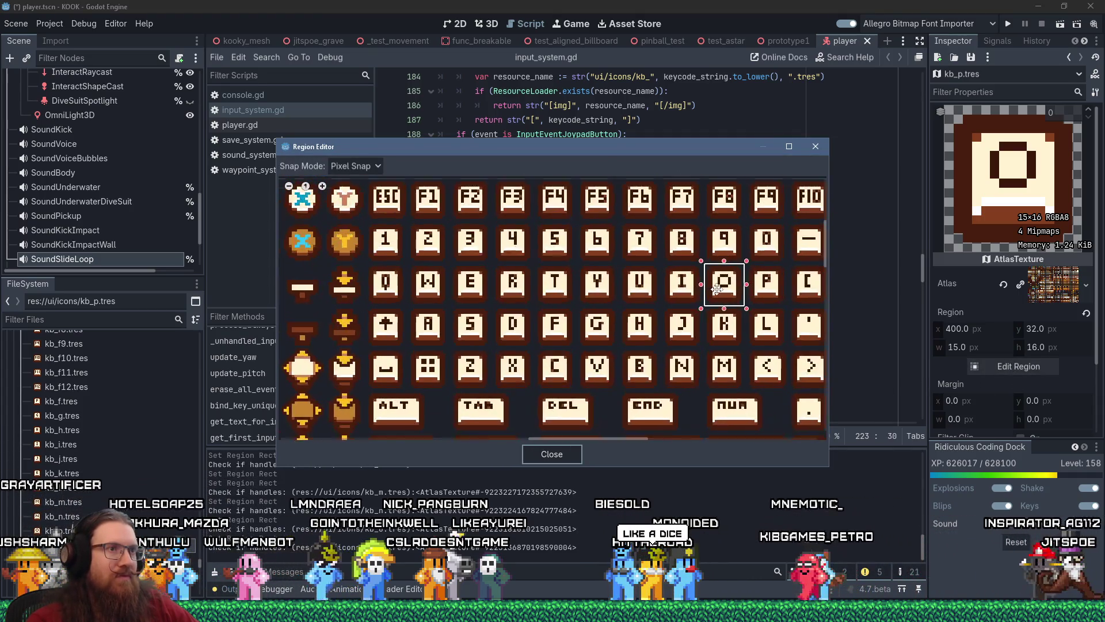
{"action": "left_click_drag", "start_coordinate": [725, 281], "coordinate": [773, 283]}
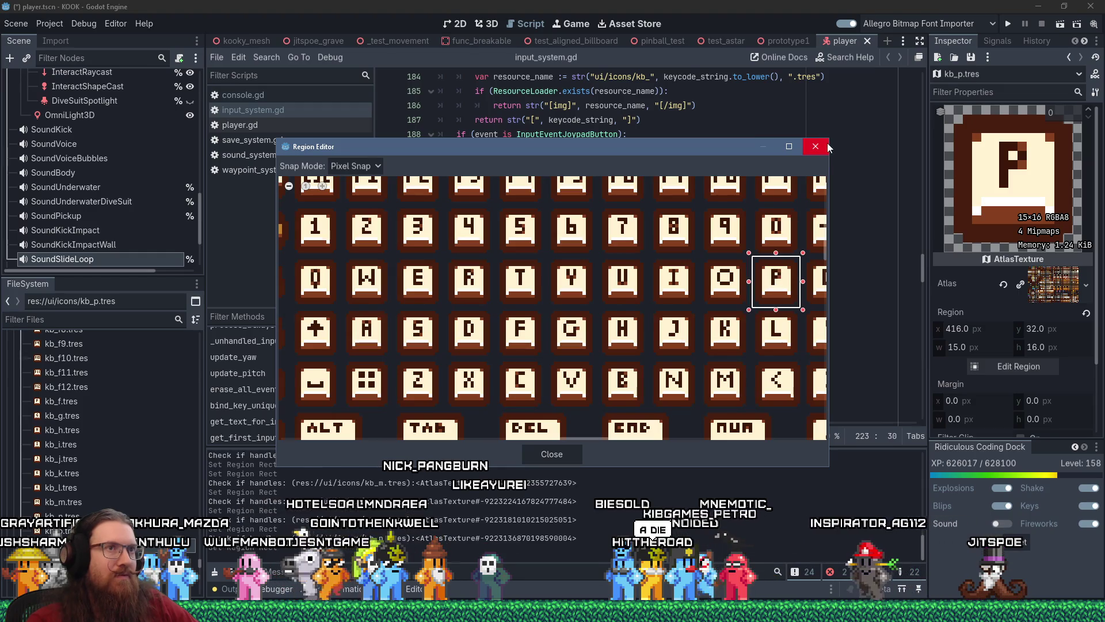
{"action": "left_click", "coordinate": [815, 146]}
- Duplicate kb_p.tres again under a new file name
{"action": "right_click", "coordinate": [124, 501]}
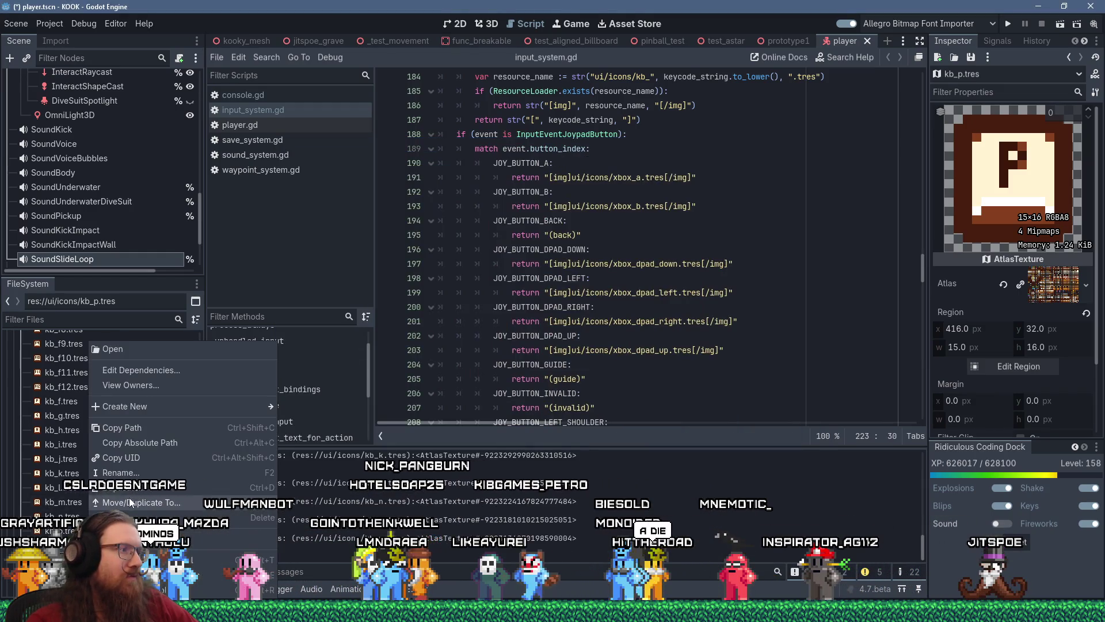
{"action": "left_click", "coordinate": [141, 486]}
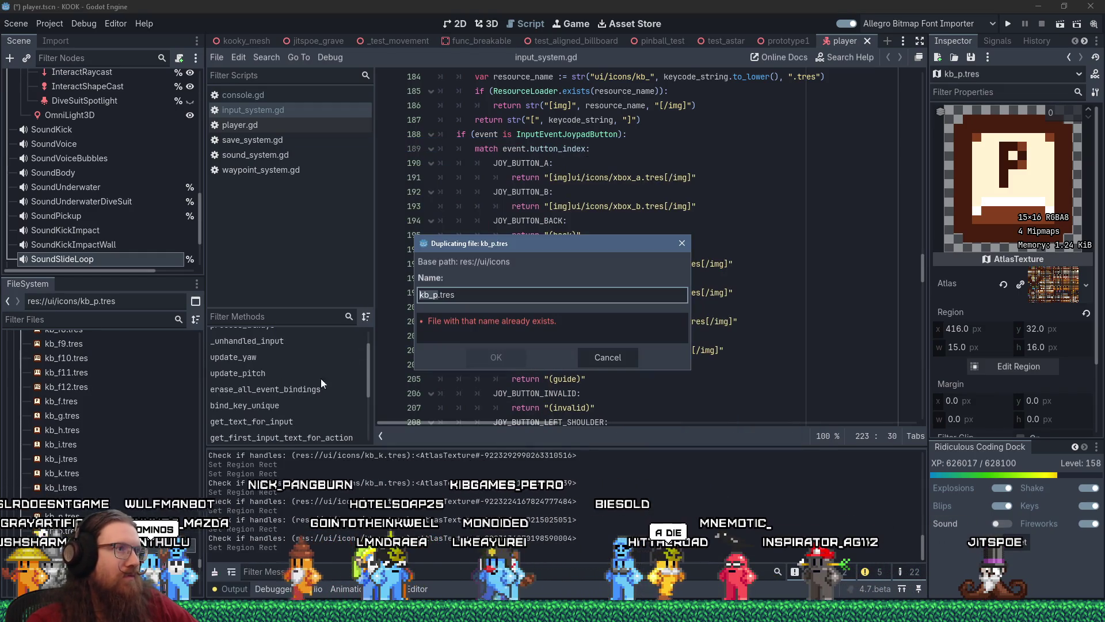
{"action": "left_click", "coordinate": [436, 294]}
{"action": "key", "text": "Delete"}
{"action": "type", "text": "o"}
{"action": "left_click", "coordinate": [488, 357]}
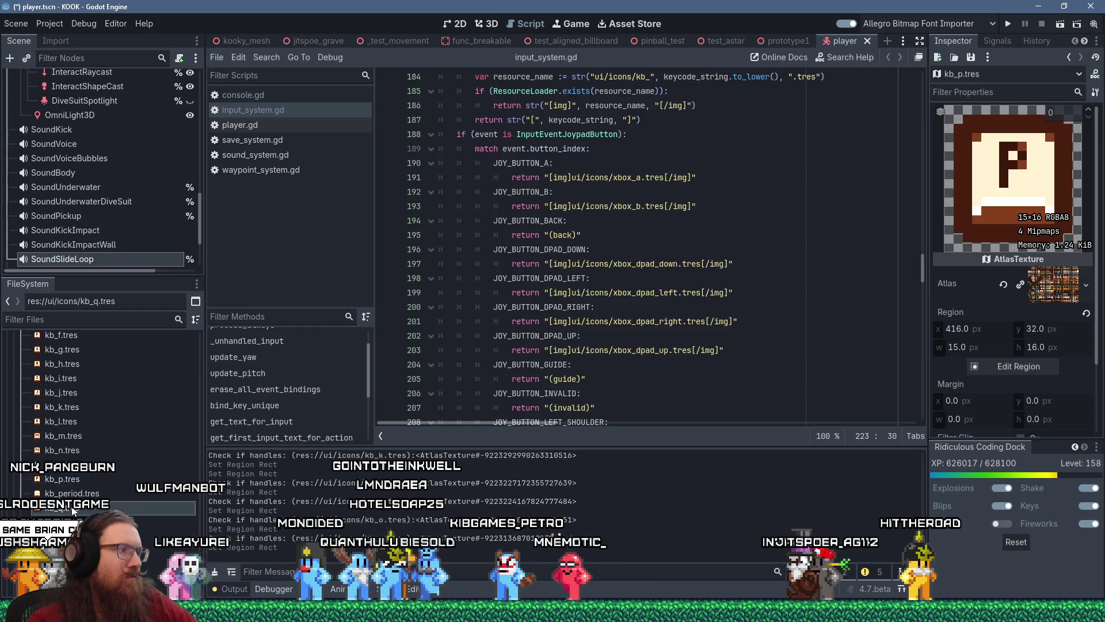
- Attempt to duplicate kb_q.tres, cancelling because the name already exists
{"action": "right_click", "coordinate": [72, 507]}
{"action": "left_click", "coordinate": [131, 486]}
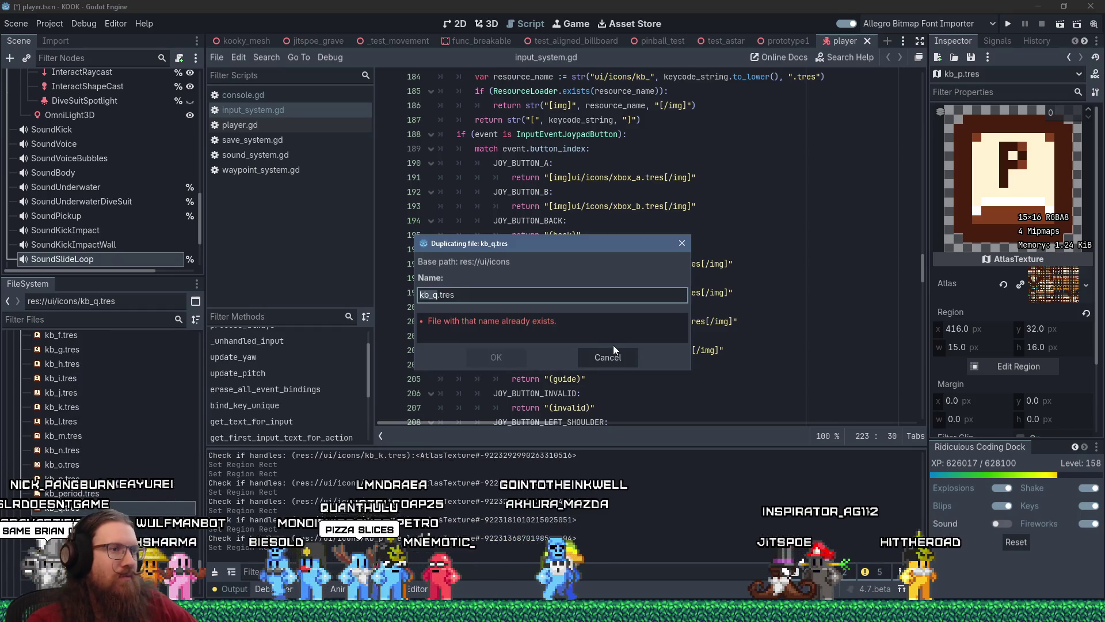
{"action": "left_click", "coordinate": [609, 352]}
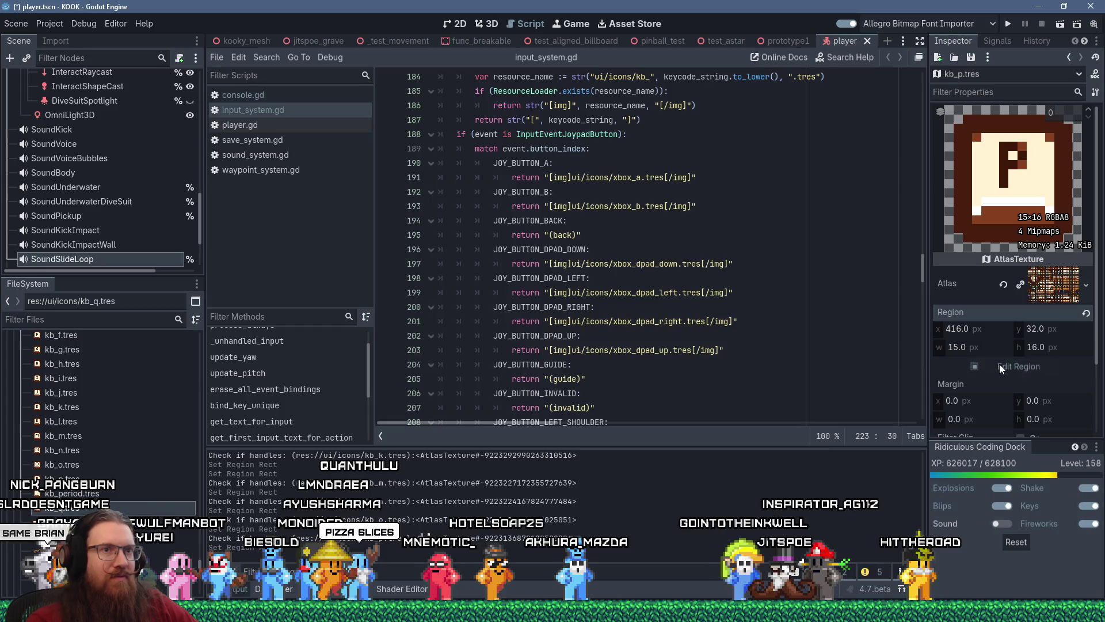
- Move kb_q.tres's atlas region onto the Q key at 272, 32, size 15×16
{"action": "left_click", "coordinate": [1000, 365]}
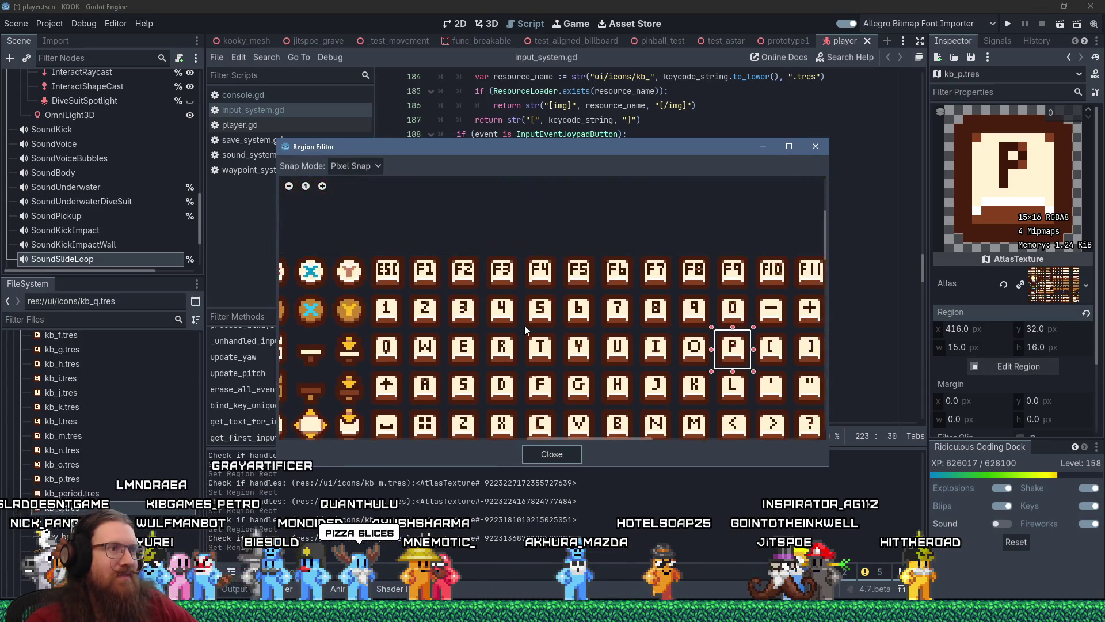
{"action": "mouse_move", "coordinate": [650, 389]}
{"action": "left_mouse_down"}
{"action": "mouse_move", "coordinate": [615, 343]}
{"action": "mouse_move", "coordinate": [547, 357]}
{"action": "mouse_move", "coordinate": [593, 329]}
{"action": "mouse_move", "coordinate": [643, 327]}
{"action": "left_mouse_up"}
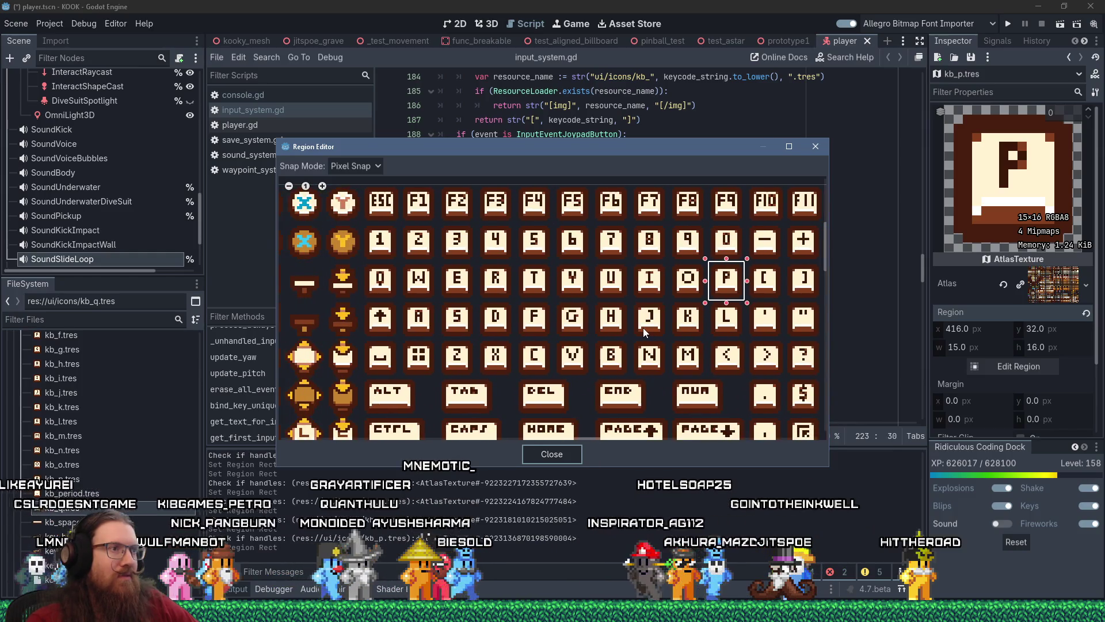
{"action": "mouse_move", "coordinate": [725, 276]}
{"action": "left_mouse_down"}
{"action": "mouse_move", "coordinate": [521, 288]}
{"action": "mouse_move", "coordinate": [380, 277]}
{"action": "left_mouse_up"}
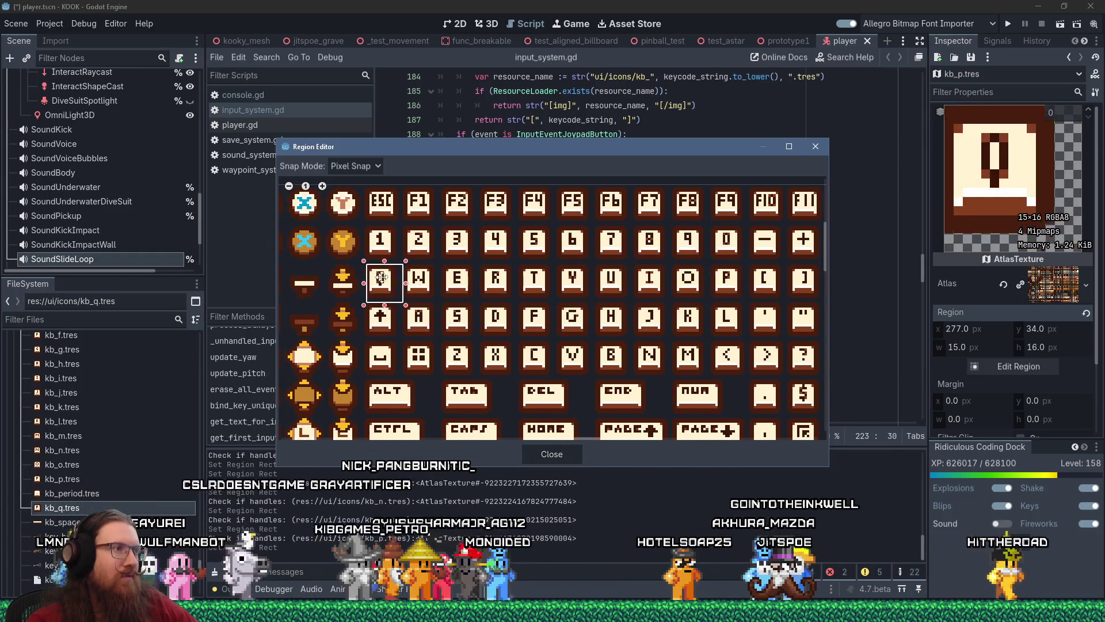
{"action": "scroll", "coordinate": [380, 277], "scroll_direction": "up", "scroll_amount": 5}
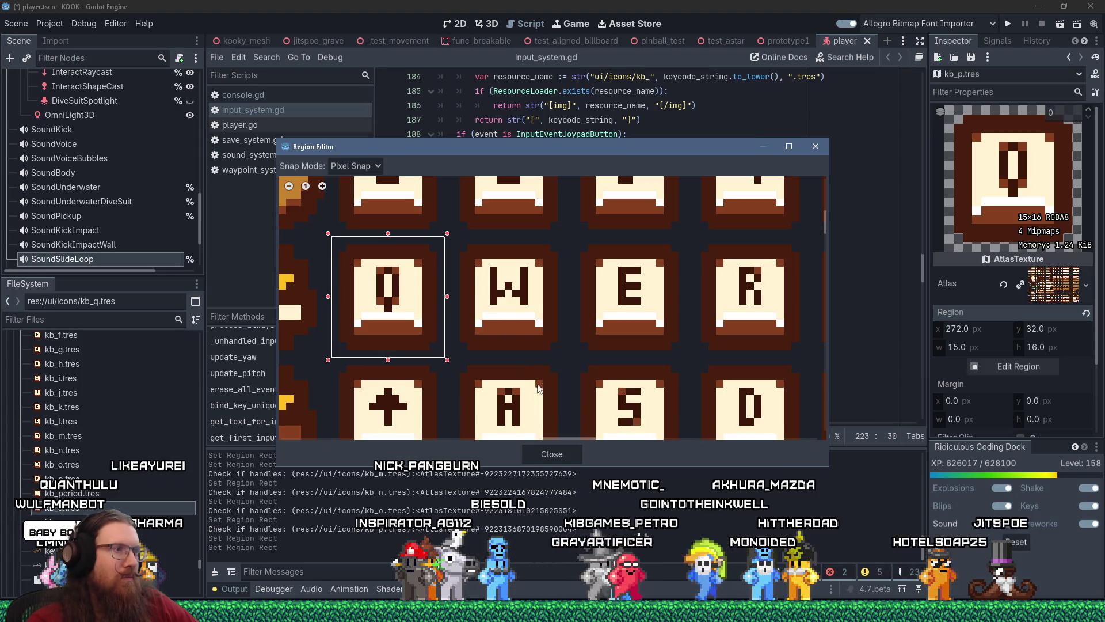
{"action": "scroll", "coordinate": [537, 349], "scroll_direction": "down", "scroll_amount": 3}
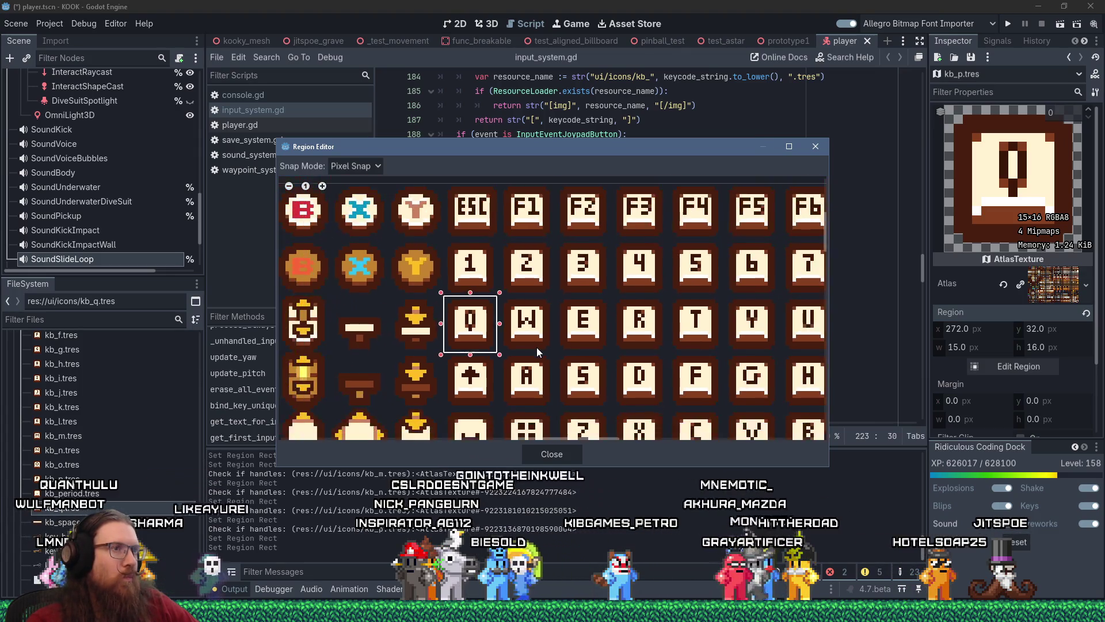
{"action": "scroll", "coordinate": [536, 347], "scroll_direction": "down", "scroll_amount": 2}
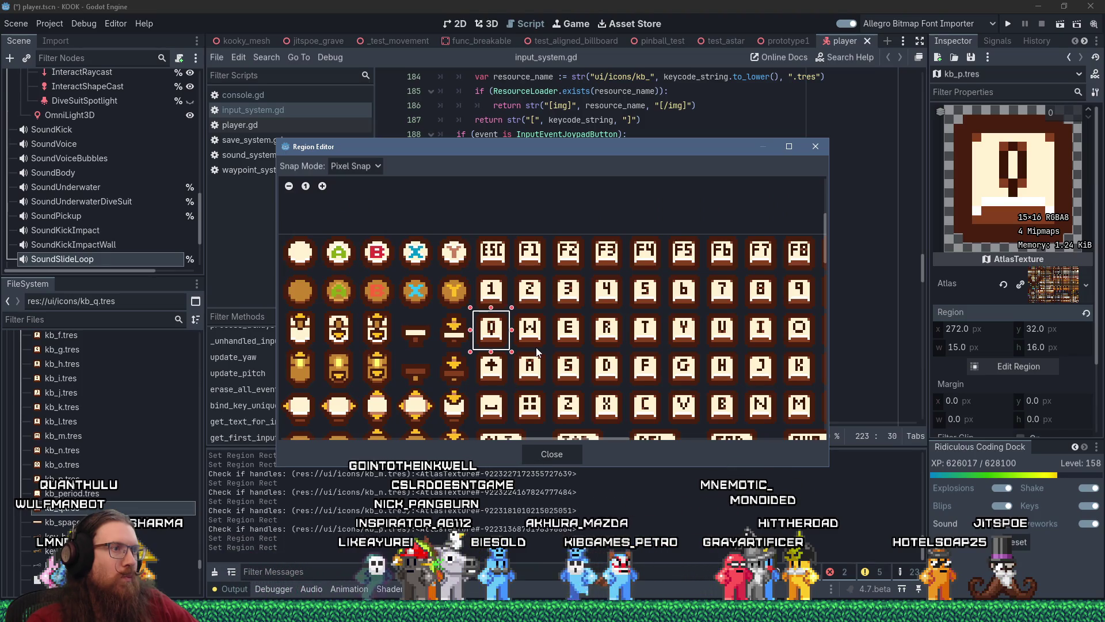
{"action": "scroll", "coordinate": [534, 348], "scroll_direction": "up", "scroll_amount": 4}
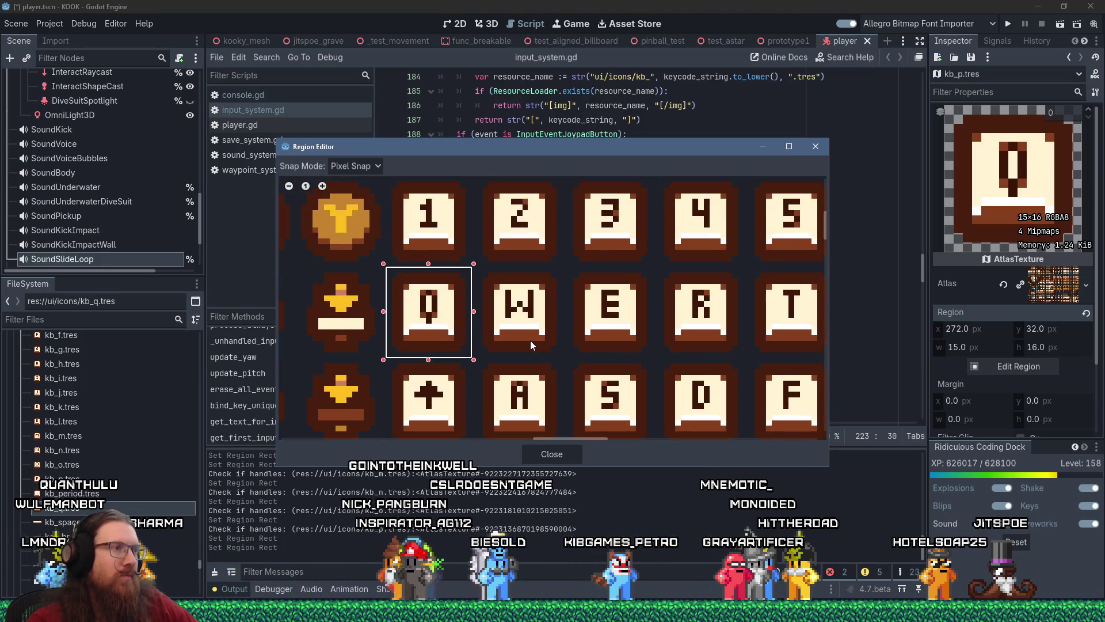
{"action": "left_click", "coordinate": [534, 455]}
{"action": "key", "text": "alt+Tab"}
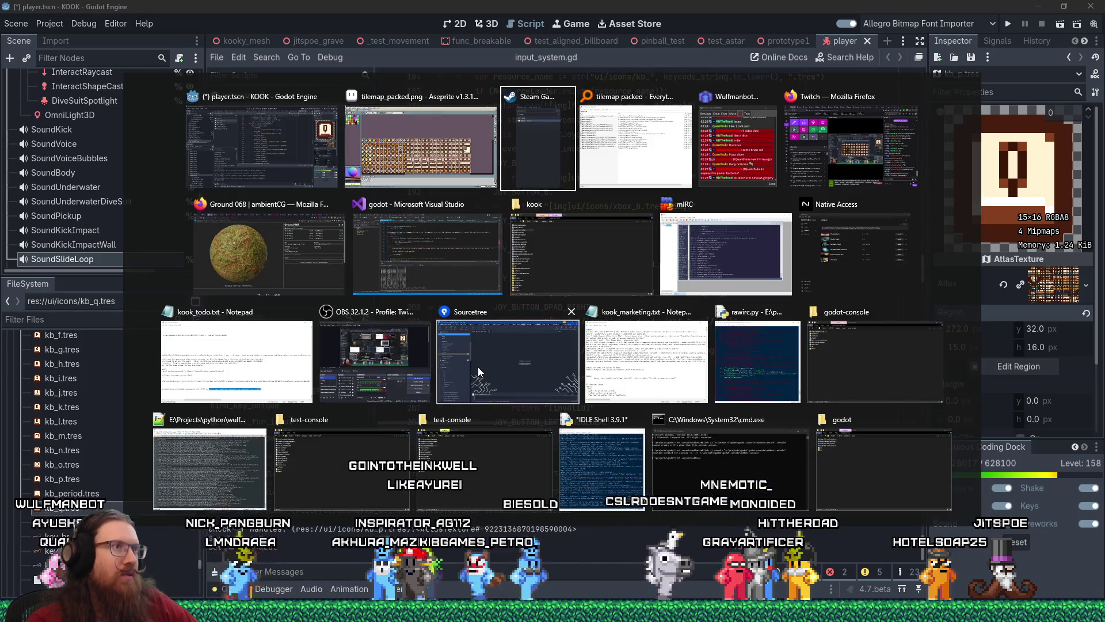
- Thicken the Q glyph's left and right strokes and hollow its centre in cream
{"action": "key", "text": "alt+shift+Tab"}
{"action": "scroll", "coordinate": [529, 238], "scroll_direction": "up", "scroll_amount": 6}
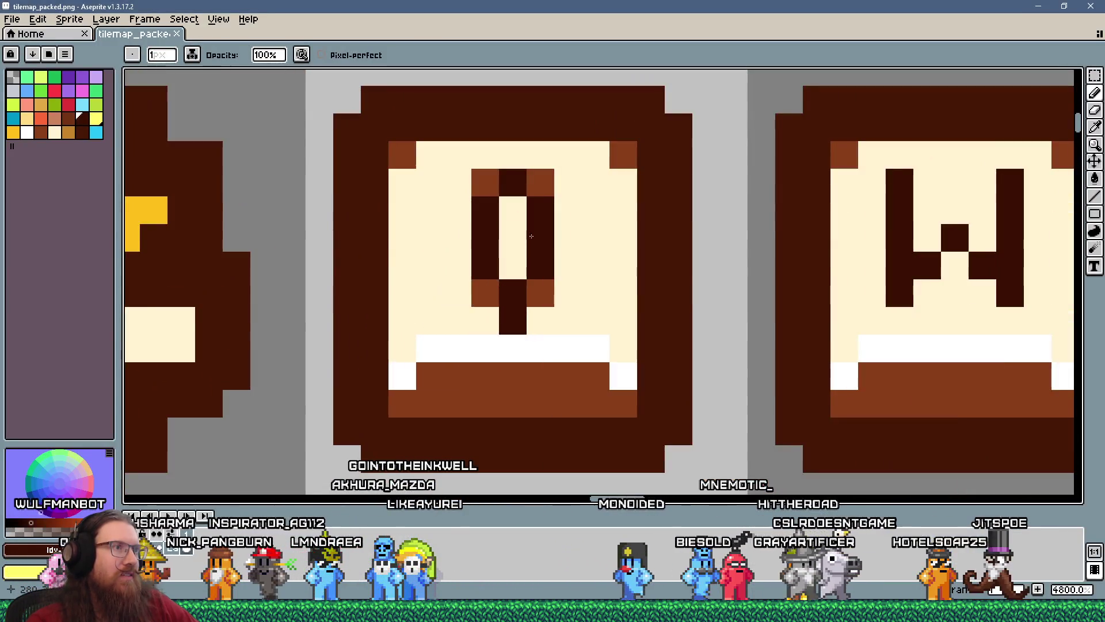
{"action": "left_click_drag", "start_coordinate": [568, 211], "coordinate": [568, 265]}
{"action": "left_click", "coordinate": [463, 213]}
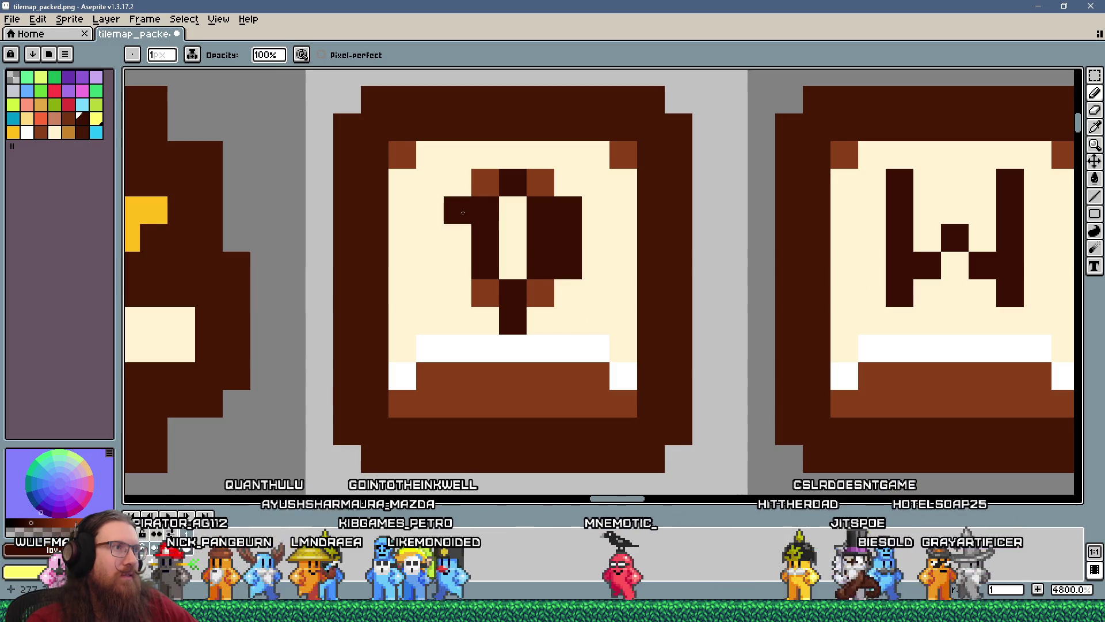
{"action": "left_click_drag", "start_coordinate": [463, 213], "coordinate": [462, 268]}
{"action": "left_click", "coordinate": [528, 219], "text": "alt"}
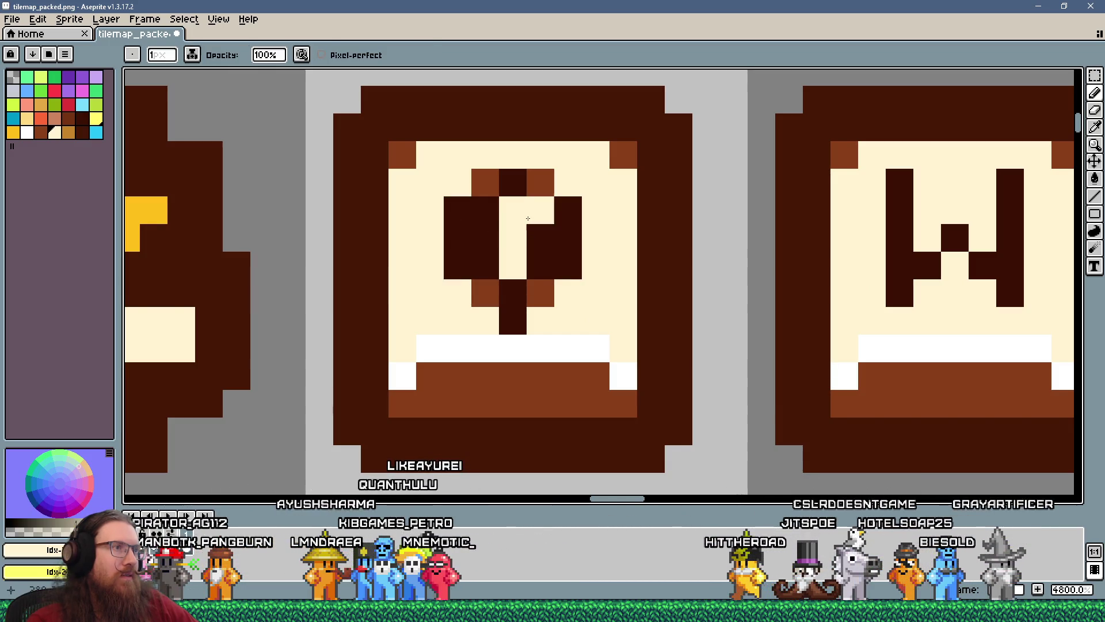
{"action": "mouse_move", "coordinate": [485, 202]}
{"action": "left_mouse_down"}
{"action": "mouse_move", "coordinate": [487, 275]}
{"action": "mouse_move", "coordinate": [540, 294]}
{"action": "mouse_move", "coordinate": [553, 315]}
{"action": "left_mouse_up"}
- Paint dark pixels forming the Q's tail at its lower right
{"action": "left_click", "coordinate": [464, 234], "text": "alt"}
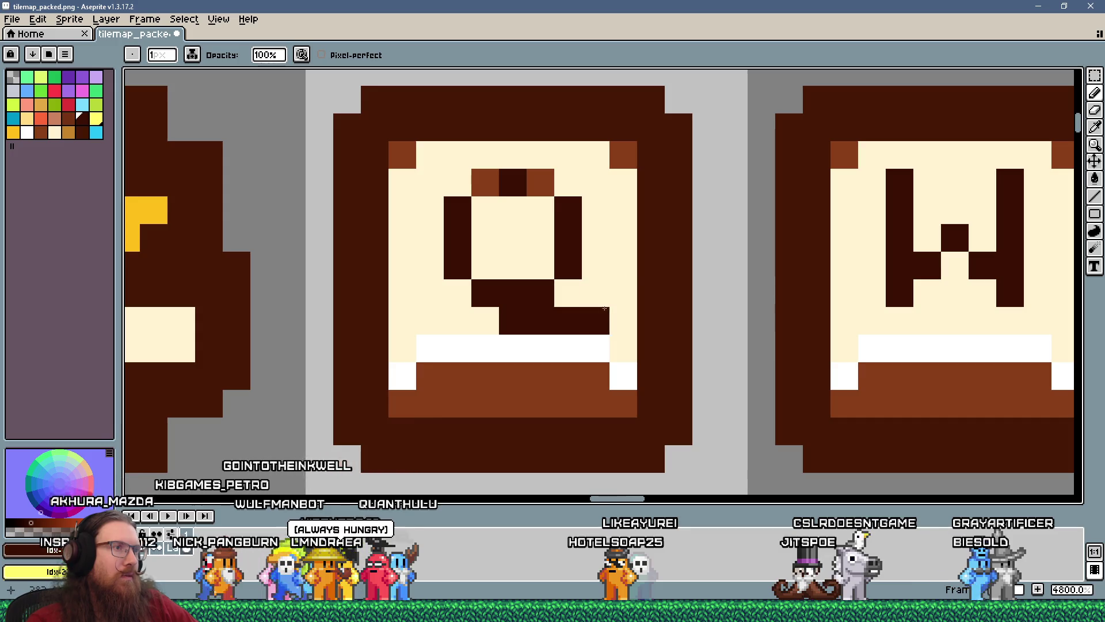
{"action": "scroll", "coordinate": [621, 303], "scroll_direction": "down", "scroll_amount": 5}
{"action": "scroll", "coordinate": [584, 290], "scroll_direction": "up", "scroll_amount": 4}
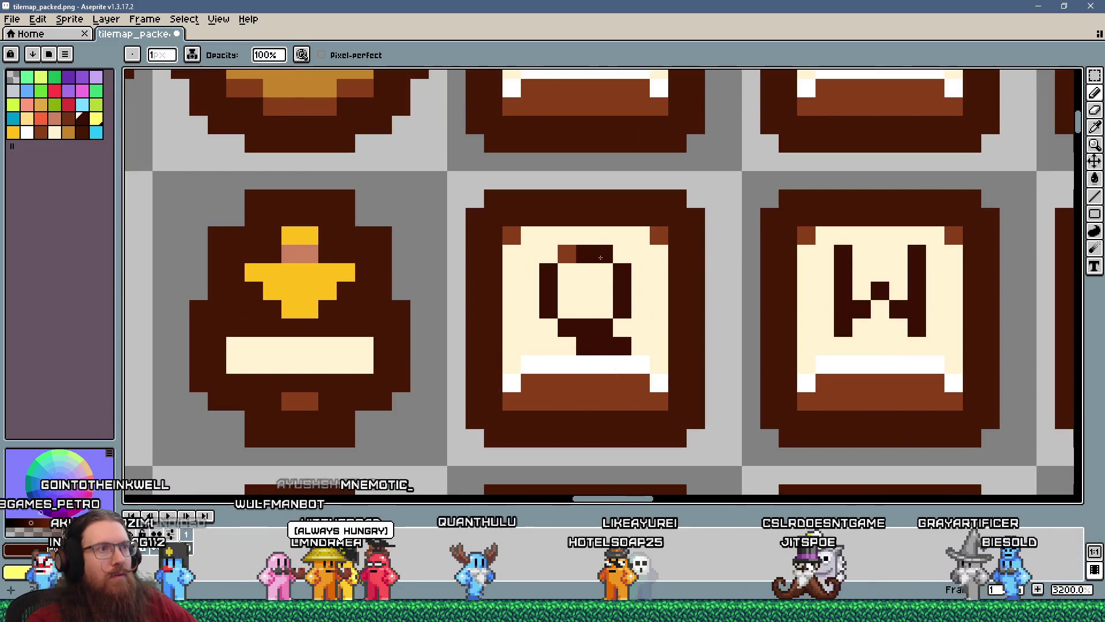
{"action": "scroll", "coordinate": [602, 362], "scroll_direction": "down", "scroll_amount": 6}
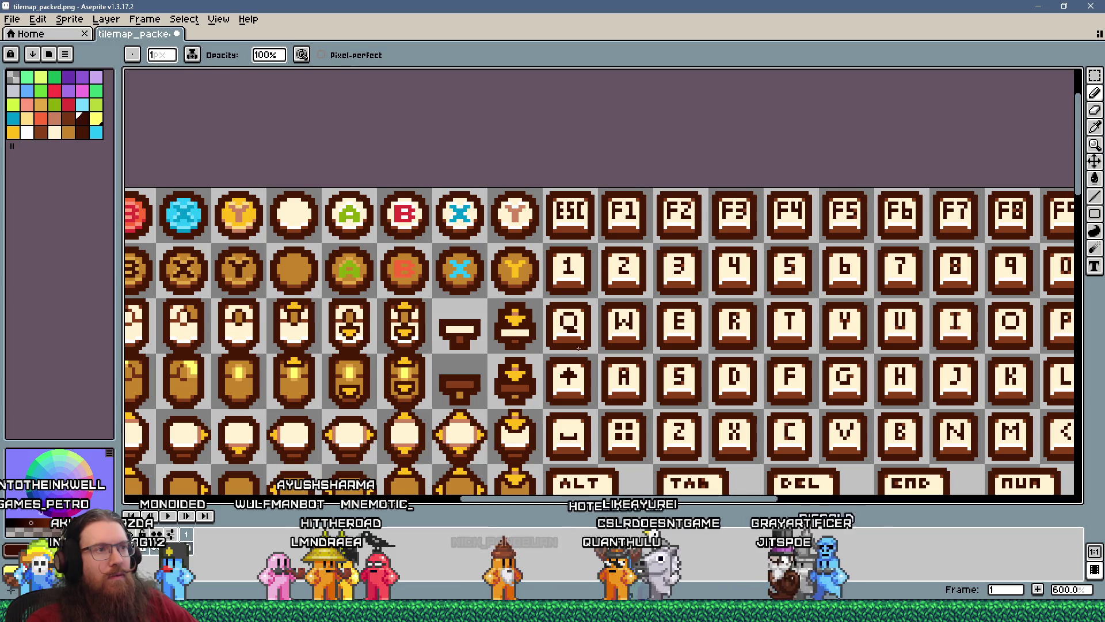
{"action": "scroll", "coordinate": [578, 348], "scroll_direction": "up", "scroll_amount": 10}
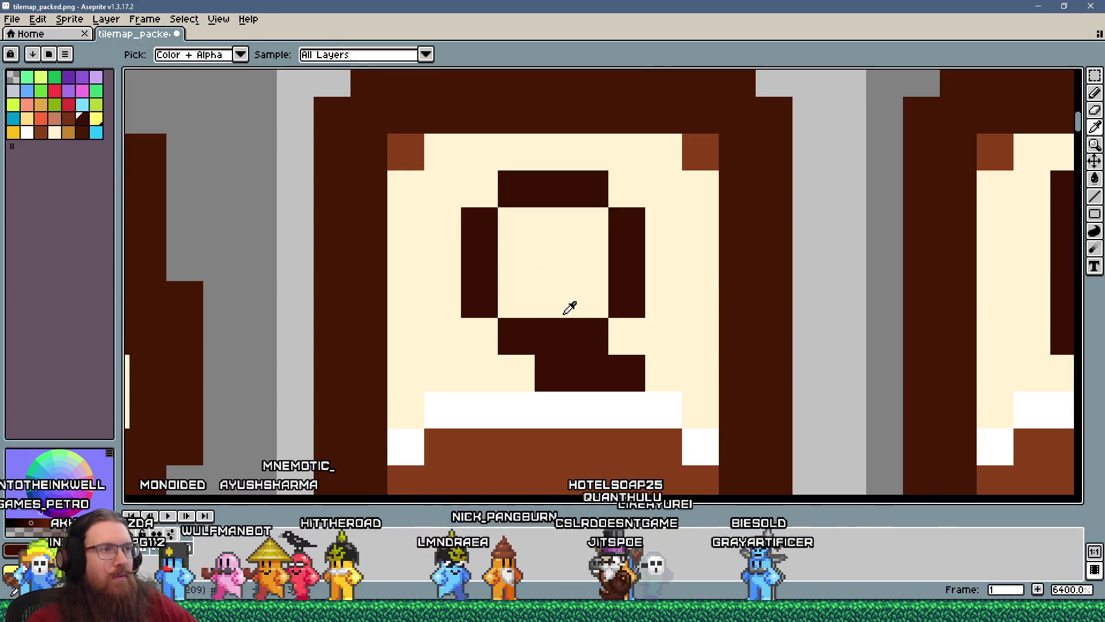
{"action": "left_click", "coordinate": [553, 311]}
{"action": "scroll", "coordinate": [553, 311], "scroll_direction": "down", "scroll_amount": 10}
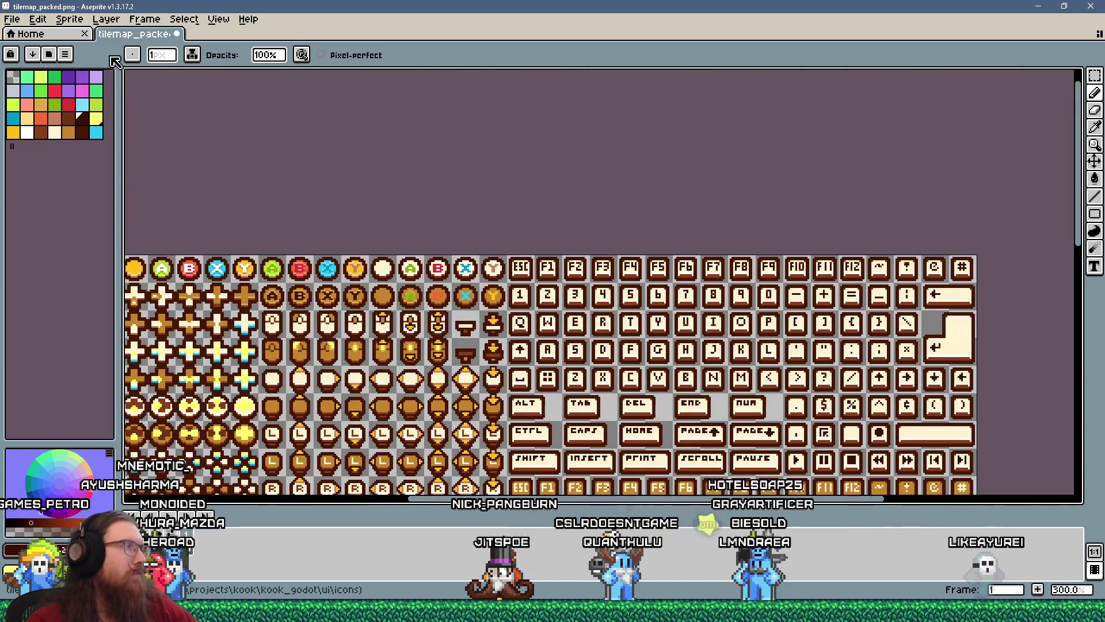
- Save tilemap_packed.png with the redrawn Q
{"action": "left_click", "coordinate": [11, 19]}
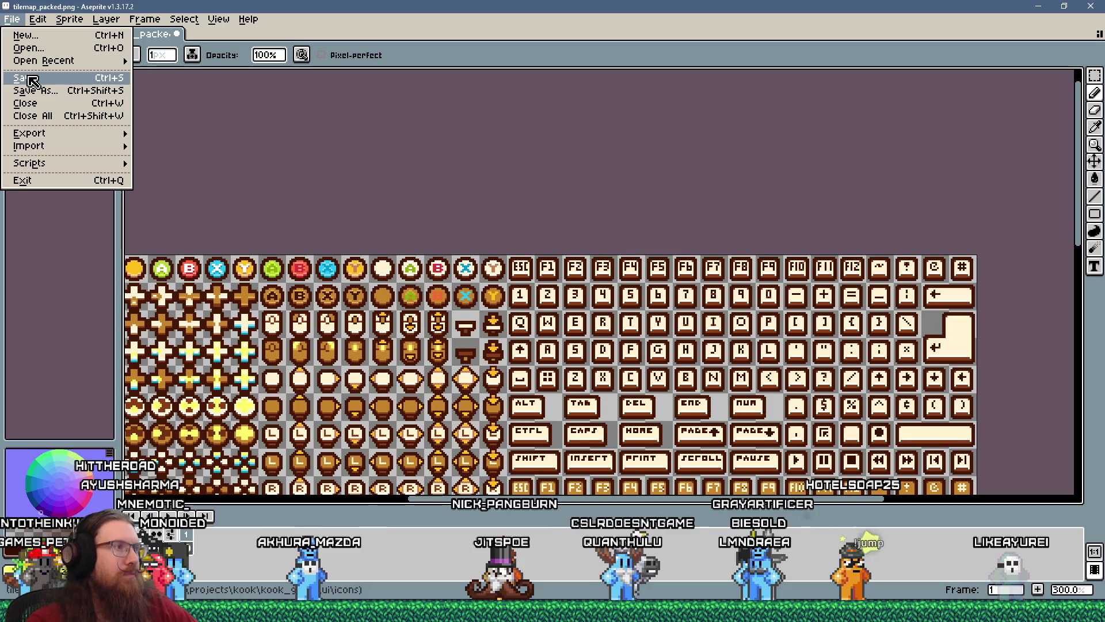
{"action": "left_click", "coordinate": [32, 80]}
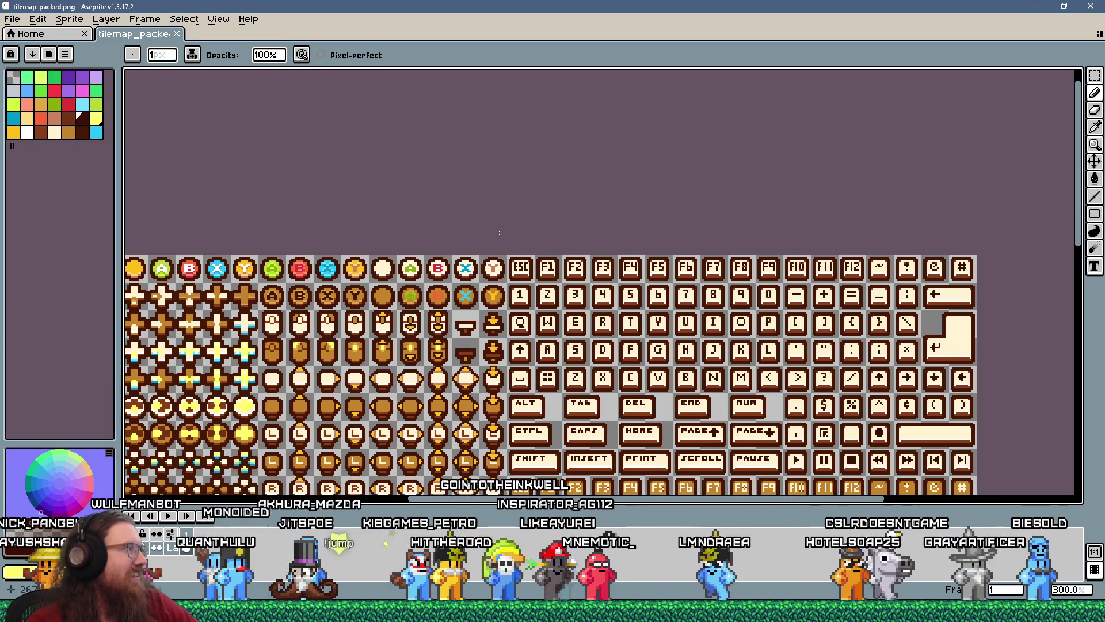
{"action": "key", "text": "alt+Tab"}
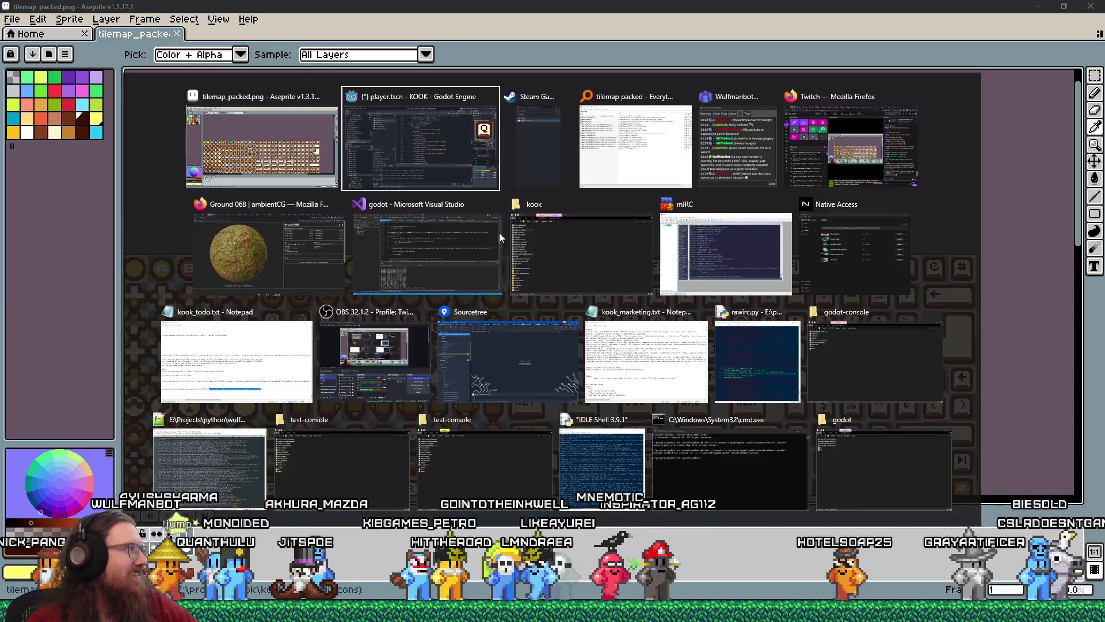
- Duplicate kb_q.tres as kb_r.tres
{"action": "key", "text": "alt+Tab"}
{"action": "key", "text": "alt+shift+Tab"}
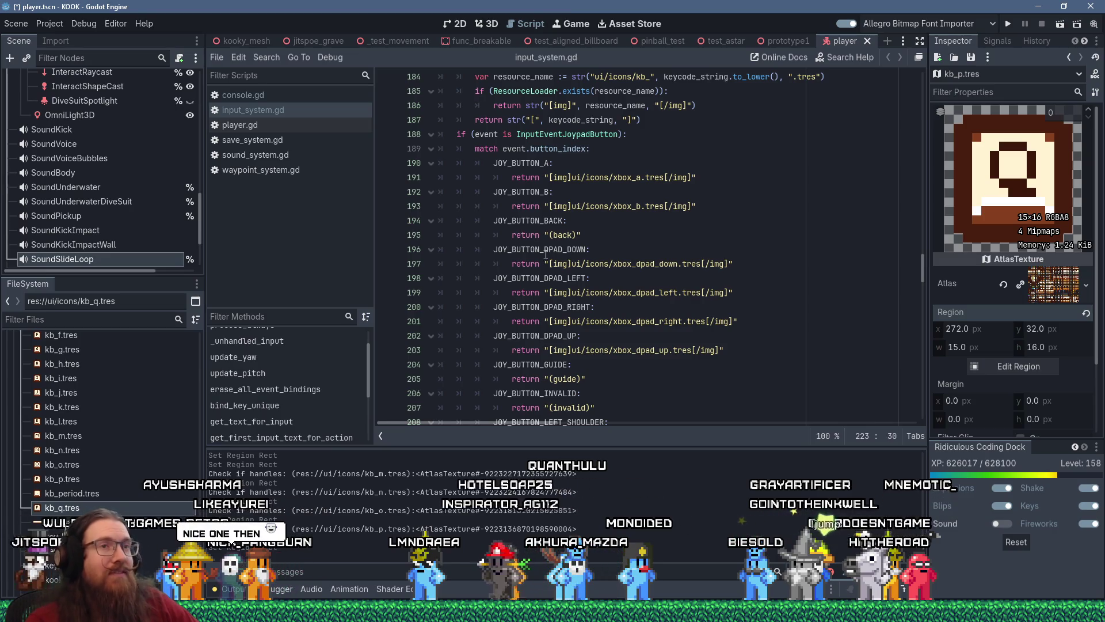
{"action": "key", "text": "alt+Tab"}
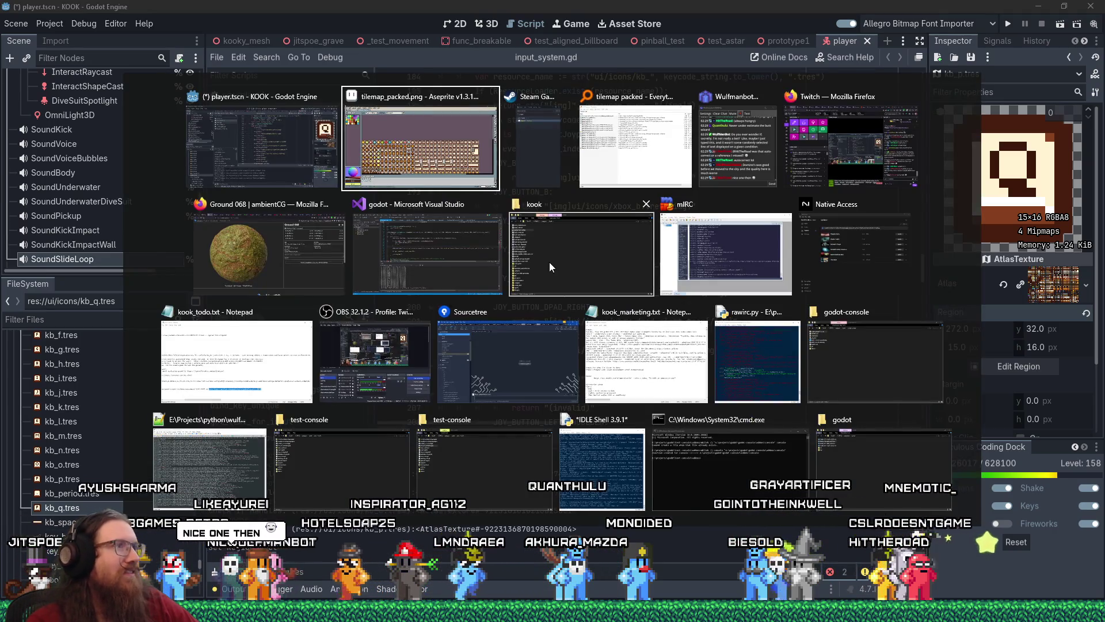
{"action": "key", "text": "Escape"}
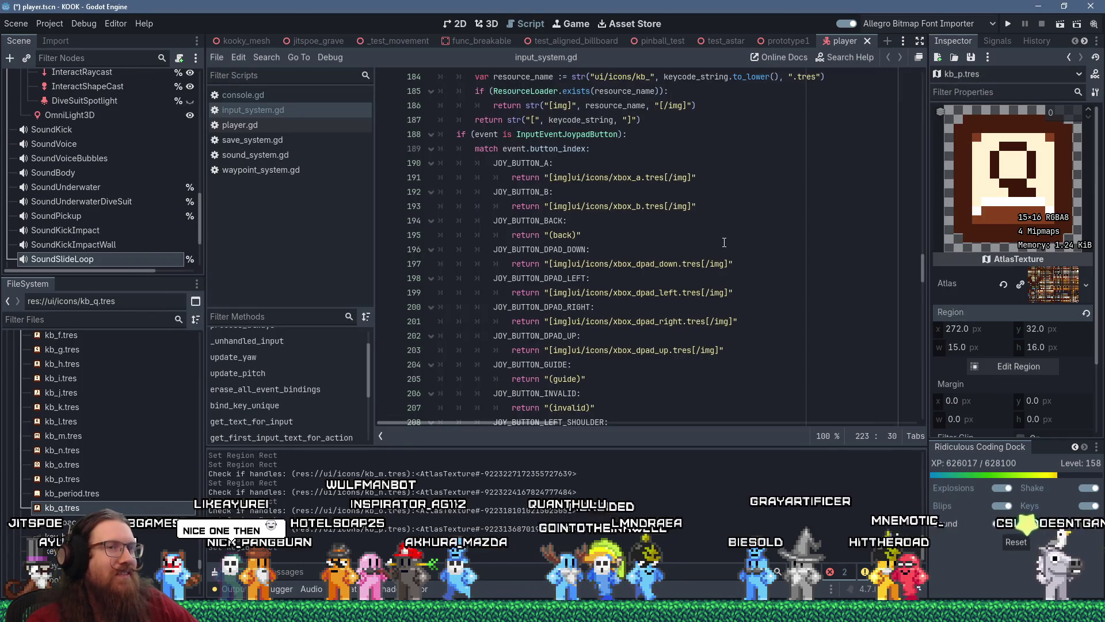
{"action": "right_click", "coordinate": [71, 508]}
{"action": "left_click", "coordinate": [147, 481]}
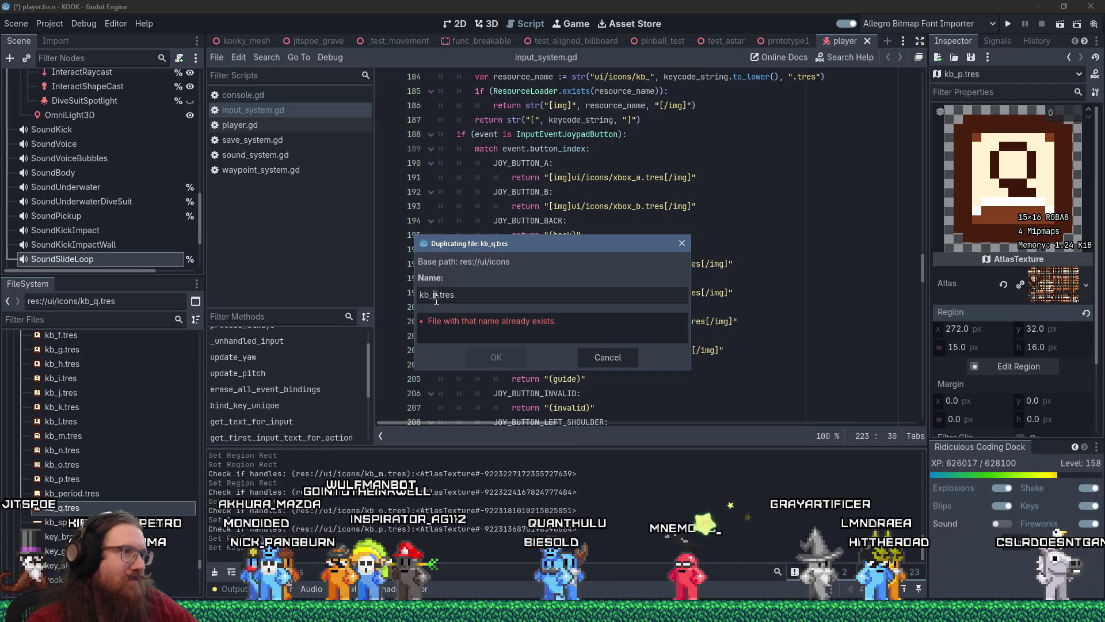
{"action": "left_click", "coordinate": [437, 300]}
{"action": "key", "text": "BackSpace"}
{"action": "type", "text": "r"}
{"action": "key", "text": "Return"}
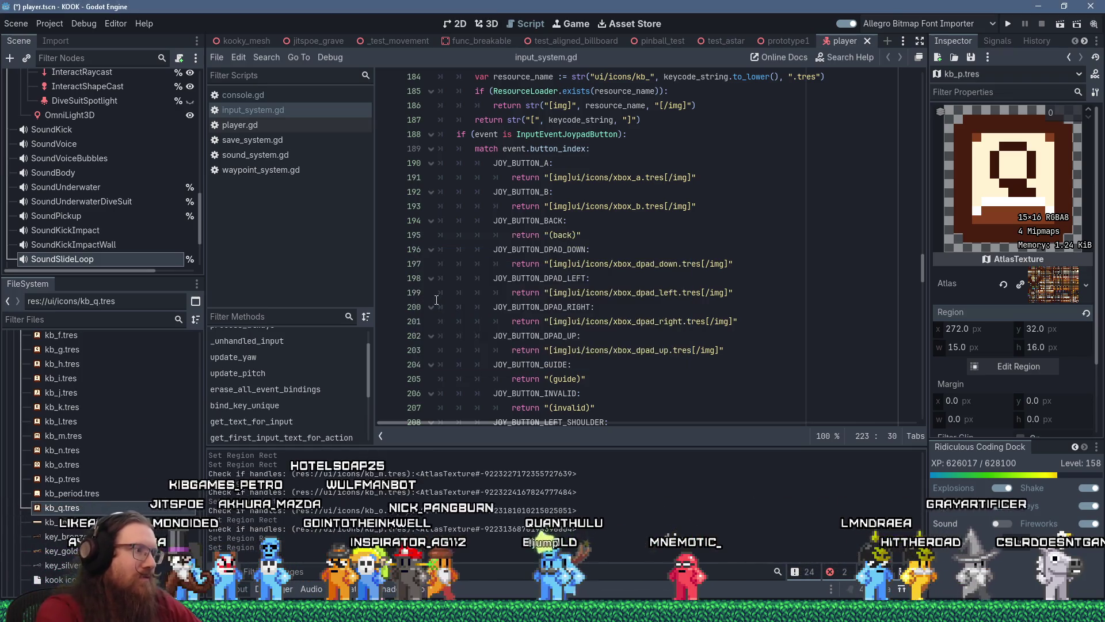
- Move kb_r.tres's atlas region onto the R key tile at x 320
{"action": "left_click", "coordinate": [978, 367]}
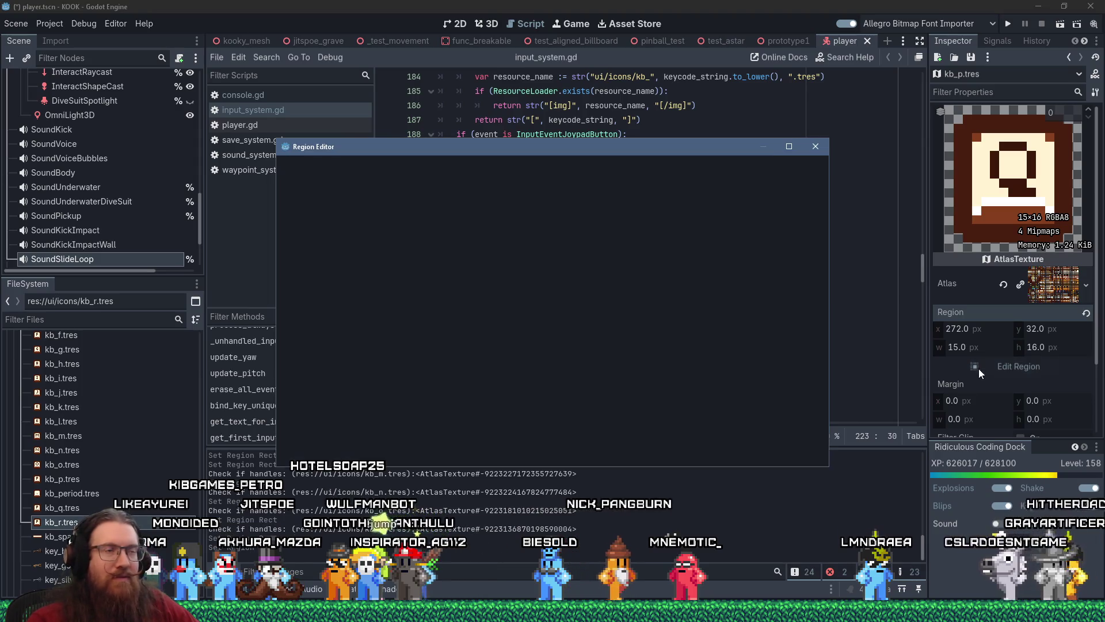
{"action": "scroll", "coordinate": [575, 294], "scroll_direction": "down", "scroll_amount": 3}
{"action": "scroll", "coordinate": [518, 346], "scroll_direction": "down", "scroll_amount": 3}
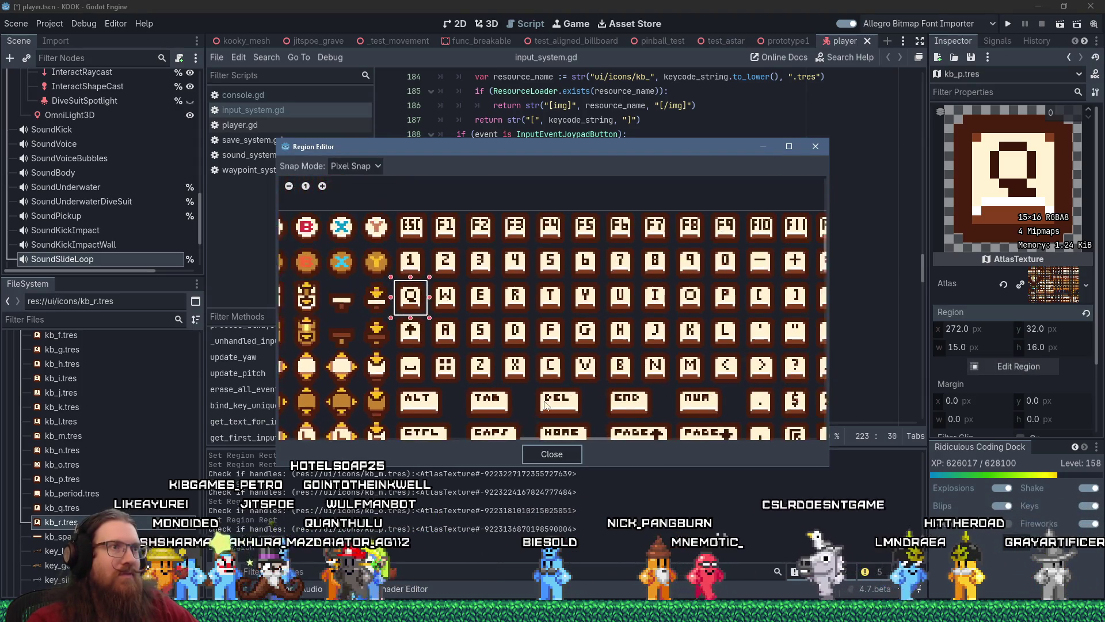
{"action": "scroll", "coordinate": [429, 322], "scroll_direction": "up", "scroll_amount": 5}
{"action": "left_click_drag", "start_coordinate": [405, 272], "coordinate": [669, 262]}
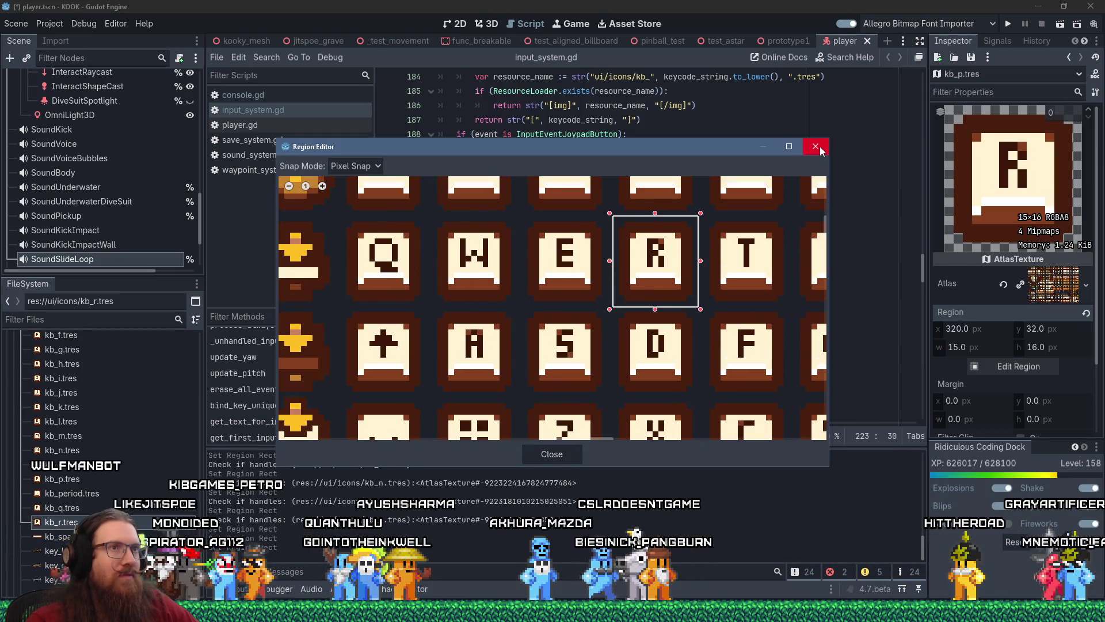
{"action": "left_click", "coordinate": [816, 146]}
- Duplicate kb_r.tres as kb_s.tres
{"action": "right_click", "coordinate": [102, 521]}
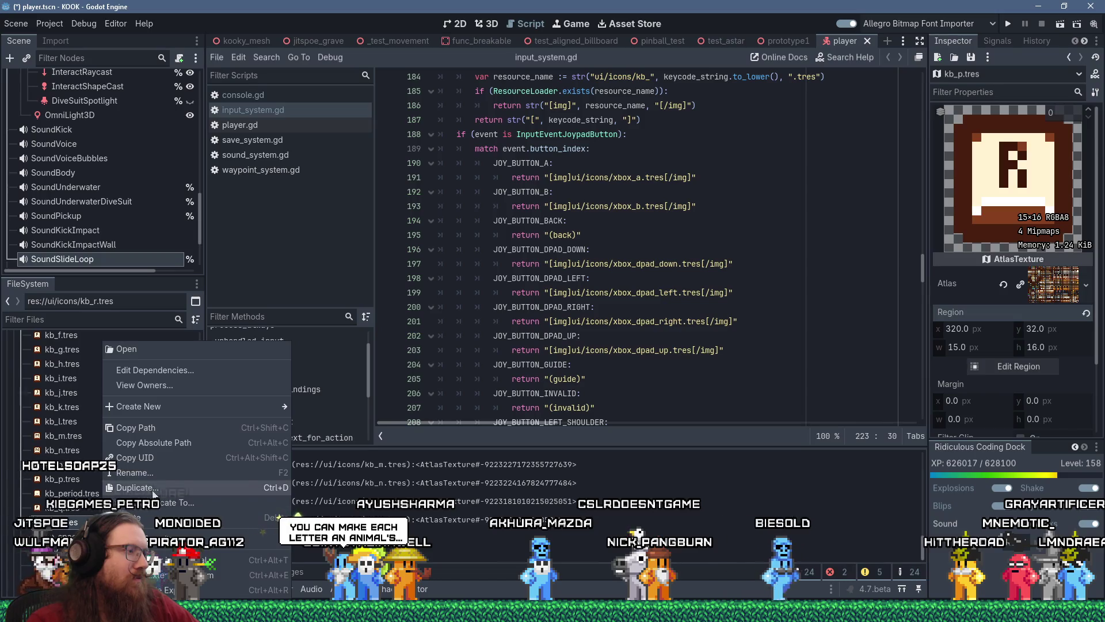
{"action": "left_click", "coordinate": [137, 487]}
{"action": "left_click", "coordinate": [440, 295]}
{"action": "key", "text": "BackSpace"}
{"action": "type", "text": "s"}
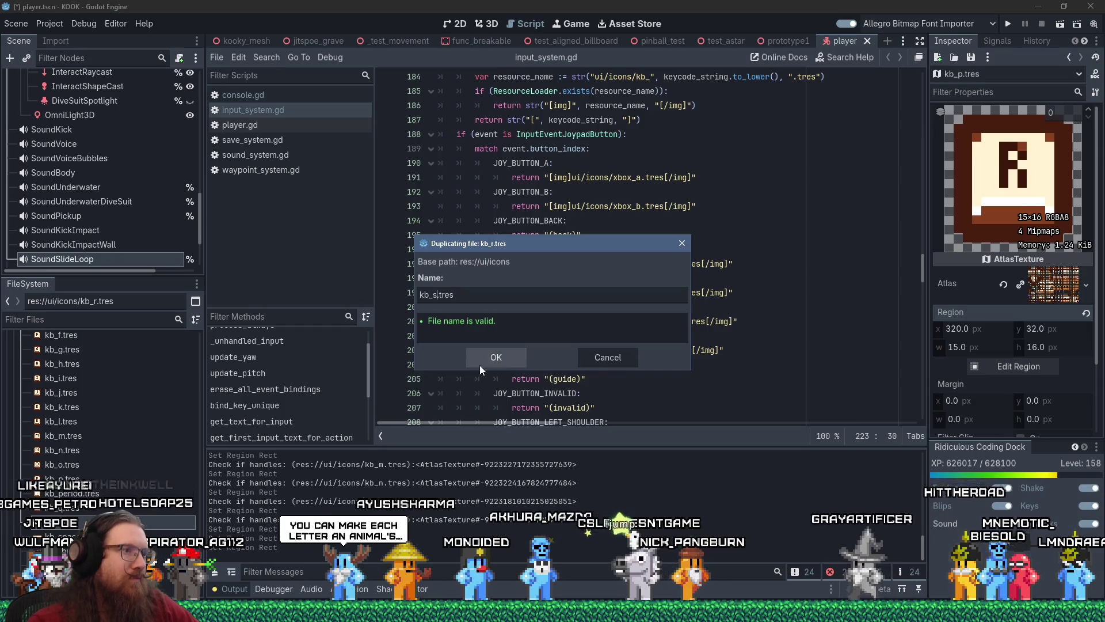
{"action": "left_click", "coordinate": [480, 364]}
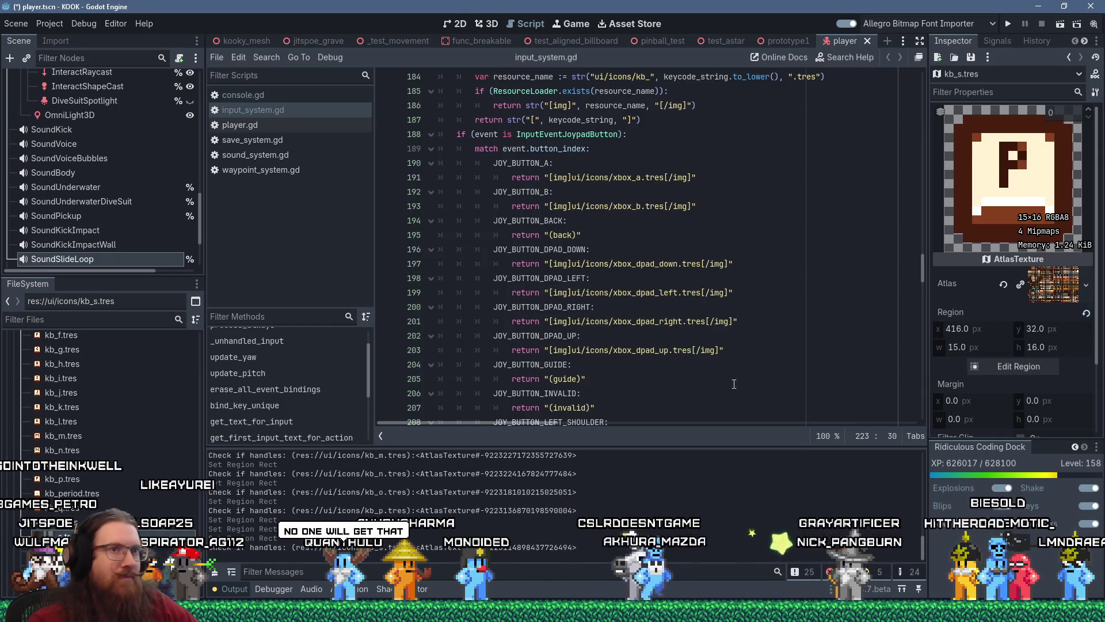
{"action": "left_click", "coordinate": [1007, 366]}
- Move kb_s.tres's atlas region onto the S key tile
{"action": "scroll", "coordinate": [526, 292], "scroll_direction": "down", "scroll_amount": 3}
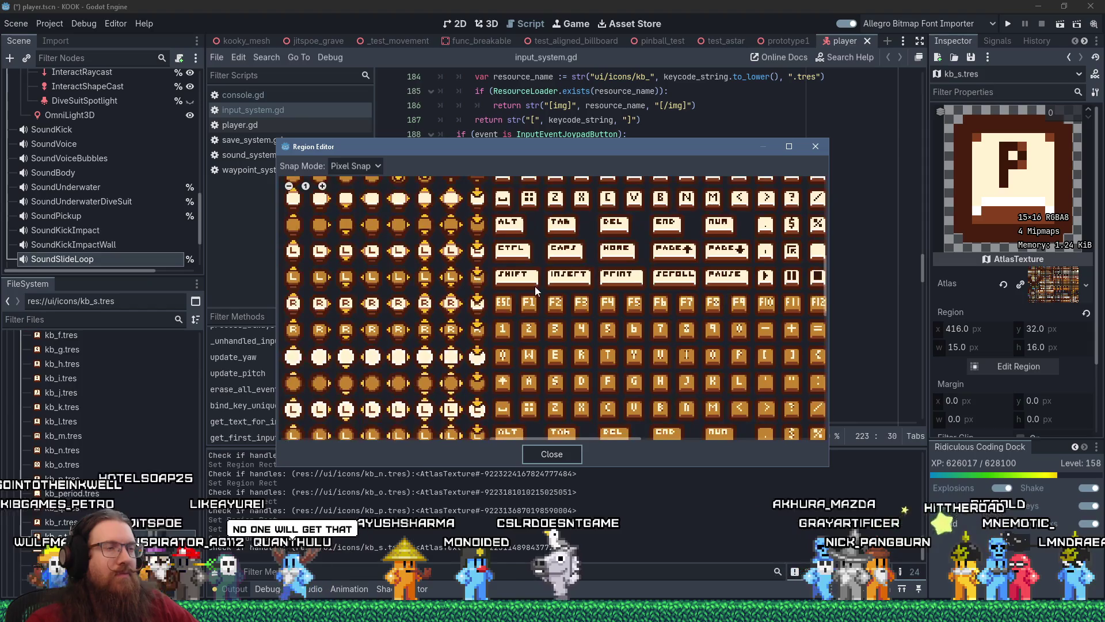
{"action": "scroll", "coordinate": [533, 294], "scroll_direction": "up", "scroll_amount": 5}
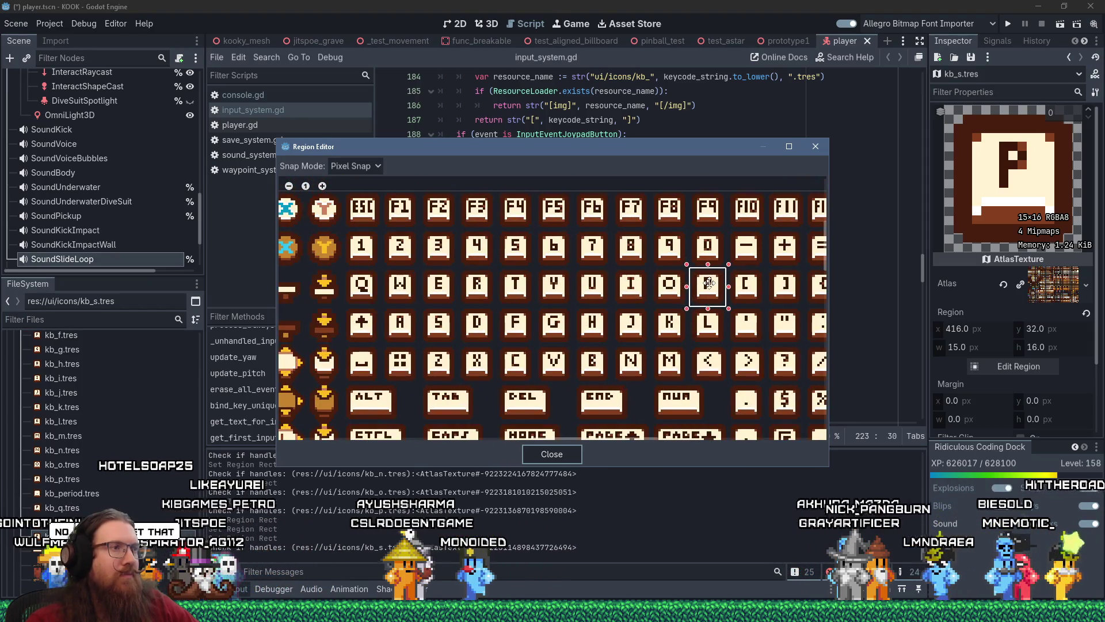
{"action": "mouse_move", "coordinate": [706, 288]}
{"action": "left_mouse_down"}
{"action": "mouse_move", "coordinate": [491, 295]}
{"action": "mouse_move", "coordinate": [440, 322]}
{"action": "left_mouse_up"}
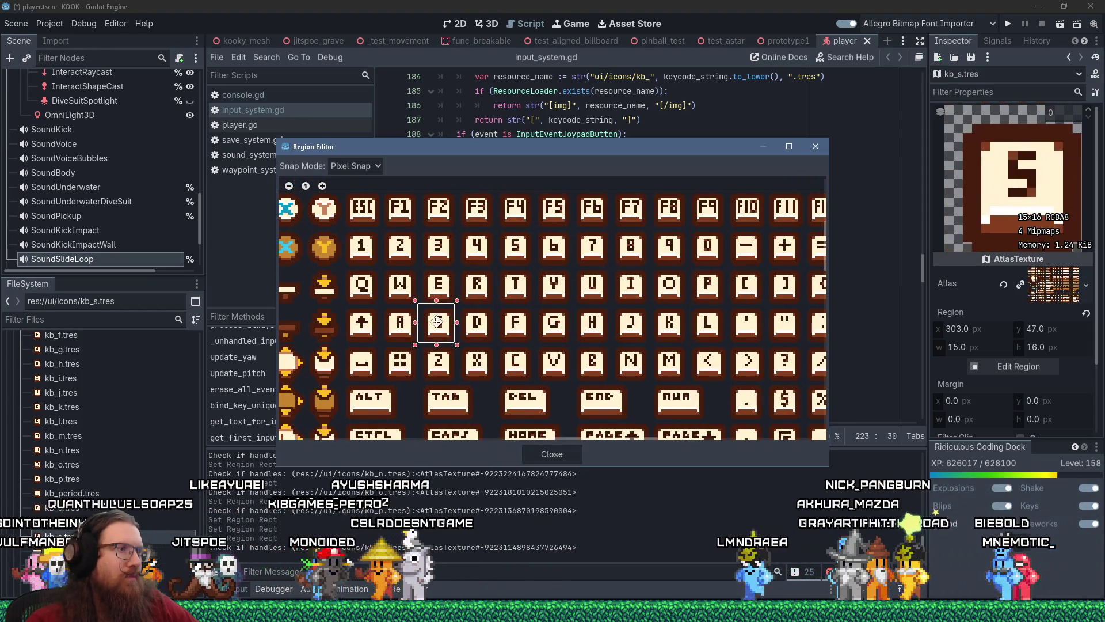
{"action": "scroll", "coordinate": [468, 326], "scroll_direction": "up", "scroll_amount": 3}
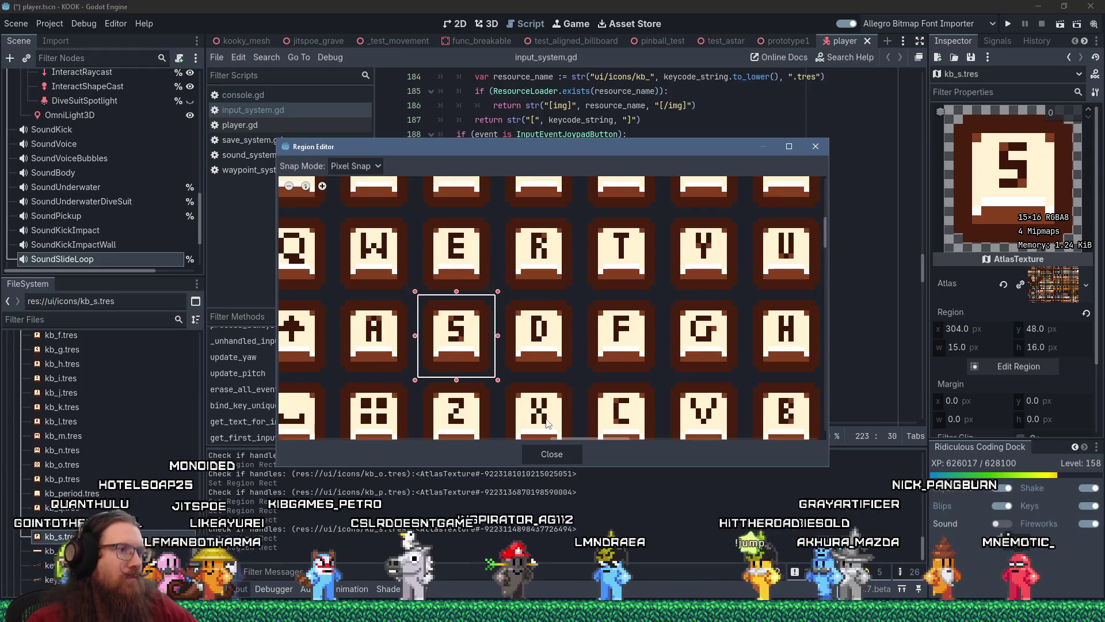
{"action": "key", "text": "Escape"}
- Duplicate kb_s.tres as kb_t.tres and frame the T key at 336, 32
{"action": "right_click", "coordinate": [136, 536]}
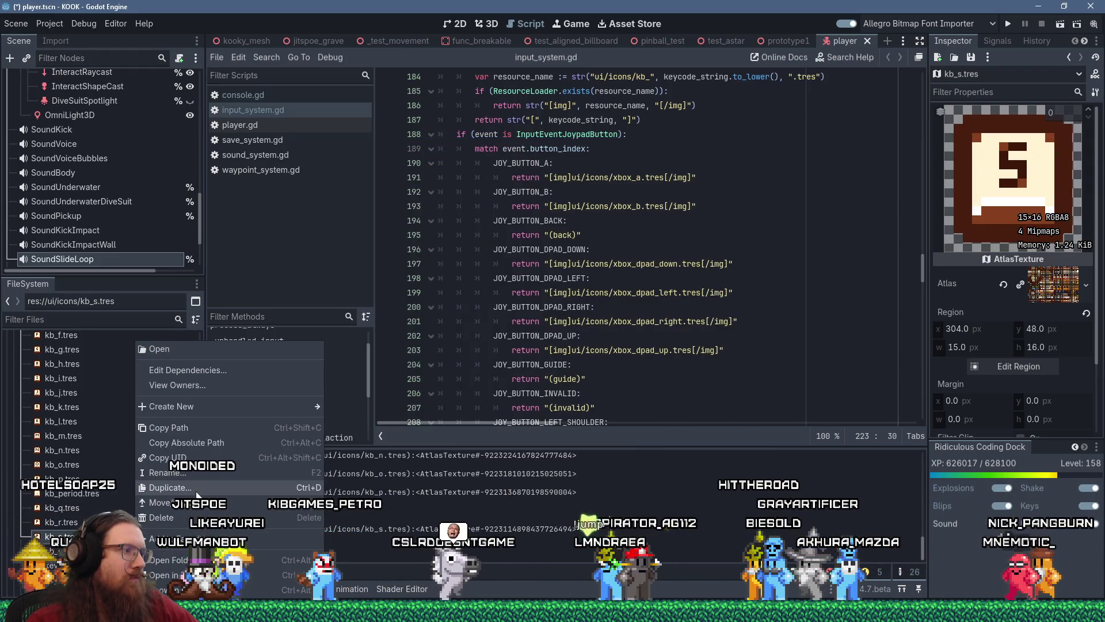
{"action": "left_click", "coordinate": [168, 487]}
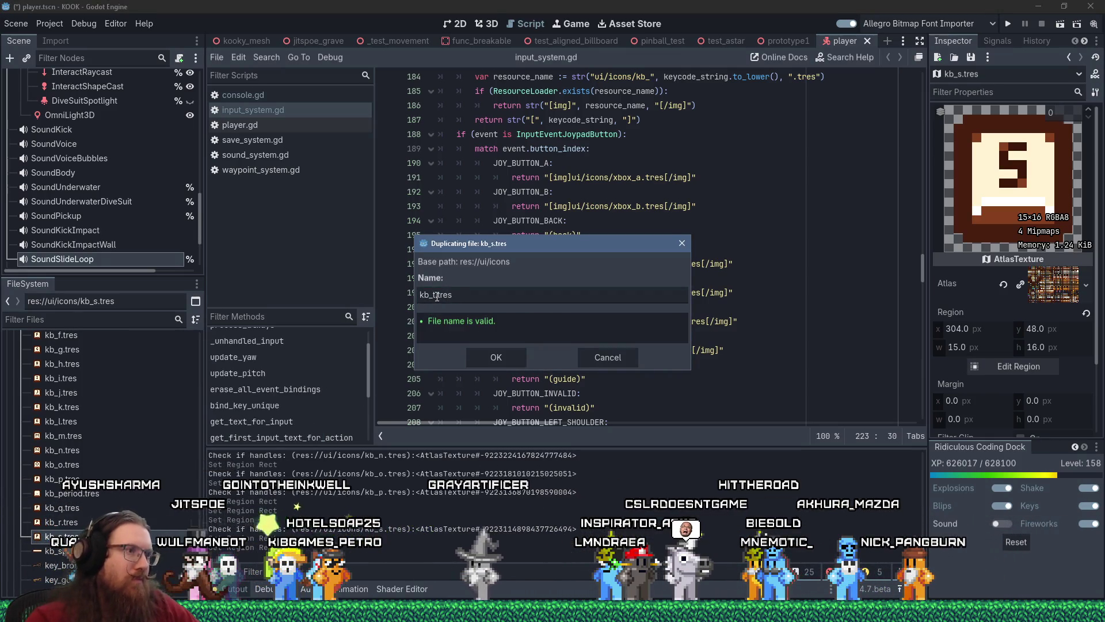
{"action": "left_click", "coordinate": [481, 355]}
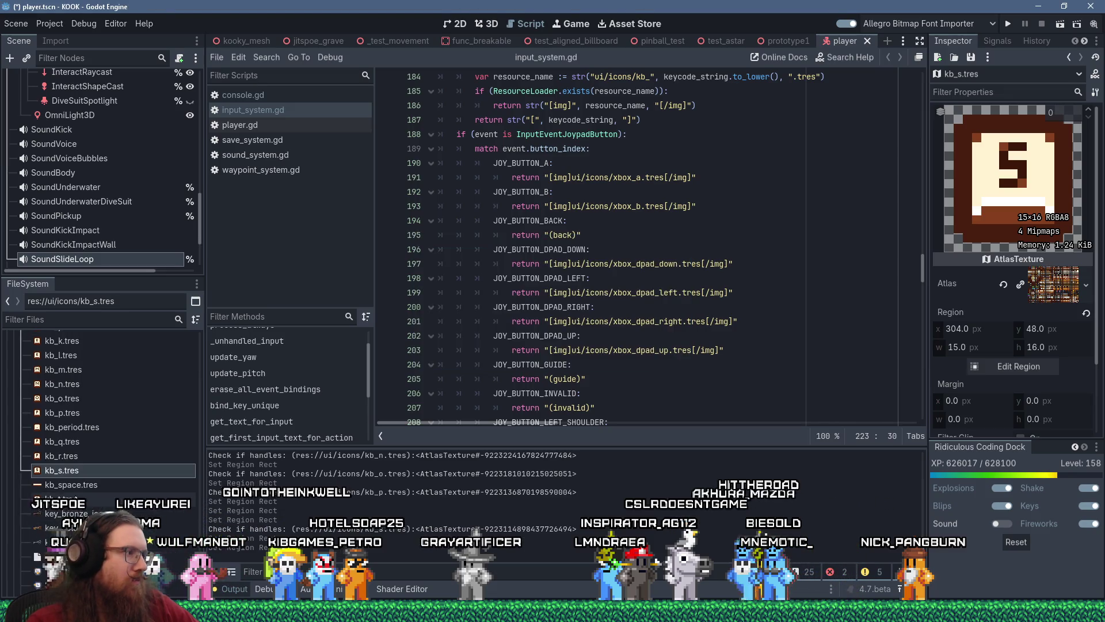
{"action": "left_click", "coordinate": [1040, 366]}
{"action": "scroll", "coordinate": [630, 261], "scroll_direction": "down", "scroll_amount": 5}
{"action": "scroll", "coordinate": [596, 350], "scroll_direction": "up", "scroll_amount": 3}
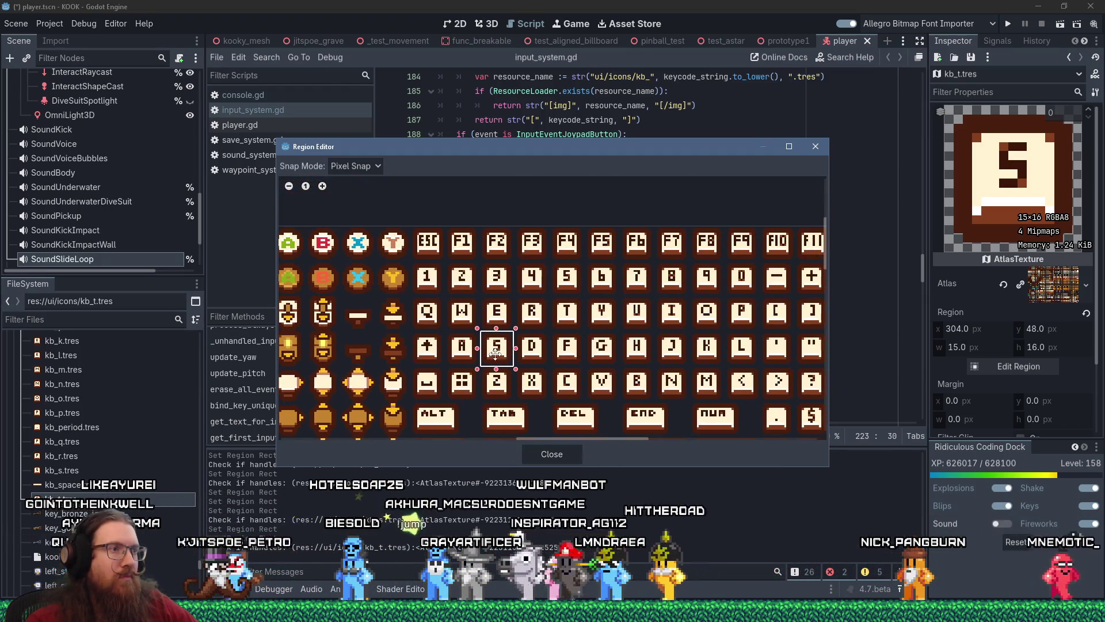
{"action": "left_click_drag", "start_coordinate": [495, 353], "coordinate": [567, 312]}
{"action": "scroll", "coordinate": [570, 311], "scroll_direction": "up", "scroll_amount": 4}
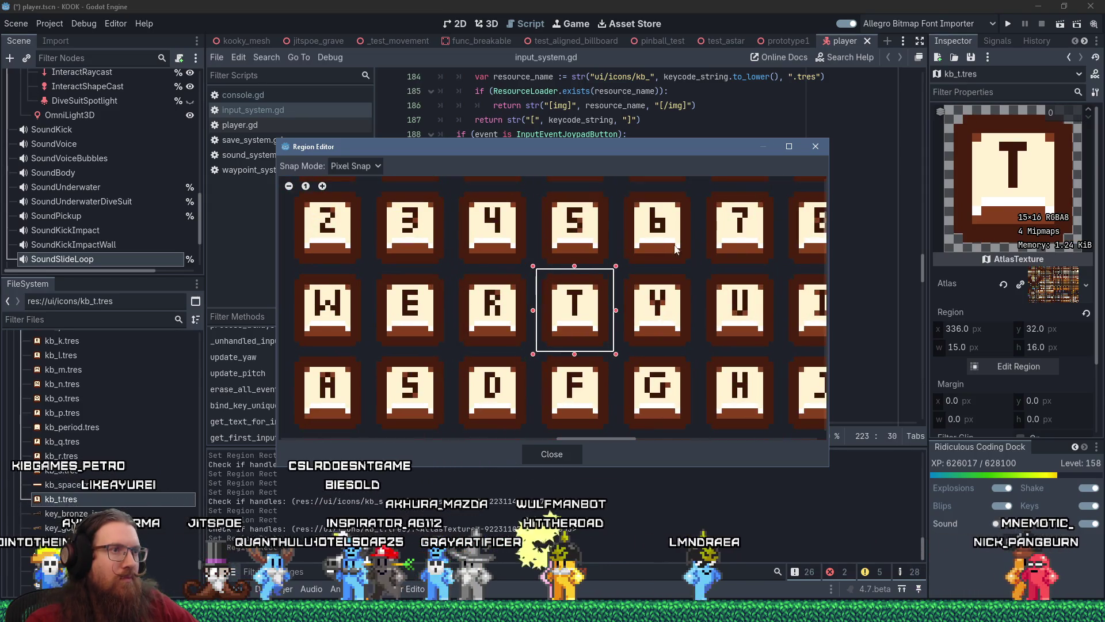
{"action": "left_click", "coordinate": [814, 147]}
- Duplicate kb_t.tres as kb_u.tres
{"action": "right_click", "coordinate": [134, 499]}
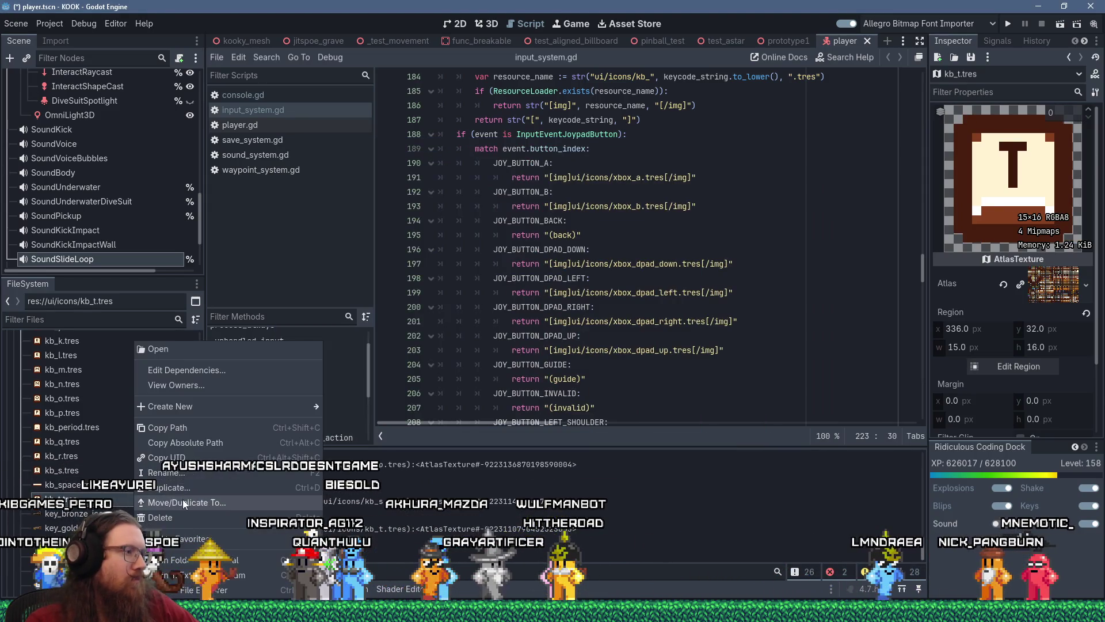
{"action": "left_click", "coordinate": [178, 486]}
{"action": "type", "text": "kb_u.tres"}
{"action": "left_click", "coordinate": [492, 357]}
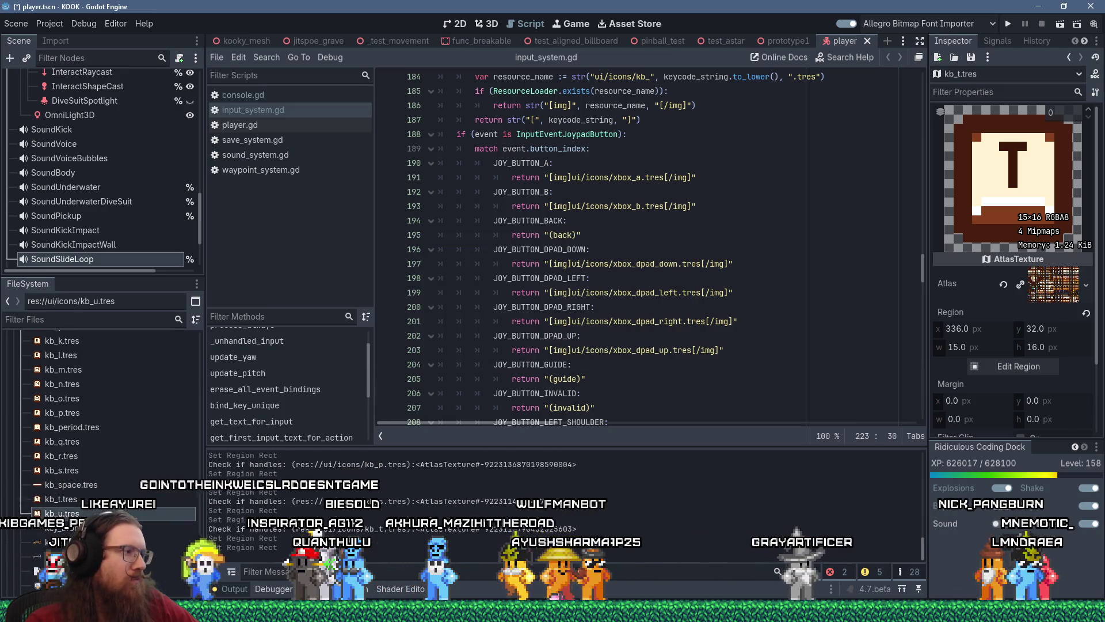
{"action": "left_click", "coordinate": [1013, 366]}
- Move the kb_u.tres atlas region from the T key onto the U key tile
{"action": "scroll", "coordinate": [569, 323], "scroll_direction": "down", "scroll_amount": 4}
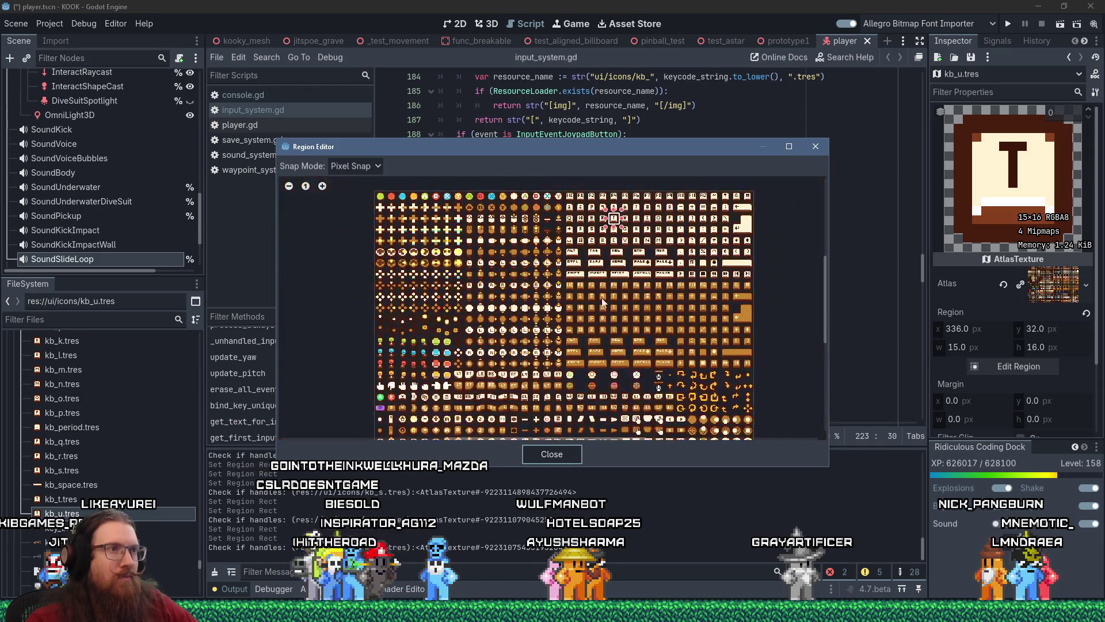
{"action": "scroll", "coordinate": [568, 349], "scroll_direction": "up", "scroll_amount": 5}
{"action": "left_click_drag", "start_coordinate": [507, 314], "coordinate": [591, 306]}
{"action": "scroll", "coordinate": [579, 311], "scroll_direction": "up", "scroll_amount": 3}
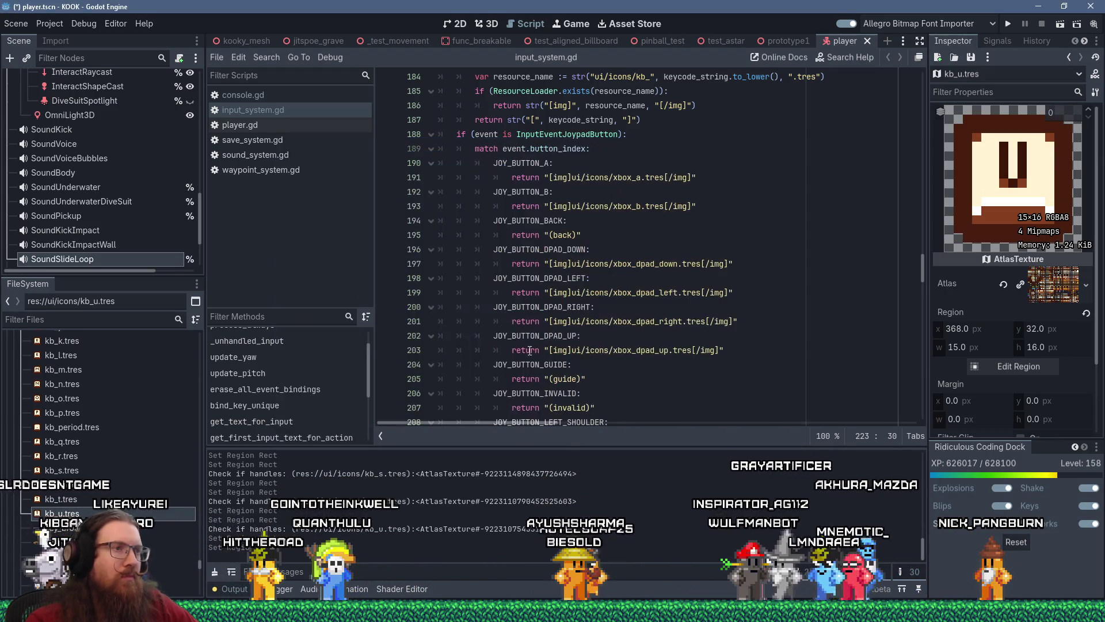
{"action": "key", "text": "Escape"}
- Duplicate kb_u.tres as a new resource named kb_v.tres
{"action": "right_click", "coordinate": [99, 513]}
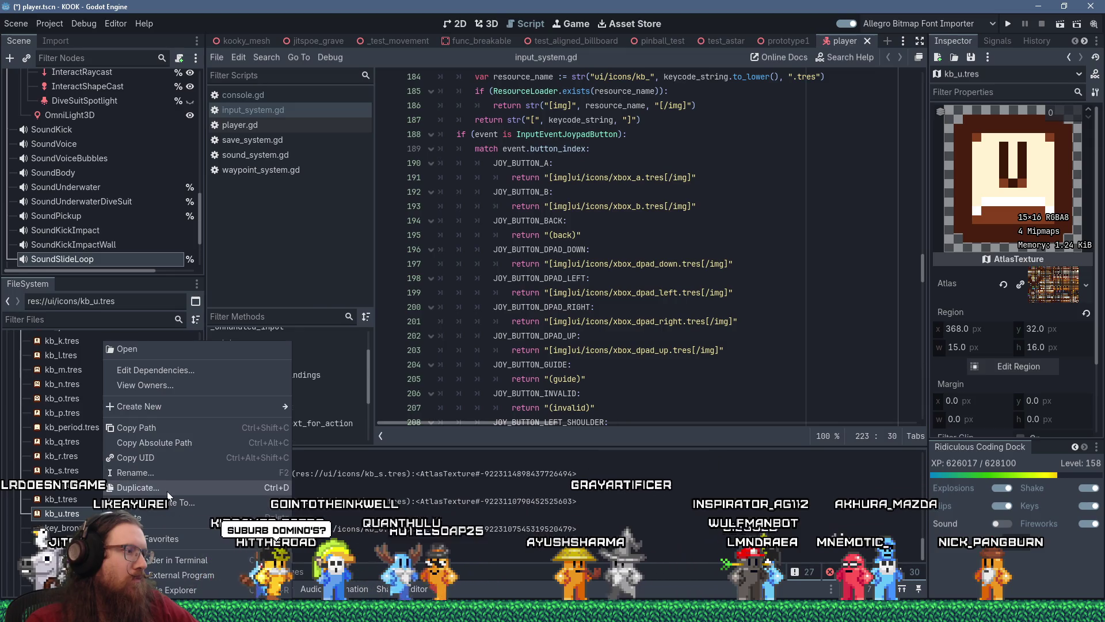
{"action": "left_click", "coordinate": [167, 489]}
{"action": "key", "text": "Right"}
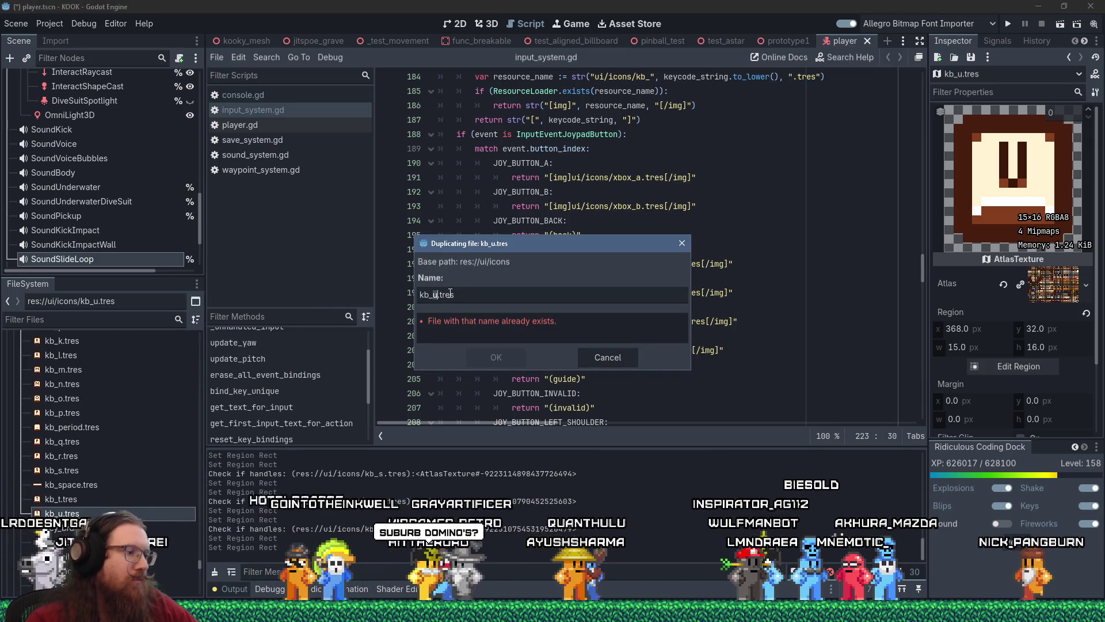
{"action": "key", "text": "BackSpace"}
{"action": "type", "text": "v"}
{"action": "key", "text": "Return"}
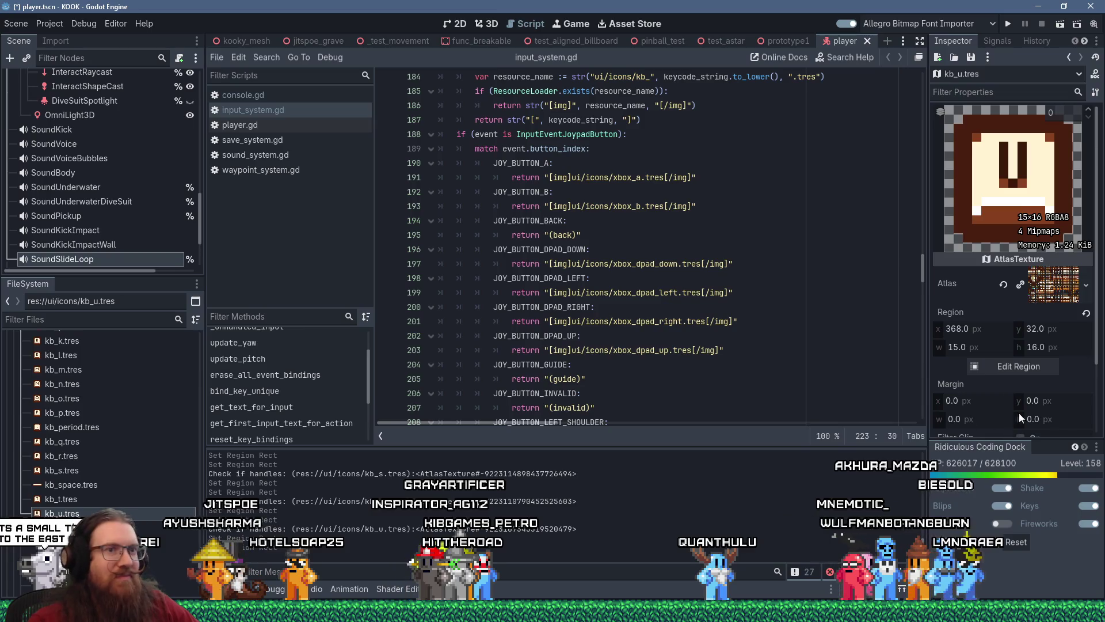
- Drag kb_v.tres's region from the U key toward the V key
{"action": "left_click", "coordinate": [1018, 366]}
{"action": "scroll", "coordinate": [511, 340], "scroll_direction": "down", "scroll_amount": 3}
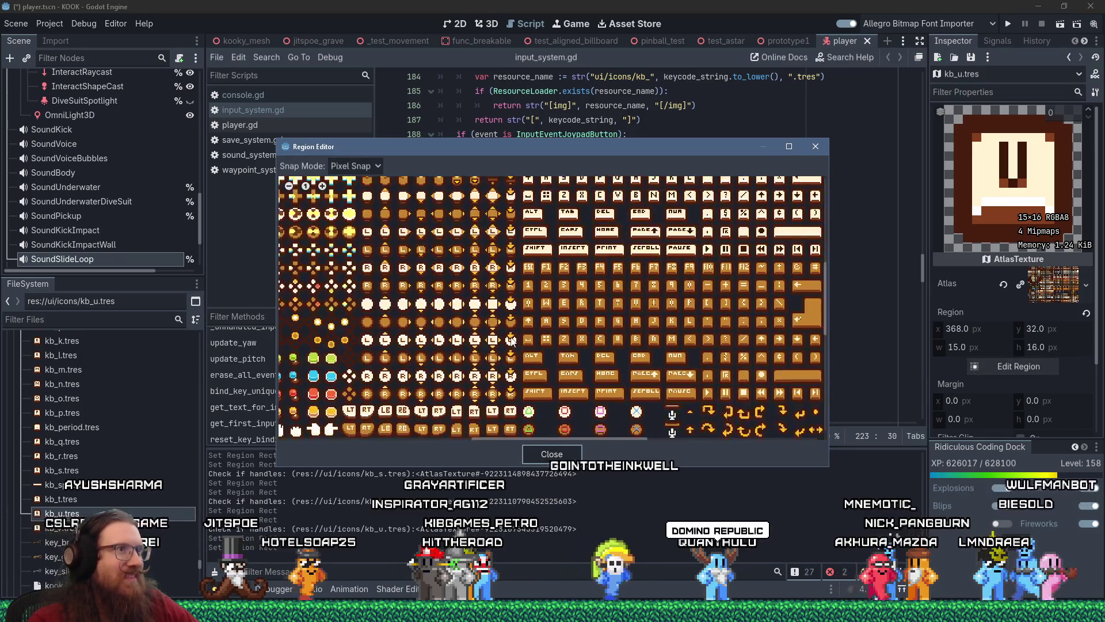
{"action": "scroll", "coordinate": [511, 341], "scroll_direction": "up", "scroll_amount": 4}
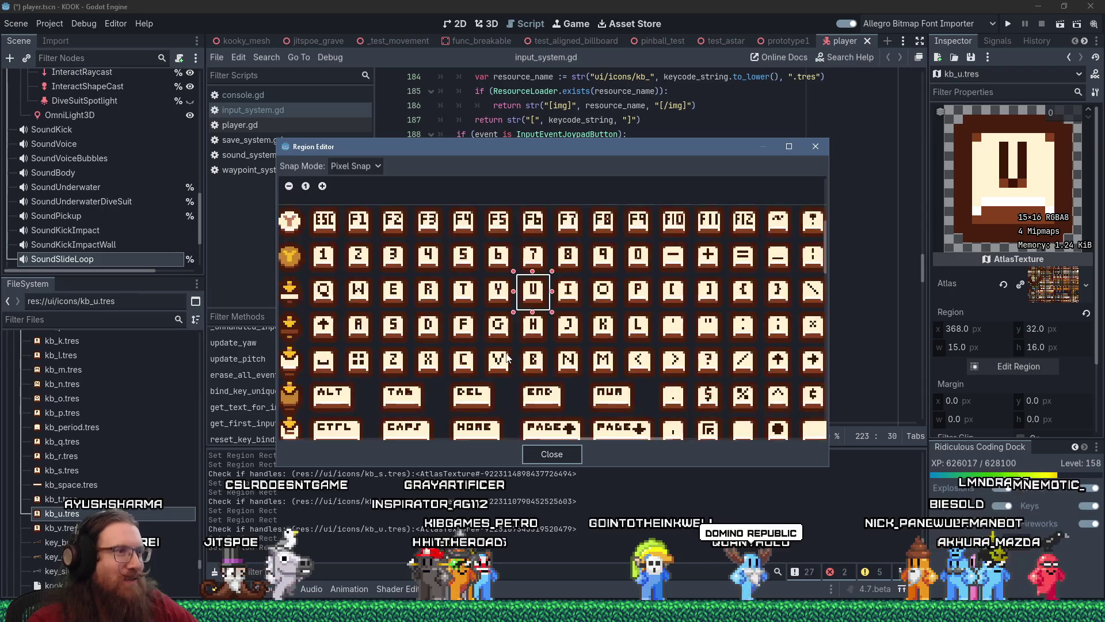
{"action": "scroll", "coordinate": [506, 356], "scroll_direction": "up", "scroll_amount": 2}
{"action": "mouse_move", "coordinate": [582, 230]}
{"action": "left_mouse_down"}
{"action": "mouse_move", "coordinate": [526, 321]}
{"action": "mouse_move", "coordinate": [536, 321]}
{"action": "left_mouse_up"}
{"action": "scroll", "coordinate": [536, 320], "scroll_direction": "up", "scroll_amount": 2}
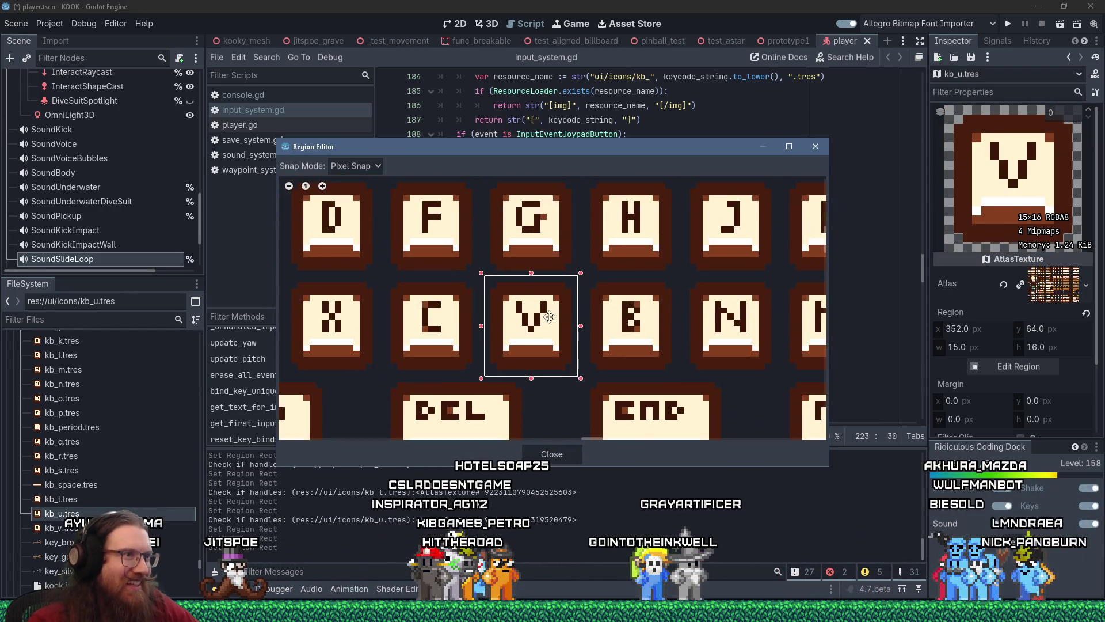
{"action": "left_click", "coordinate": [823, 149]}
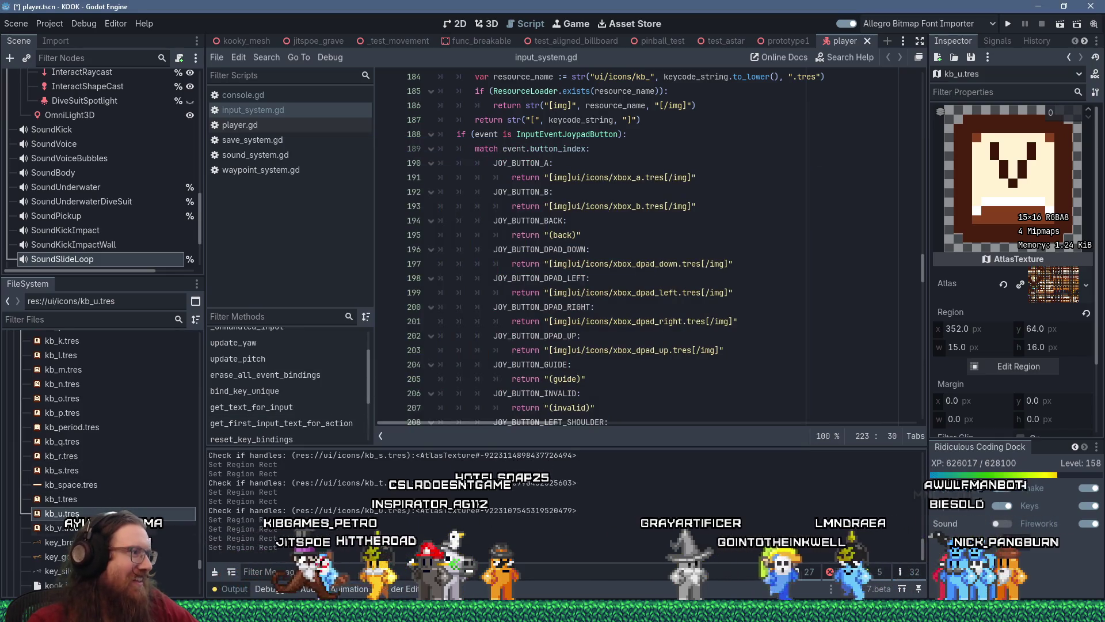
- Put kb_u.tres's region back on the U key tile
{"action": "left_click", "coordinate": [74, 529]}
{"action": "left_click", "coordinate": [62, 513]}
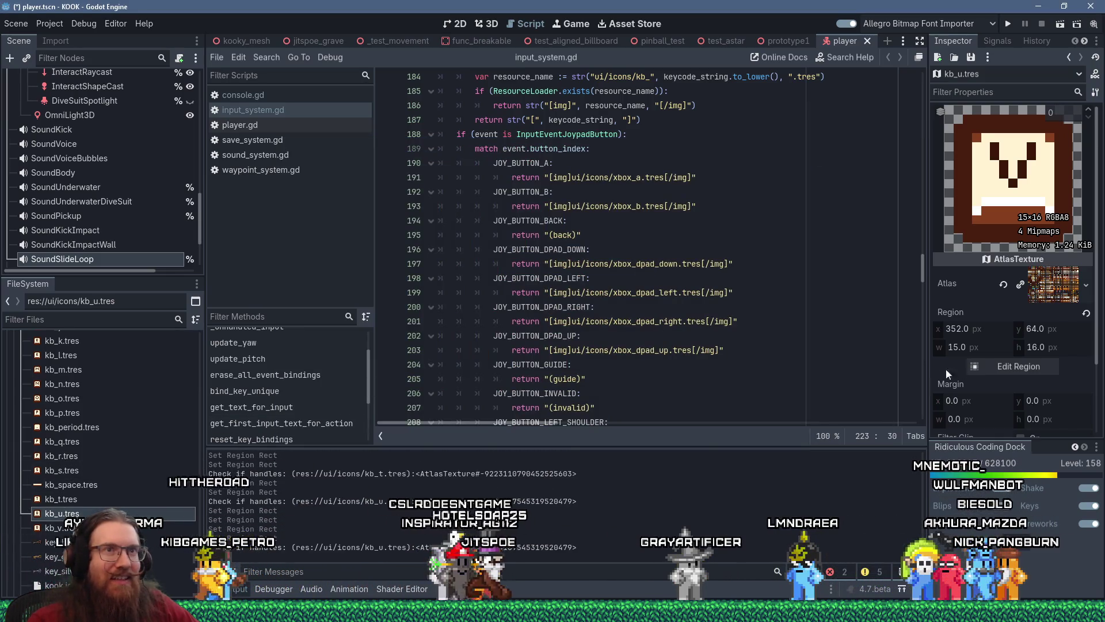
{"action": "left_click", "coordinate": [1000, 363]}
{"action": "scroll", "coordinate": [660, 206], "scroll_direction": "down", "scroll_amount": 4}
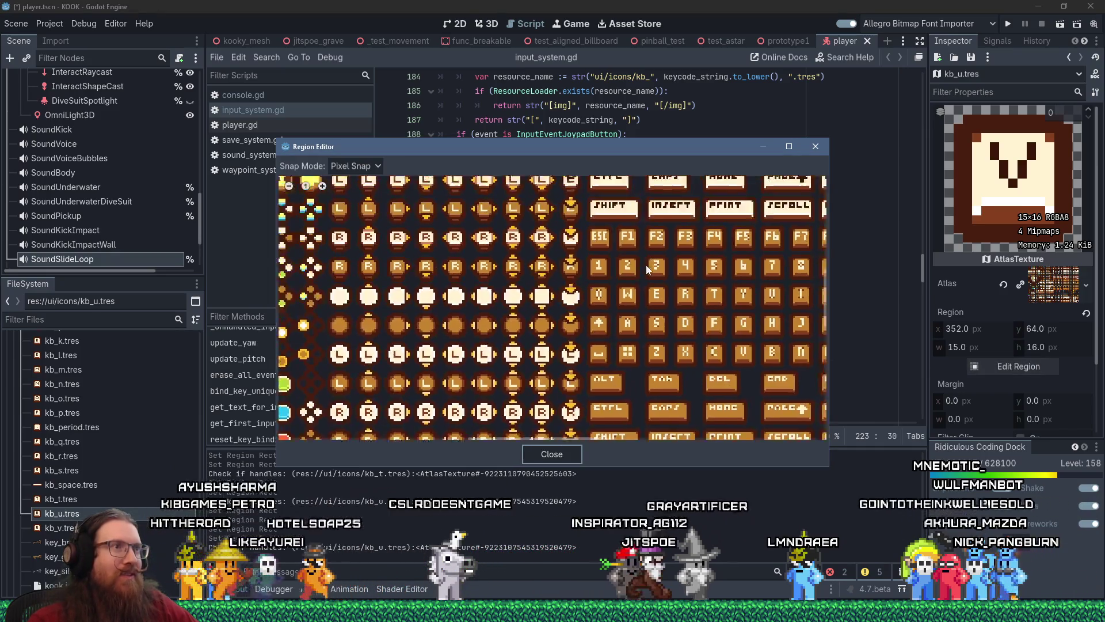
{"action": "scroll", "coordinate": [666, 347], "scroll_direction": "up", "scroll_amount": 2}
{"action": "scroll", "coordinate": [666, 347], "scroll_direction": "up", "scroll_amount": 2}
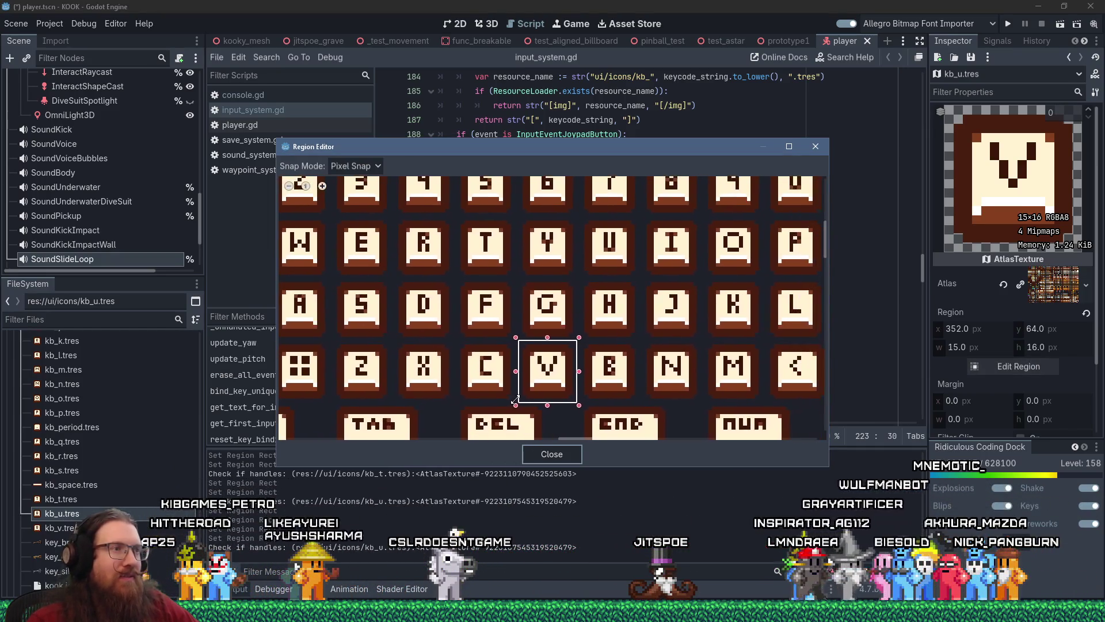
{"action": "left_click_drag", "start_coordinate": [569, 346], "coordinate": [612, 251]}
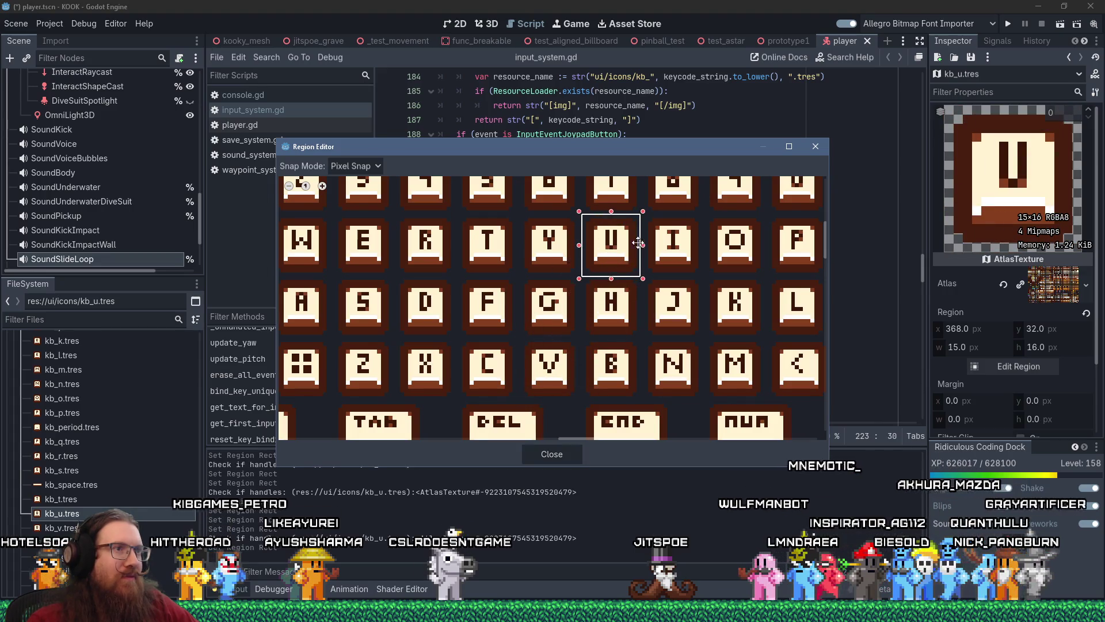
{"action": "left_click", "coordinate": [815, 149]}
- Move kb_v.tres's region from the U key onto the V key tile
{"action": "left_click", "coordinate": [58, 527]}
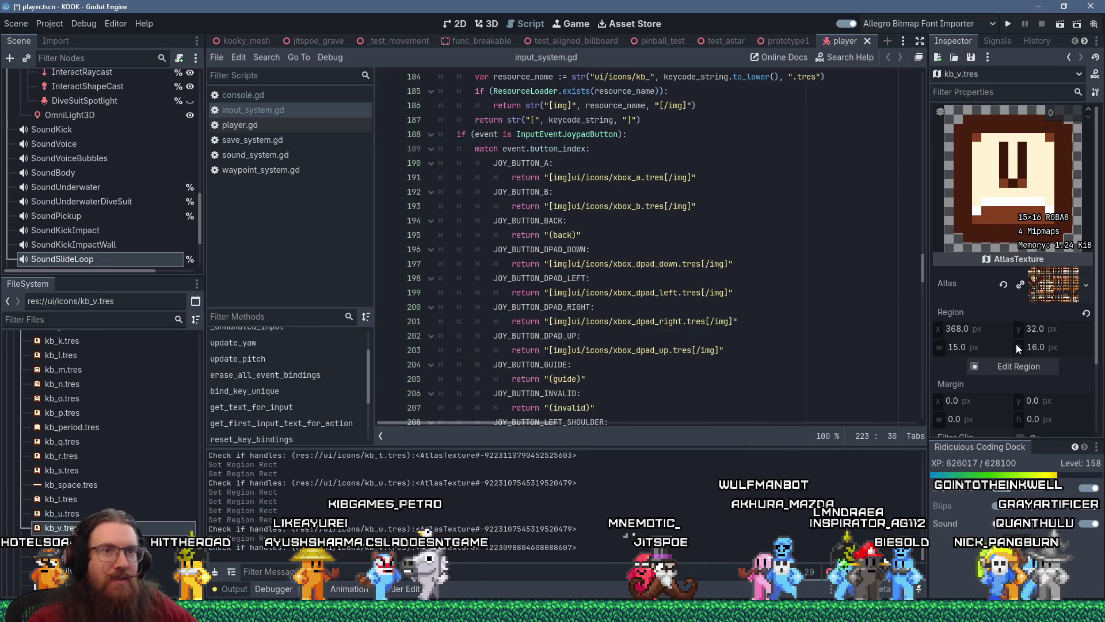
{"action": "left_click", "coordinate": [1019, 366]}
{"action": "left_click_drag", "start_coordinate": [714, 295], "coordinate": [520, 271]}
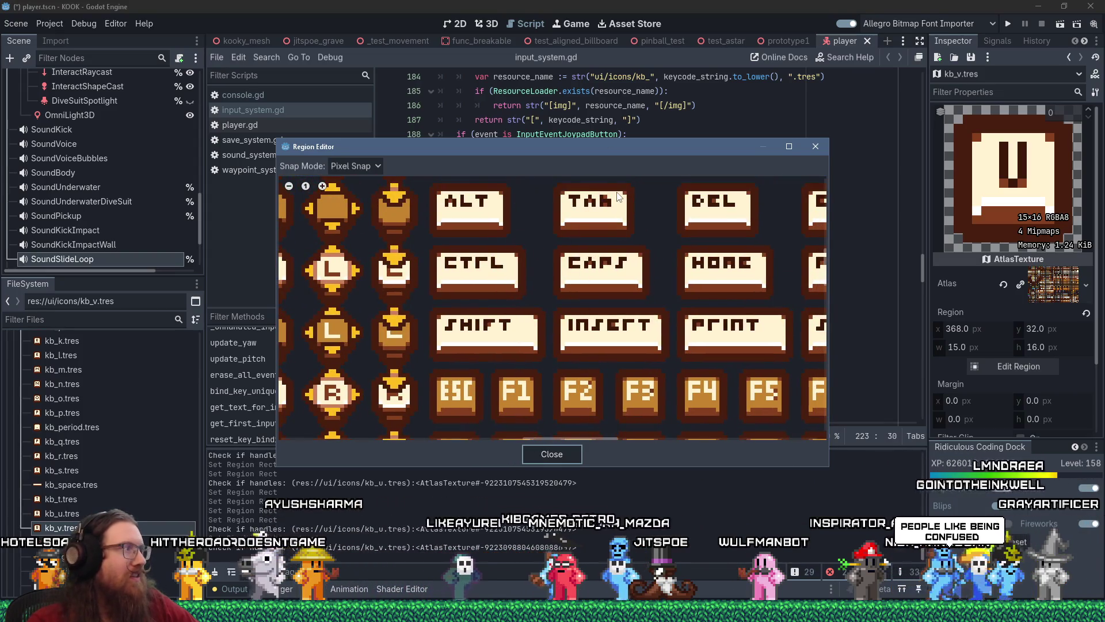
{"action": "left_click_drag", "start_coordinate": [616, 197], "coordinate": [516, 412]}
{"action": "left_click_drag", "start_coordinate": [735, 223], "coordinate": [670, 351]}
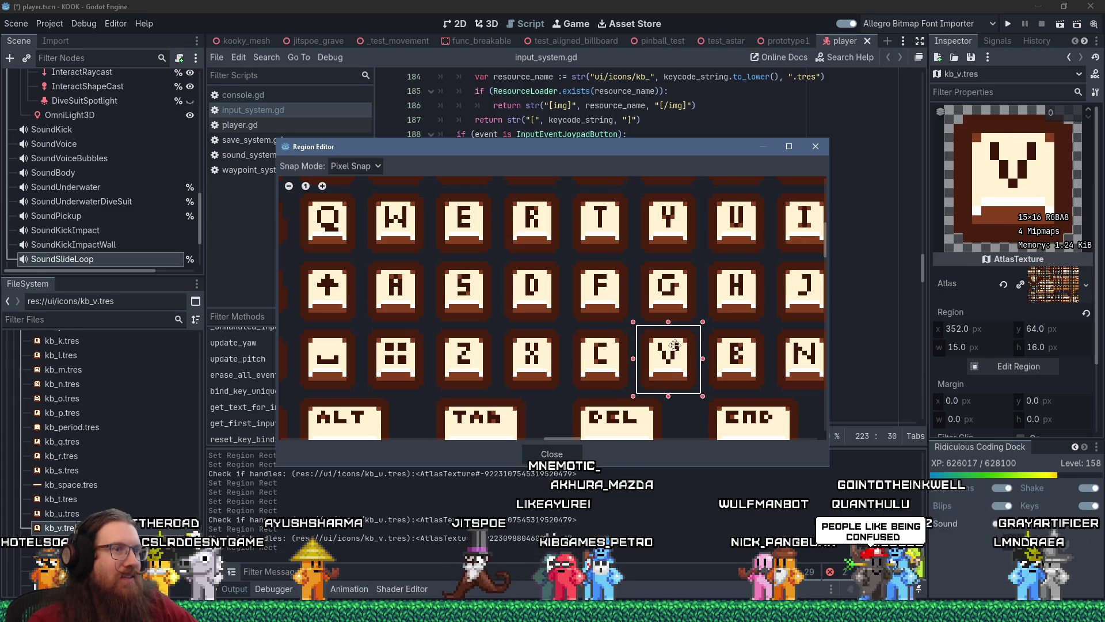
{"action": "left_click", "coordinate": [814, 147]}
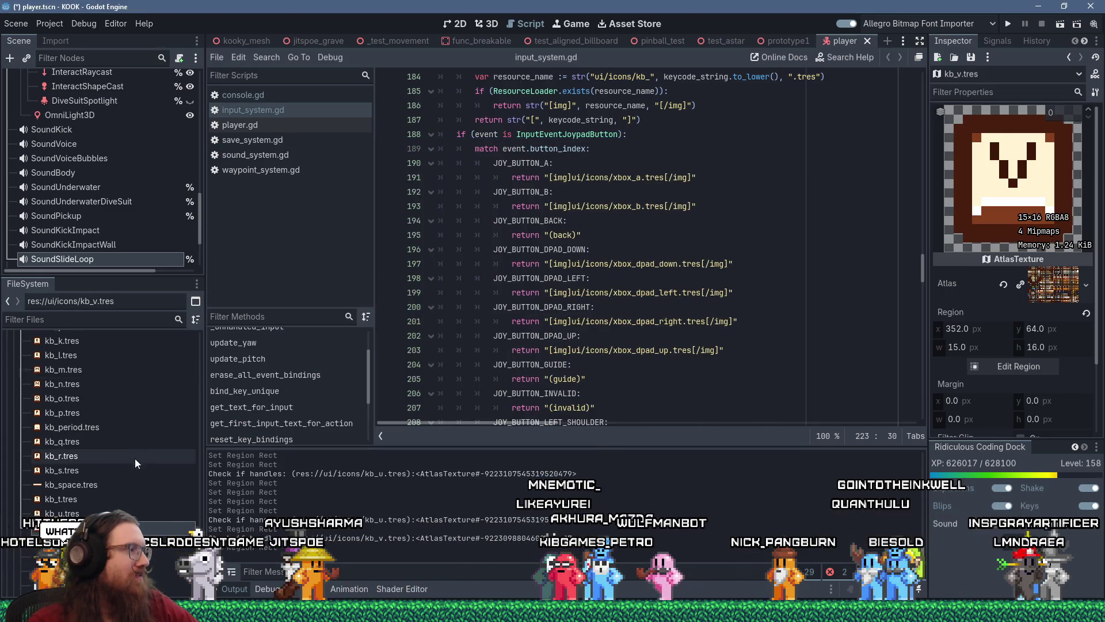
- Duplicate kb_v.tres as a new resource named kb_w.tres
{"action": "right_click", "coordinate": [104, 527]}
{"action": "left_click", "coordinate": [139, 488]}
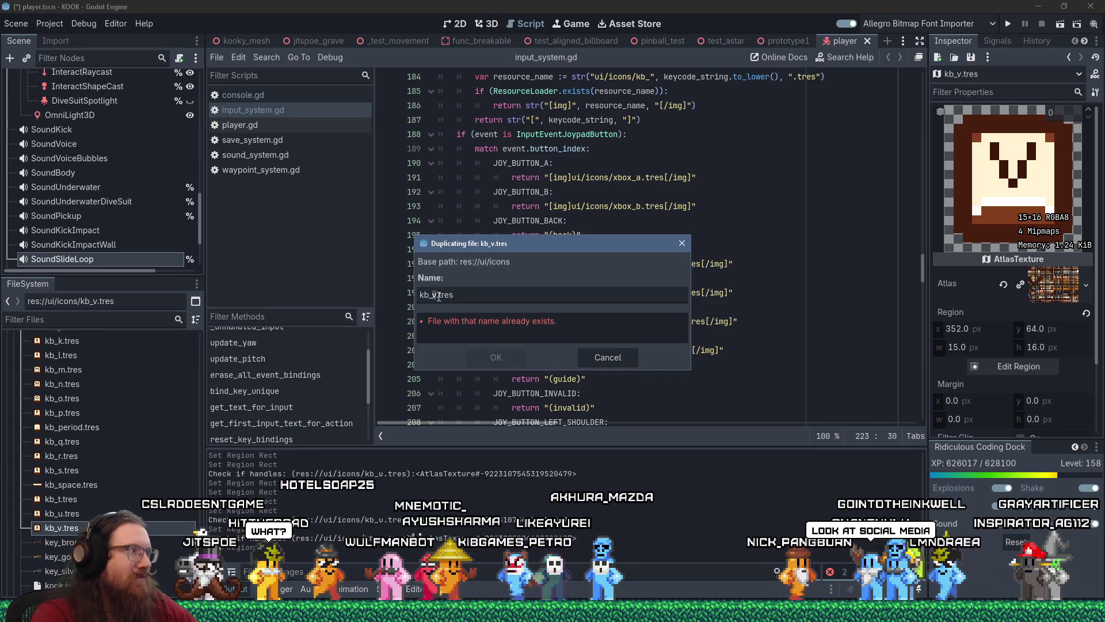
{"action": "key", "text": "BackSpace"}
{"action": "type", "text": "w"}
{"action": "key", "text": "Return"}
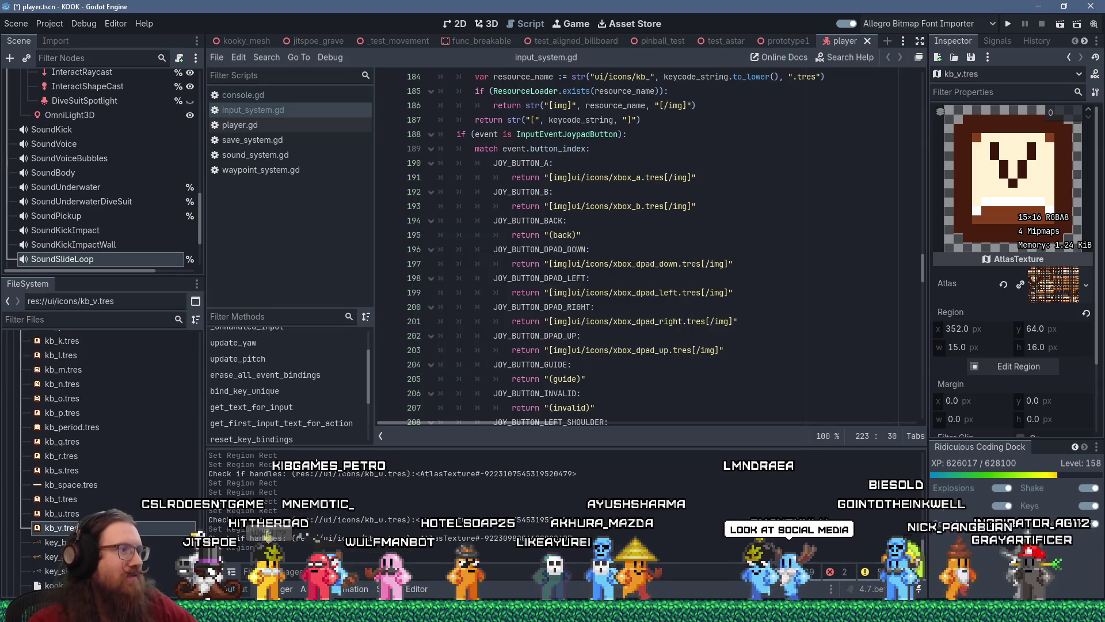
- Move kb_w.tres's region from the V key onto the W key tile
{"action": "left_click", "coordinate": [991, 364]}
{"action": "scroll", "coordinate": [593, 268], "scroll_direction": "down", "scroll_amount": 3}
{"action": "scroll", "coordinate": [593, 268], "scroll_direction": "up", "scroll_amount": 1}
{"action": "scroll", "coordinate": [643, 339], "scroll_direction": "up", "scroll_amount": 4}
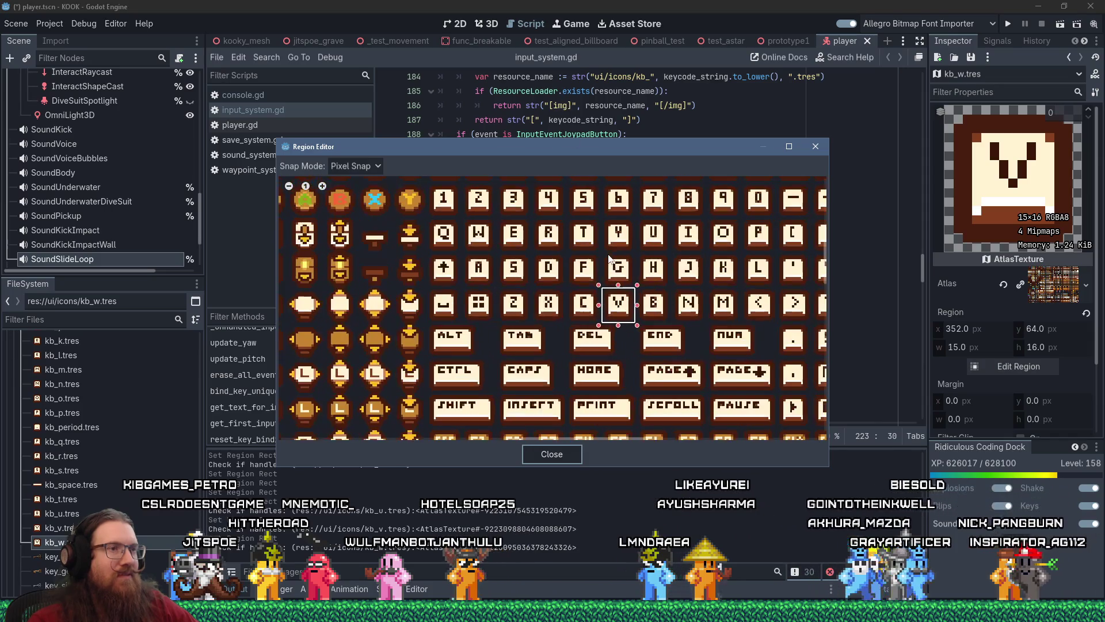
{"action": "mouse_move", "coordinate": [662, 369]}
{"action": "left_mouse_down"}
{"action": "mouse_move", "coordinate": [525, 273]}
{"action": "mouse_move", "coordinate": [478, 273]}
{"action": "mouse_move", "coordinate": [491, 274]}
{"action": "left_mouse_up"}
{"action": "scroll", "coordinate": [480, 273], "scroll_direction": "up", "scroll_amount": 3}
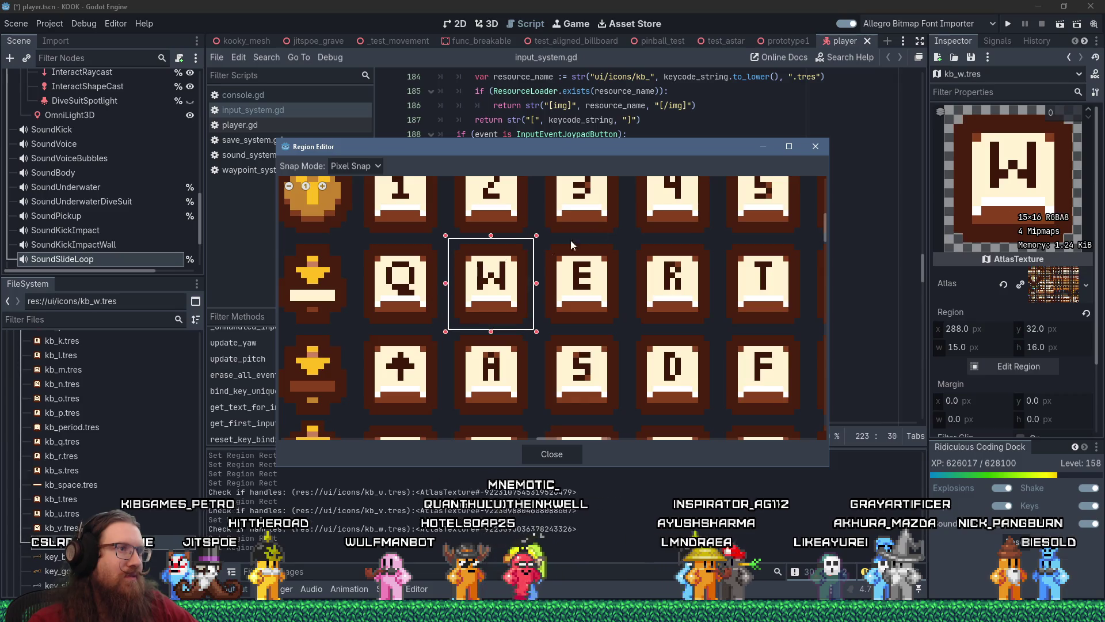
{"action": "left_click", "coordinate": [815, 146]}
- Duplicate kb_w.tres as a new resource named kb_x.tres
{"action": "right_click", "coordinate": [78, 343]}
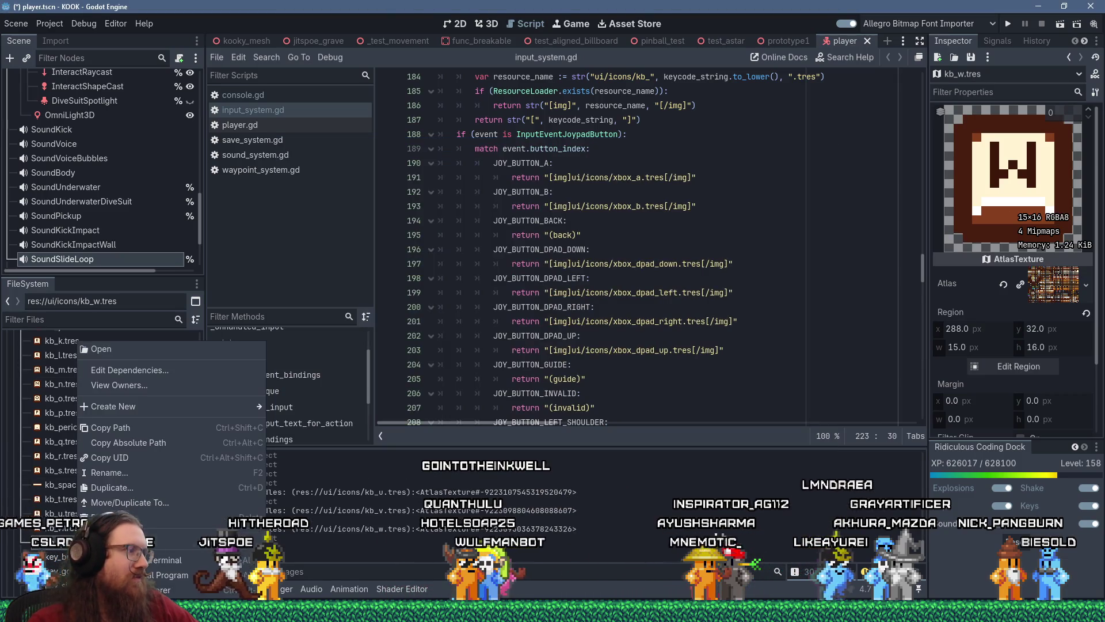
{"action": "left_click", "coordinate": [111, 487]}
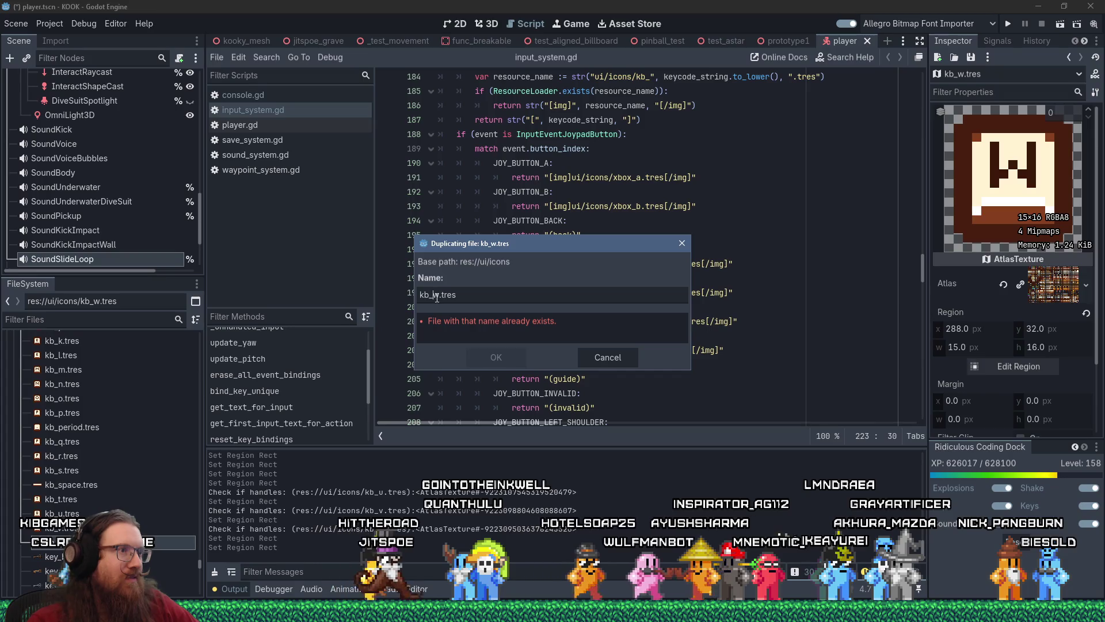
{"action": "left_click", "coordinate": [485, 364]}
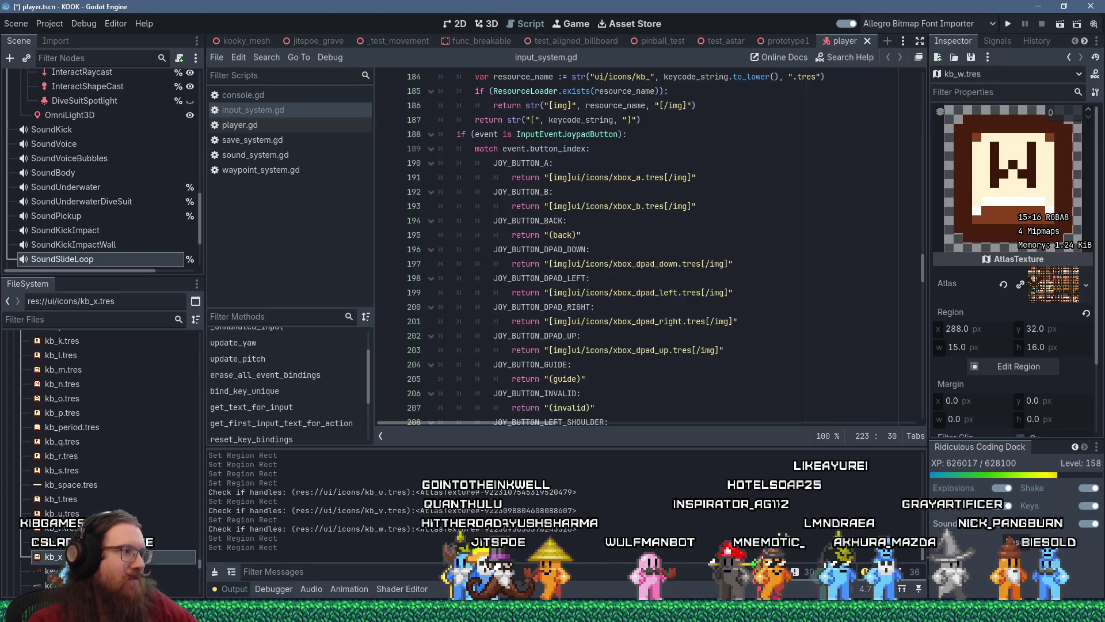
- Place kb_x.tres's region on the X key tile at 320, 64, sized 15×16
{"action": "left_click", "coordinate": [970, 369]}
{"action": "scroll", "coordinate": [599, 290], "scroll_direction": "down", "scroll_amount": 5}
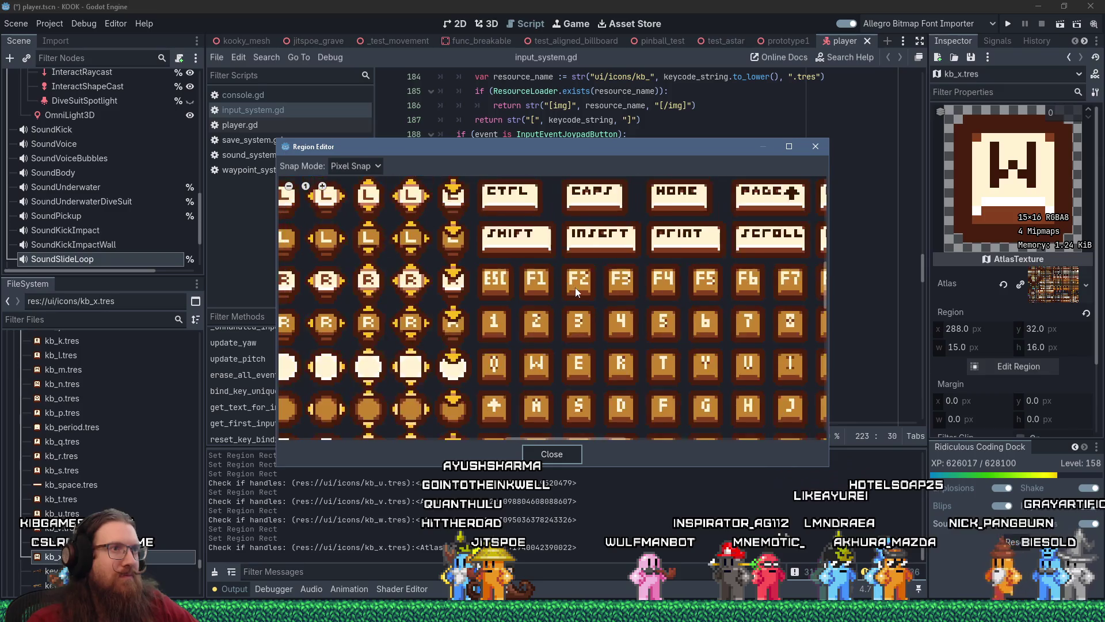
{"action": "scroll", "coordinate": [516, 292], "scroll_direction": "up", "scroll_amount": 5}
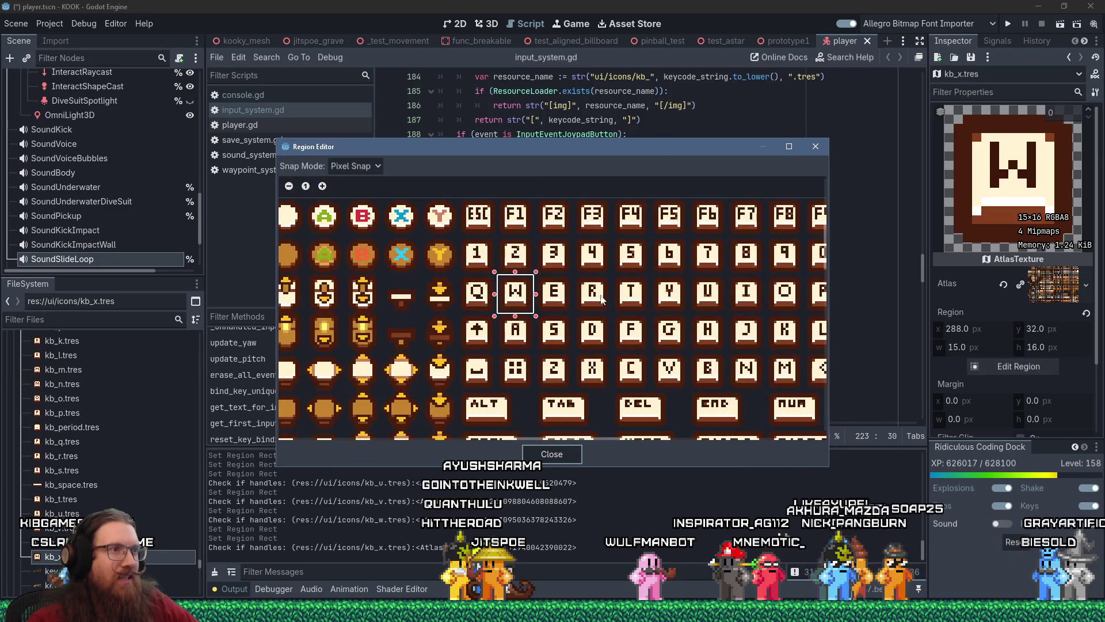
{"action": "scroll", "coordinate": [527, 286], "scroll_direction": "up", "scroll_amount": 1}
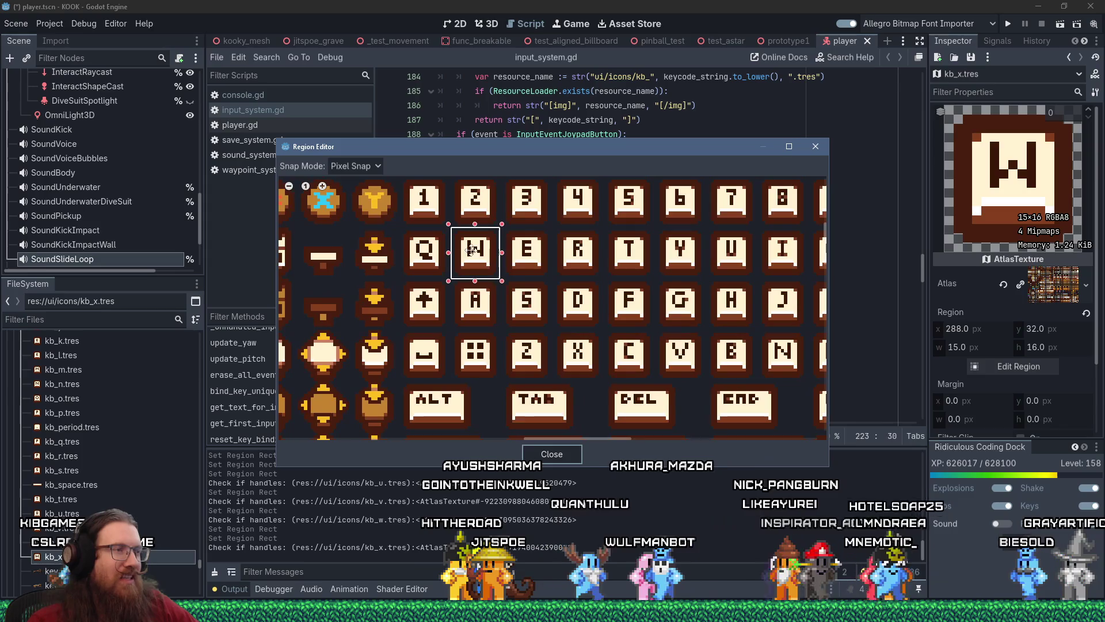
{"action": "left_click_drag", "start_coordinate": [464, 241], "coordinate": [566, 348]}
{"action": "scroll", "coordinate": [566, 347], "scroll_direction": "up", "scroll_amount": 1}
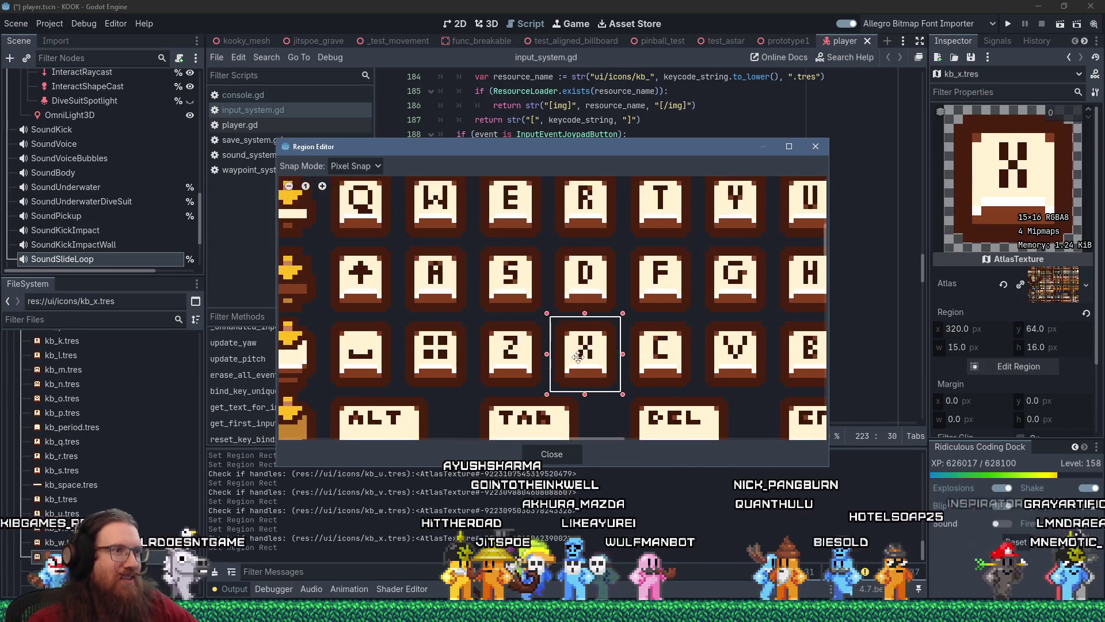
{"action": "left_click", "coordinate": [815, 147]}
- In Aseprite, clear the middle pixel of the X glyph's bottom bar
{"action": "key", "text": "alt+Tab"}
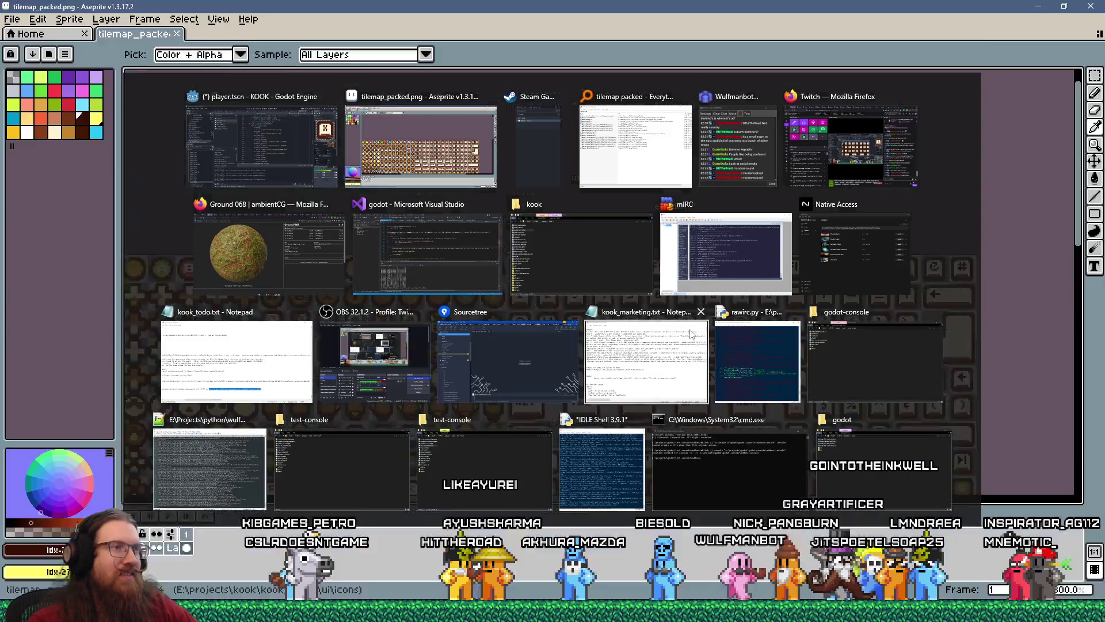
{"action": "scroll", "coordinate": [633, 367], "scroll_direction": "up", "scroll_amount": 9}
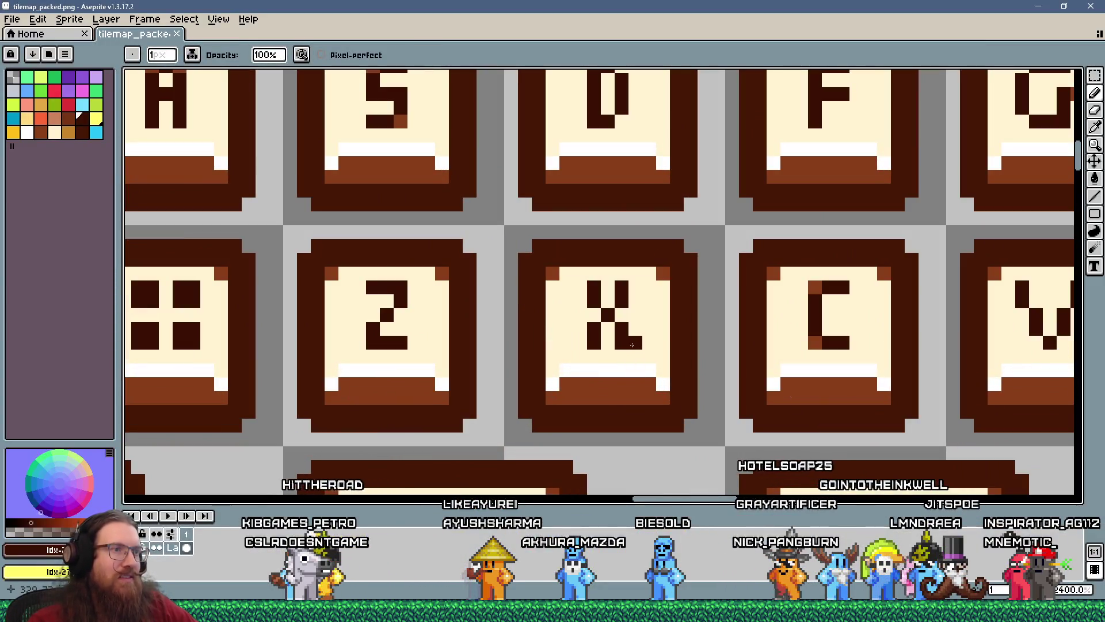
{"action": "right_click", "coordinate": [609, 344]}
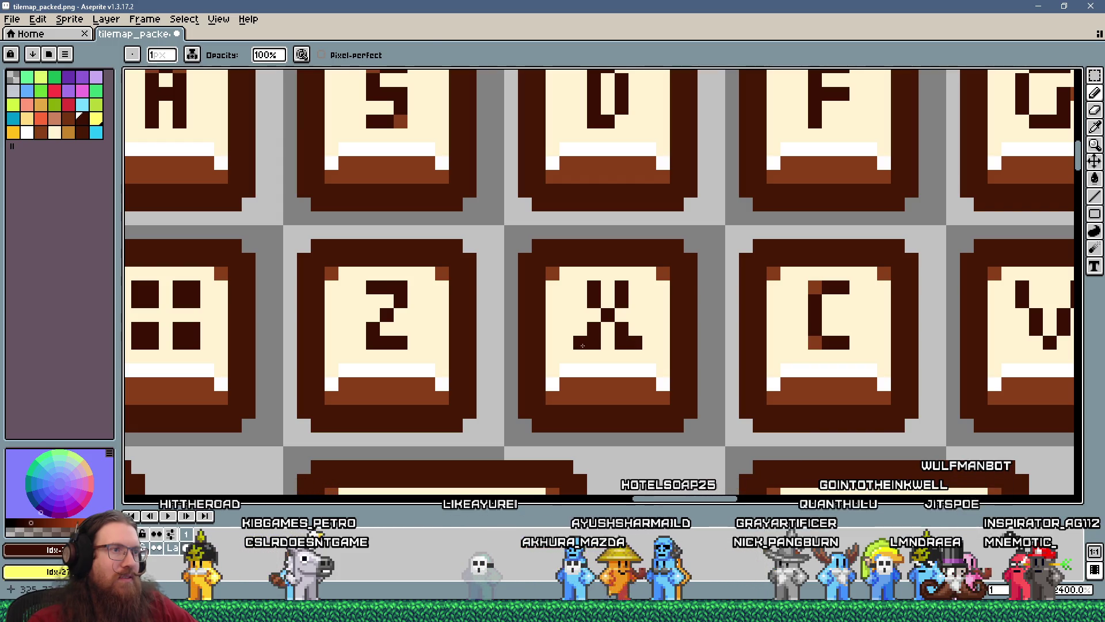
{"action": "scroll", "coordinate": [610, 340], "scroll_direction": "down", "scroll_amount": 5}
{"action": "scroll", "coordinate": [619, 333], "scroll_direction": "up", "scroll_amount": 4}
- Sample the tile's cream and light brown shades and paint a light brown pixel on the X
{"action": "key", "text": "i"}
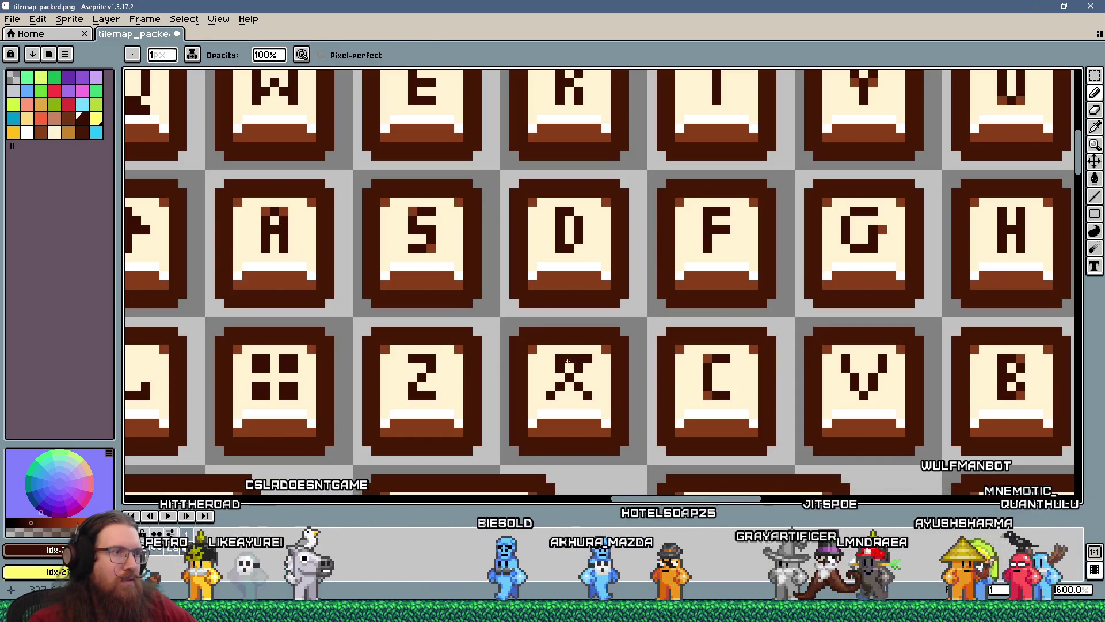
{"action": "left_click", "coordinate": [561, 358], "text": "alt"}
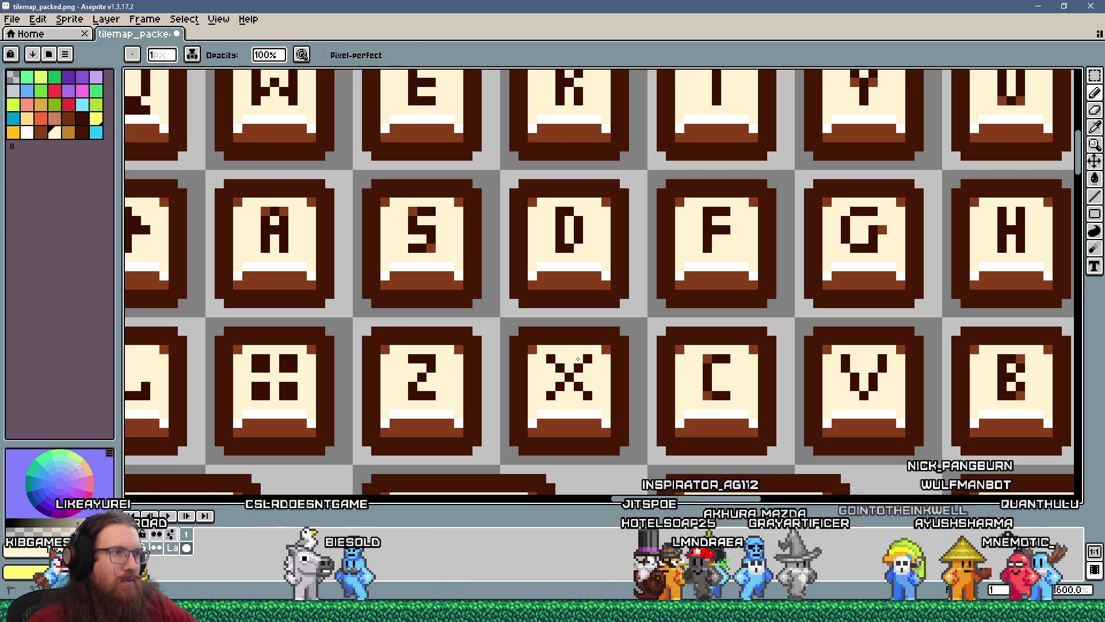
{"action": "scroll", "coordinate": [576, 391], "scroll_direction": "down", "scroll_amount": 4}
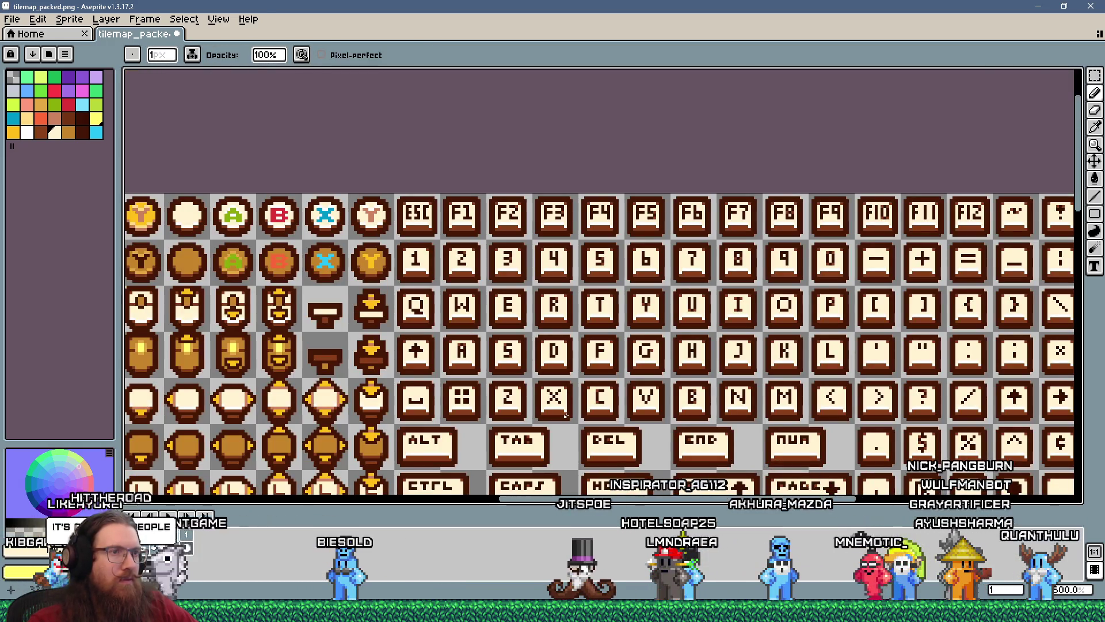
{"action": "scroll", "coordinate": [565, 415], "scroll_direction": "down", "scroll_amount": 5}
{"action": "scroll", "coordinate": [576, 298], "scroll_direction": "up", "scroll_amount": 3}
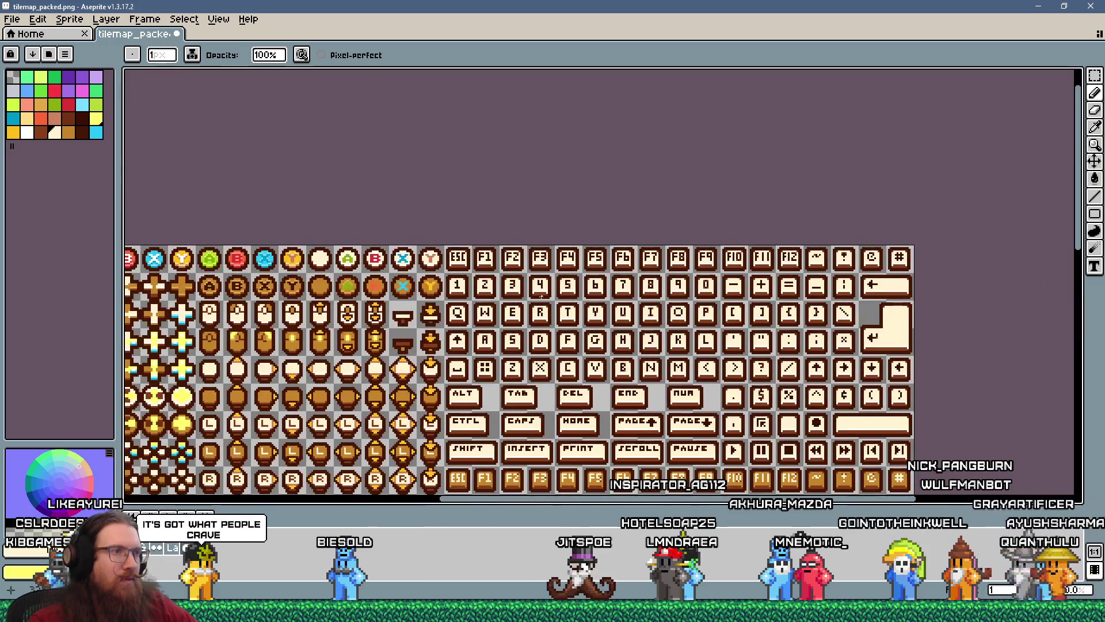
{"action": "scroll", "coordinate": [540, 297], "scroll_direction": "up", "scroll_amount": 6}
{"action": "scroll", "coordinate": [552, 378], "scroll_direction": "up", "scroll_amount": 3}
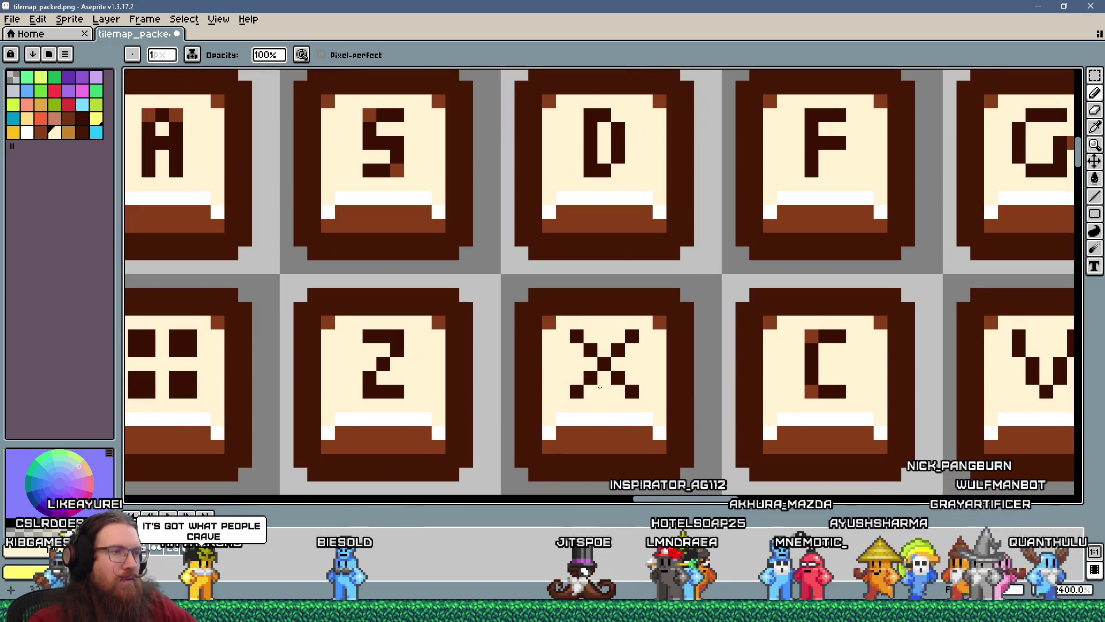
{"action": "left_click", "coordinate": [659, 323], "text": "alt"}
{"action": "left_click", "coordinate": [633, 335]}
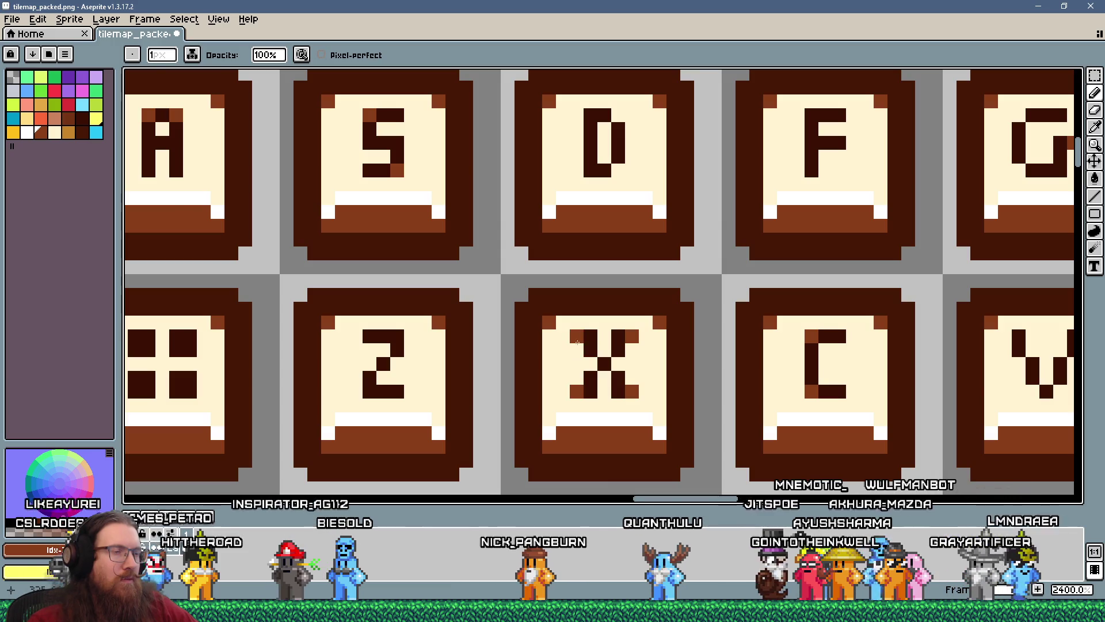
- Look over the reworked X tile, then return to the Godot editor
{"action": "scroll", "coordinate": [576, 338], "scroll_direction": "down", "scroll_amount": 5}
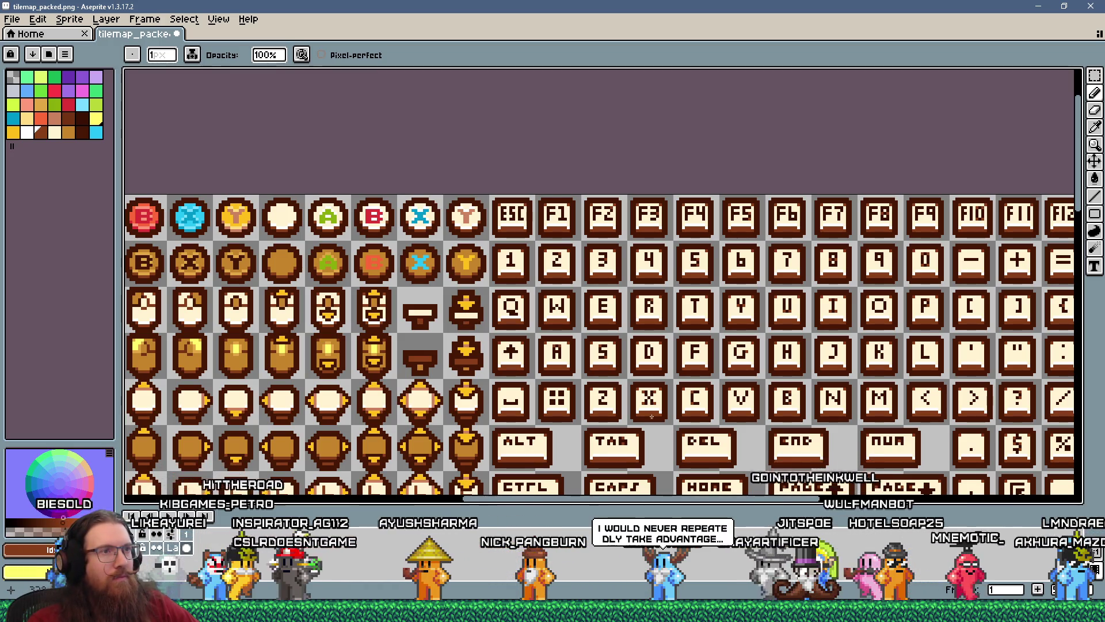
{"action": "scroll", "coordinate": [652, 416], "scroll_direction": "up", "scroll_amount": 5}
{"action": "scroll", "coordinate": [652, 415], "scroll_direction": "down", "scroll_amount": 5}
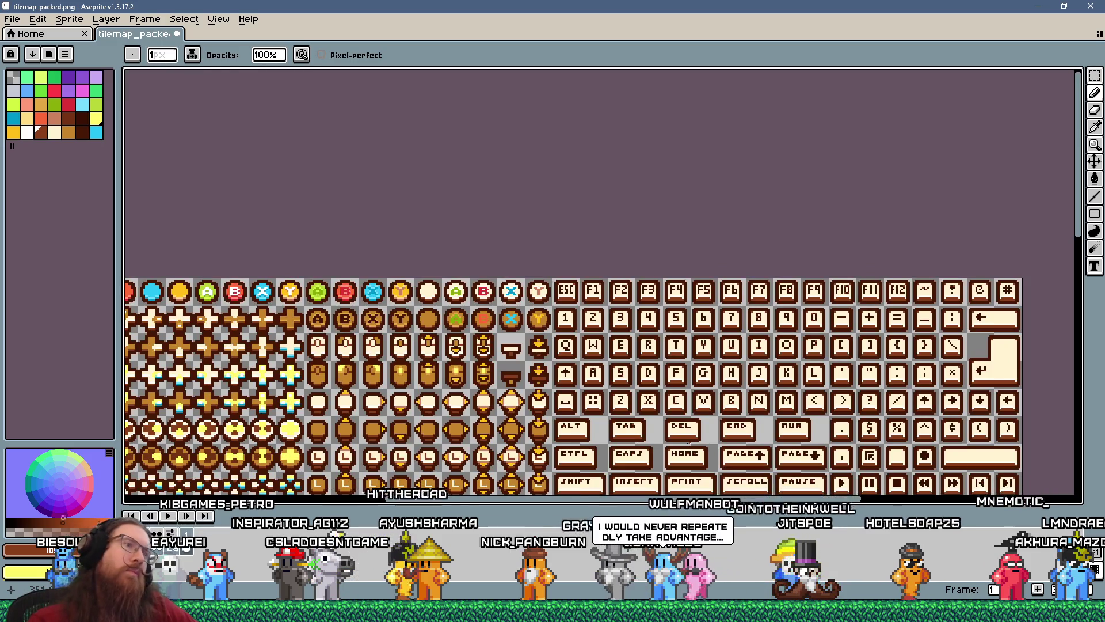
{"action": "scroll", "coordinate": [666, 433], "scroll_direction": "up", "scroll_amount": 5}
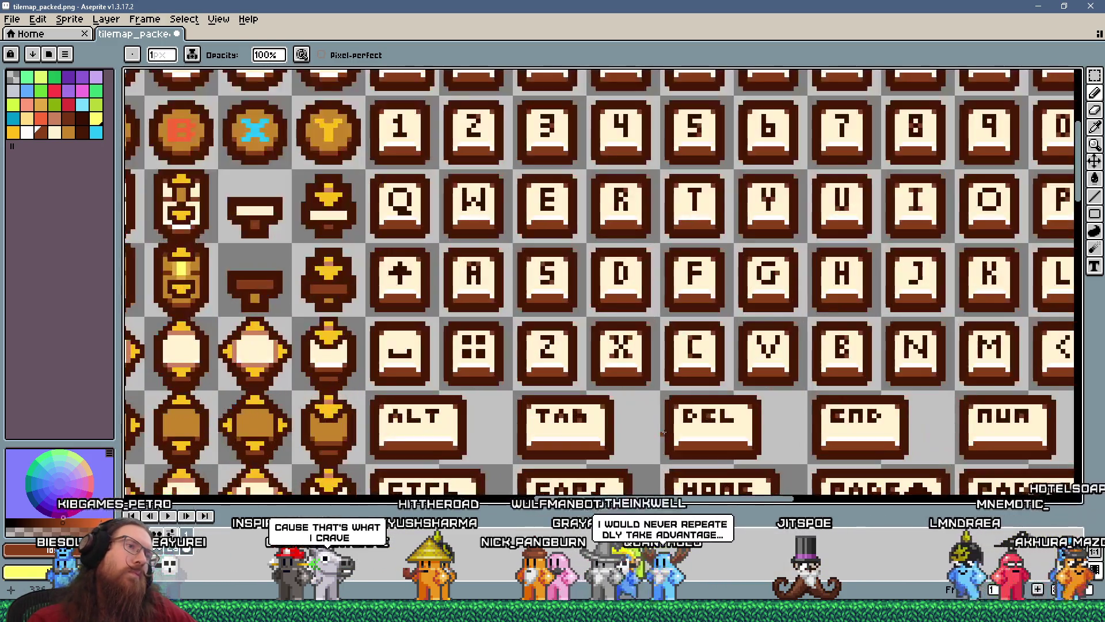
{"action": "key", "text": "i"}
{"action": "key", "text": "alt+Tab"}
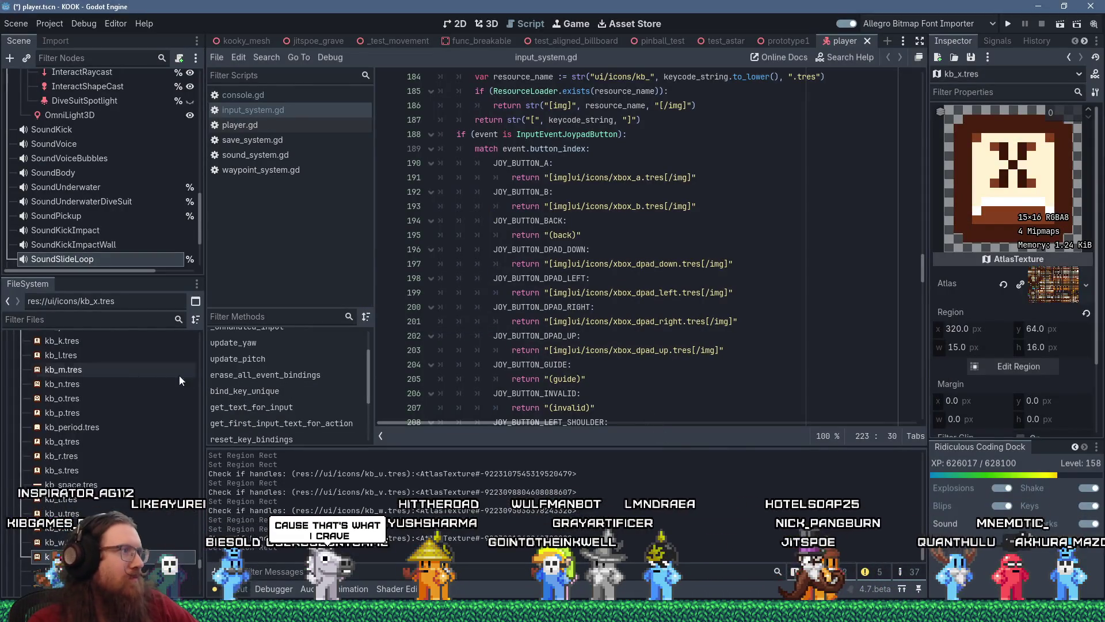
- Abandon duplicating kb_x.tres and select the existing kb_y.tres resource instead
{"action": "right_click", "coordinate": [76, 341]}
{"action": "left_click", "coordinate": [127, 488]}
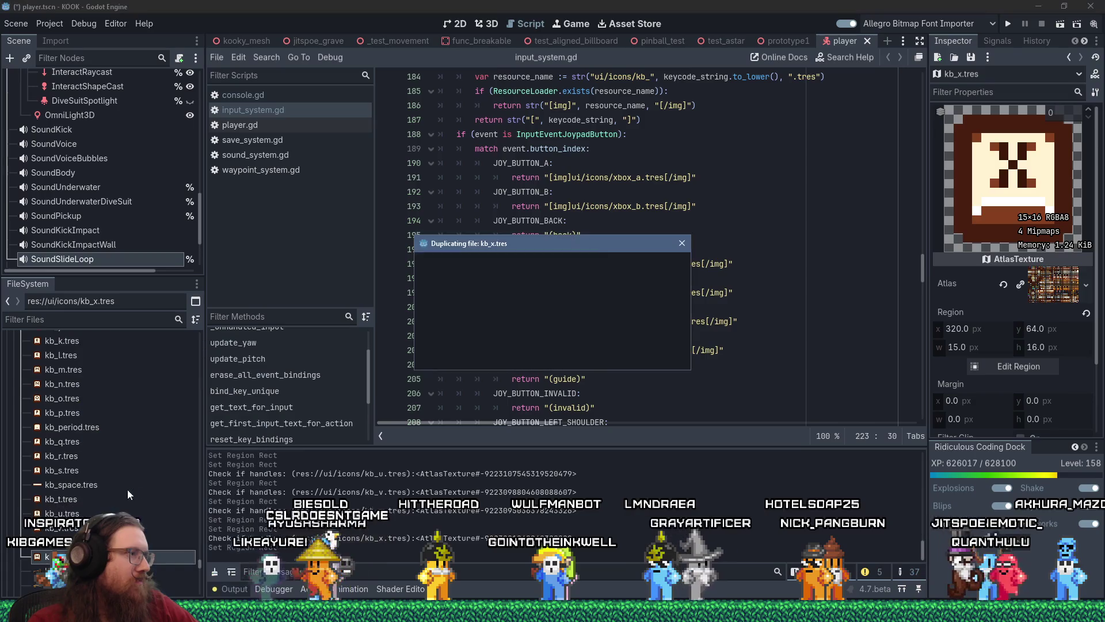
{"action": "key", "text": "Escape"}
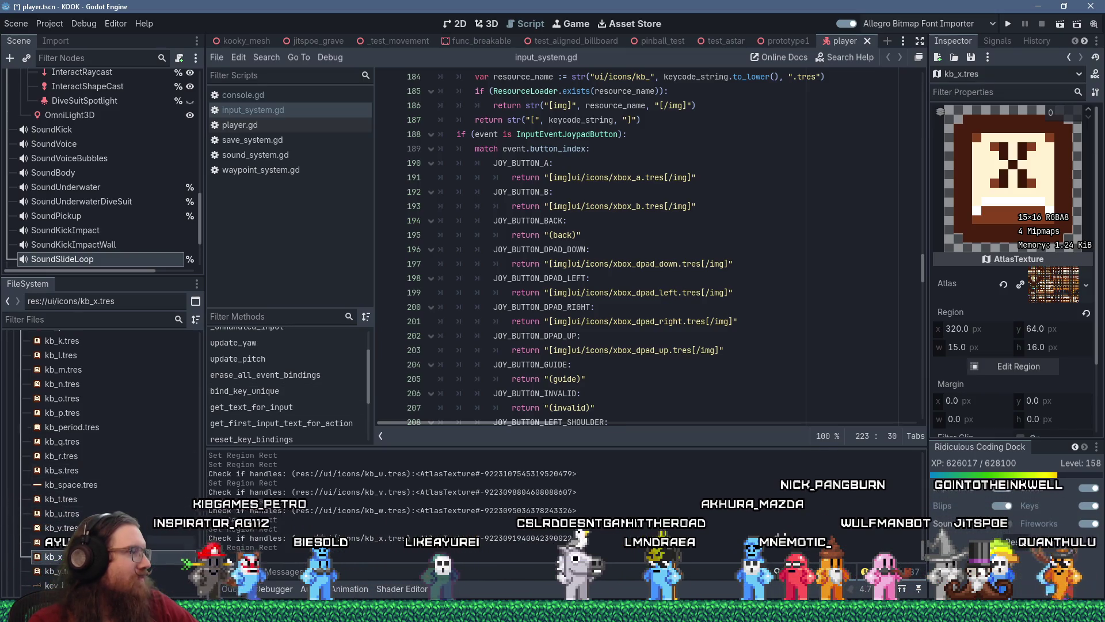
{"action": "left_click", "coordinate": [57, 570]}
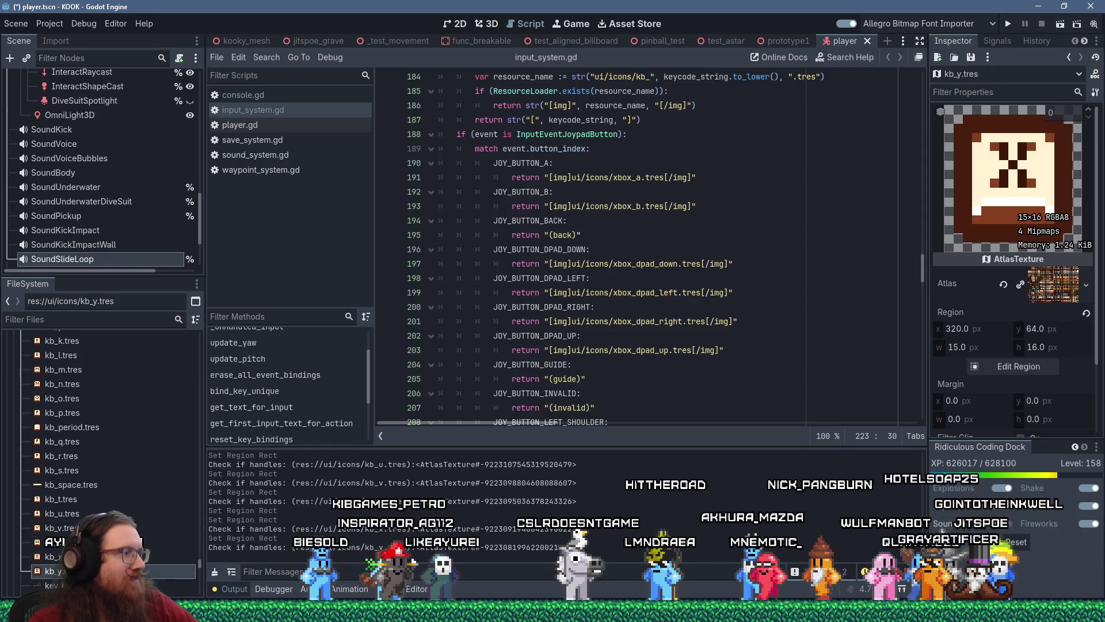
- Frame the Y key tile at 352, 32 in kb_y.tres's region, then return to Aseprite
{"action": "left_click", "coordinate": [1018, 366]}
{"action": "scroll", "coordinate": [650, 215], "scroll_direction": "down", "scroll_amount": 3}
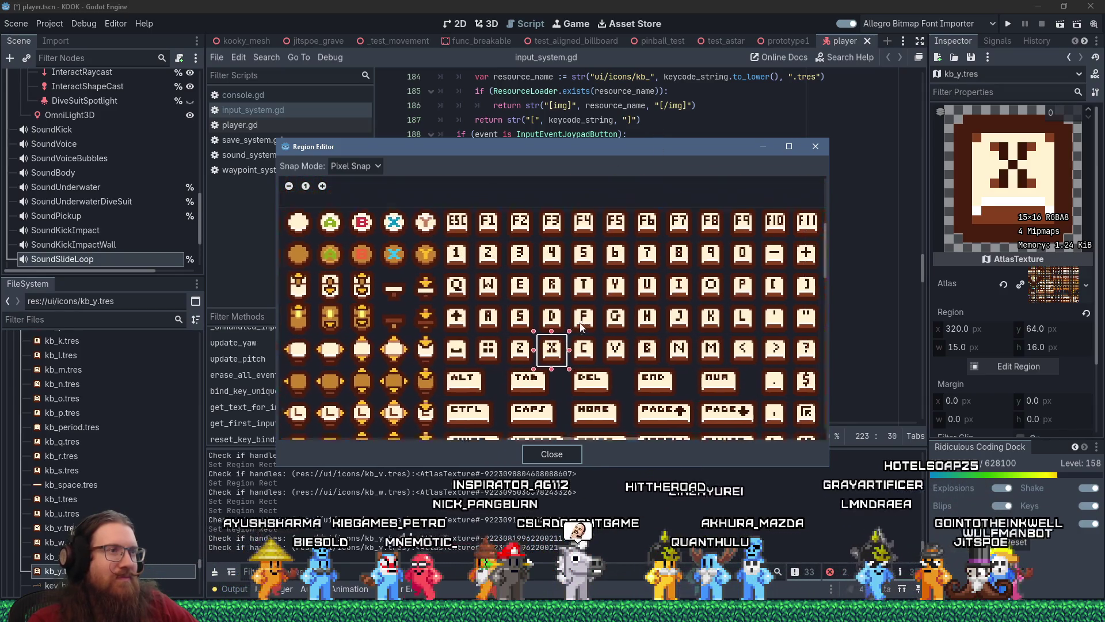
{"action": "scroll", "coordinate": [599, 320], "scroll_direction": "up", "scroll_amount": 2}
{"action": "scroll", "coordinate": [596, 322], "scroll_direction": "down", "scroll_amount": 1}
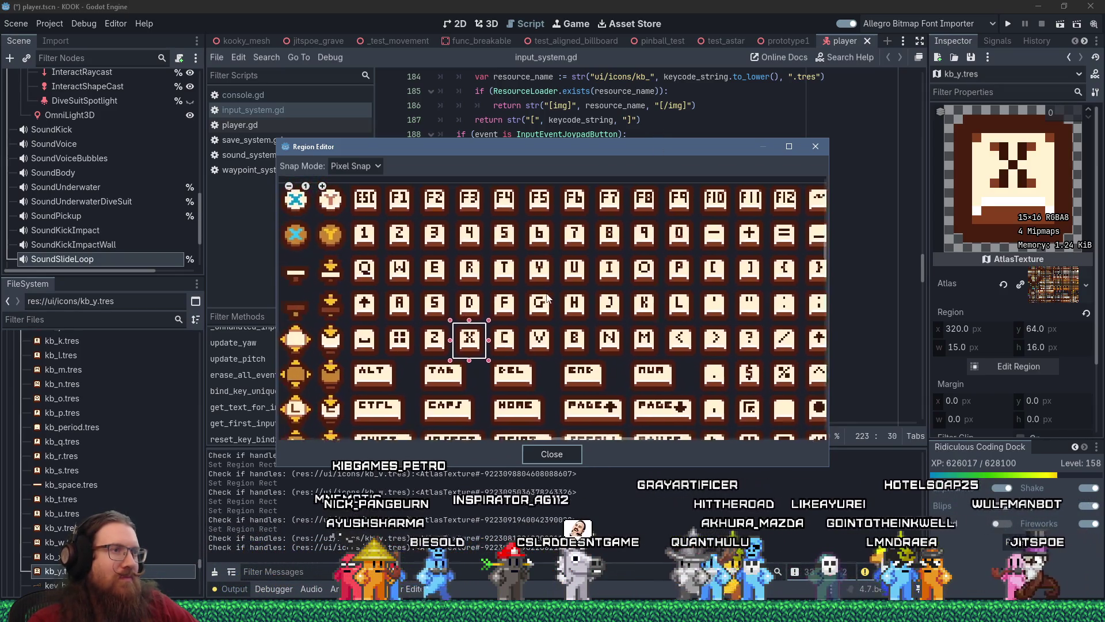
{"action": "scroll", "coordinate": [590, 326], "scroll_direction": "up", "scroll_amount": 1}
{"action": "scroll", "coordinate": [575, 334], "scroll_direction": "down", "scroll_amount": 1}
{"action": "scroll", "coordinate": [535, 357], "scroll_direction": "up", "scroll_amount": 1}
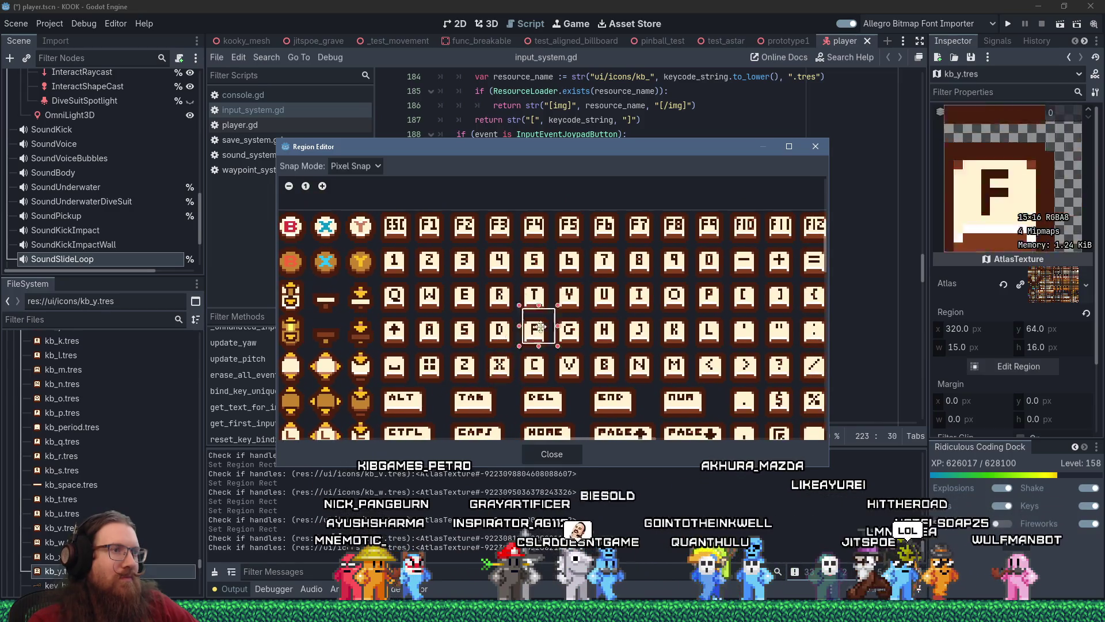
{"action": "left_click_drag", "start_coordinate": [567, 305], "coordinate": [565, 305]}
{"action": "scroll", "coordinate": [569, 303], "scroll_direction": "up", "scroll_amount": 2}
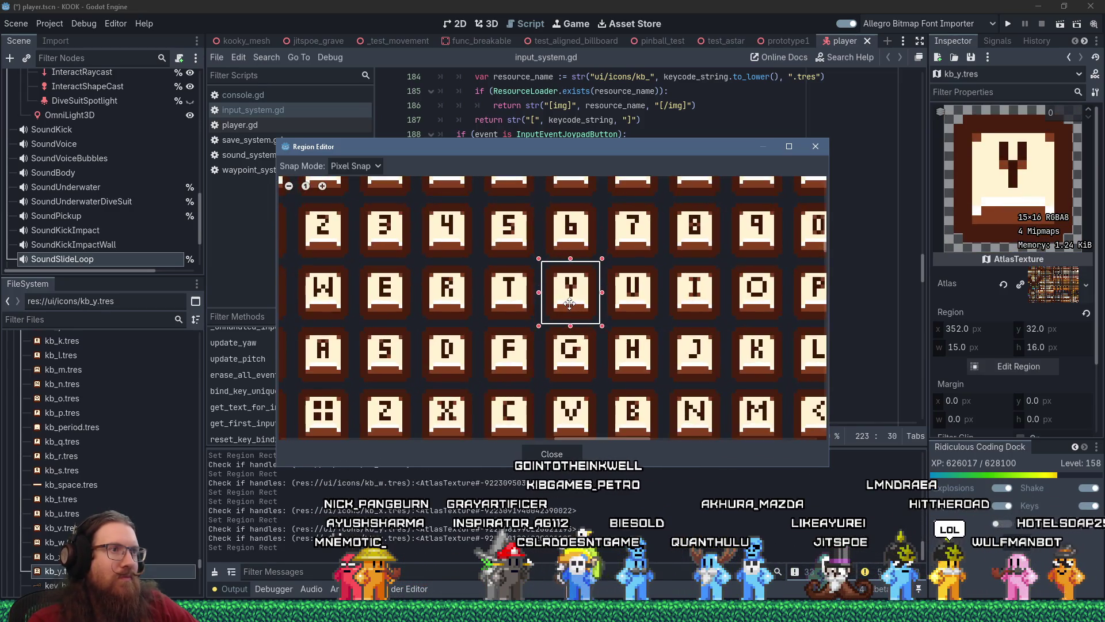
{"action": "key", "text": "alt+Tab"}
{"action": "scroll", "coordinate": [584, 429], "scroll_direction": "up", "scroll_amount": 4}
- Save tilemap_packed.png in Aseprite with Ctrl+S
{"action": "scroll", "coordinate": [584, 421], "scroll_direction": "down", "scroll_amount": 3}
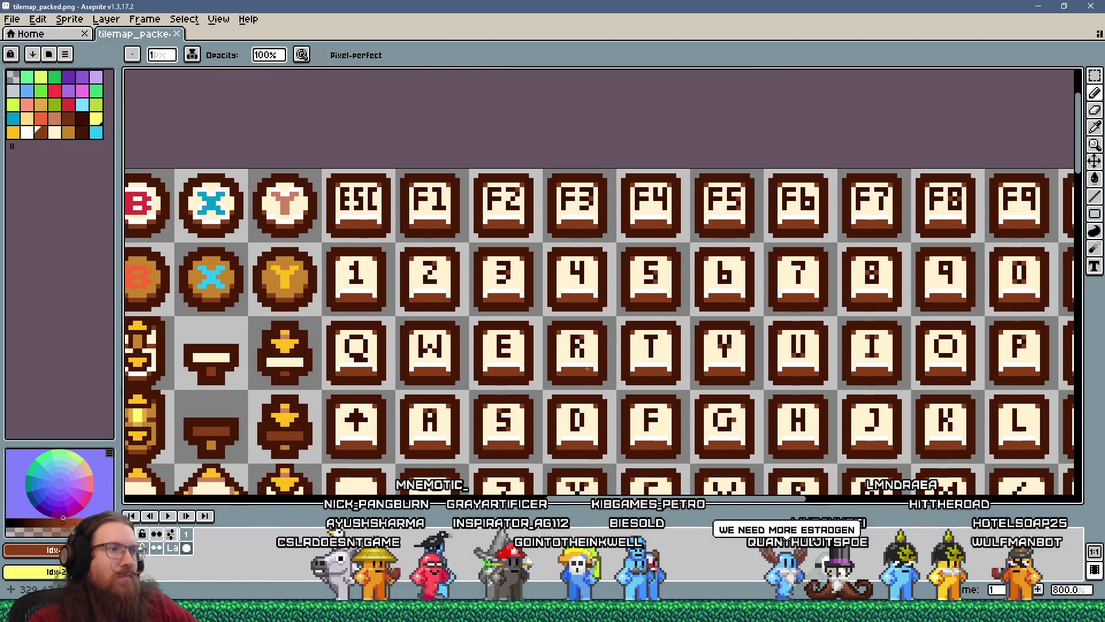
{"action": "scroll", "coordinate": [678, 334], "scroll_direction": "up", "scroll_amount": 2}
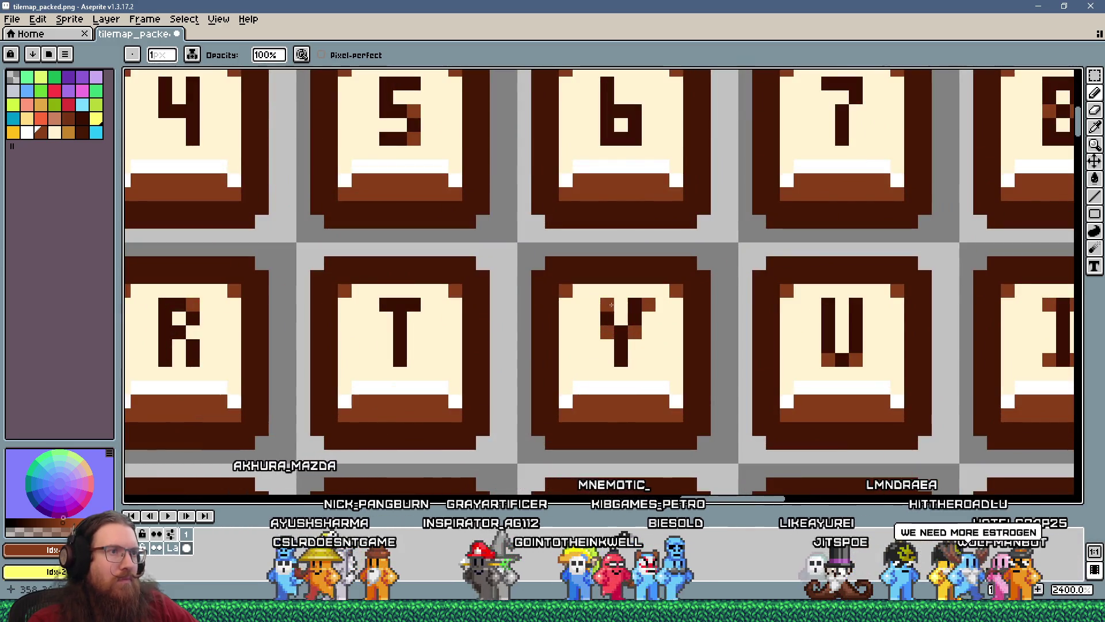
{"action": "scroll", "coordinate": [597, 306], "scroll_direction": "down", "scroll_amount": 5}
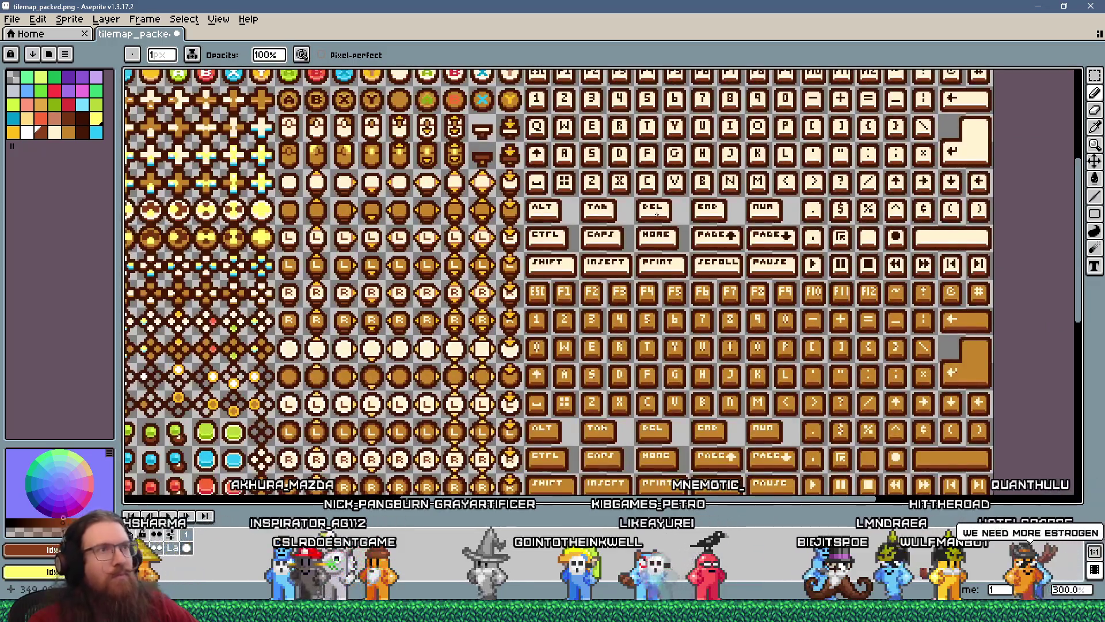
{"action": "scroll", "coordinate": [647, 346], "scroll_direction": "up", "scroll_amount": 1}
{"action": "scroll", "coordinate": [683, 298], "scroll_direction": "up", "scroll_amount": 1}
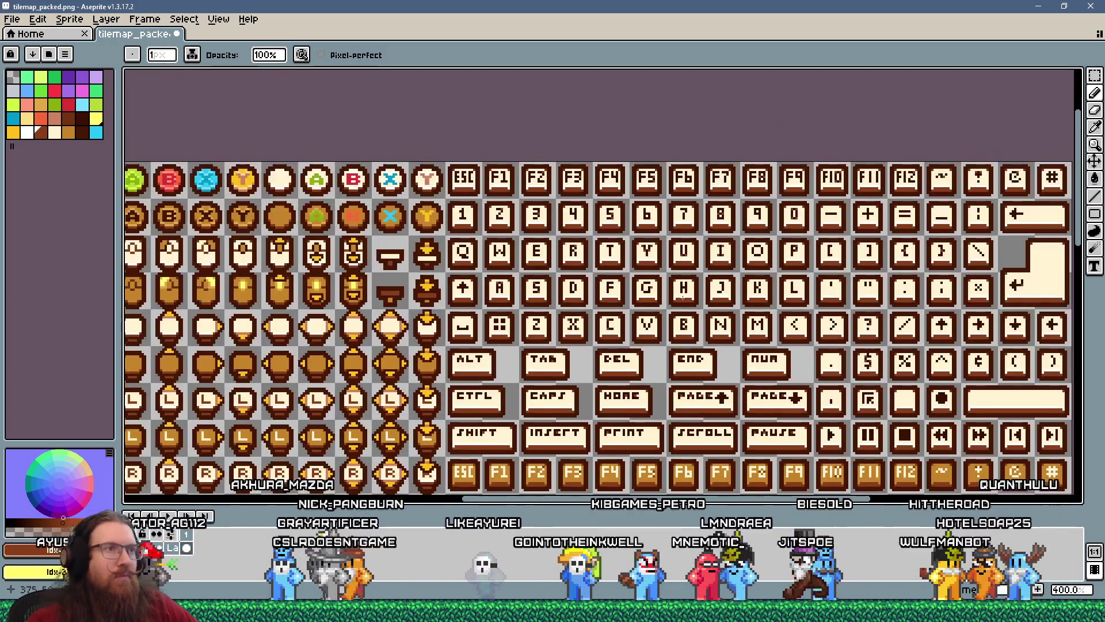
{"action": "key", "text": "ctrl+s"}
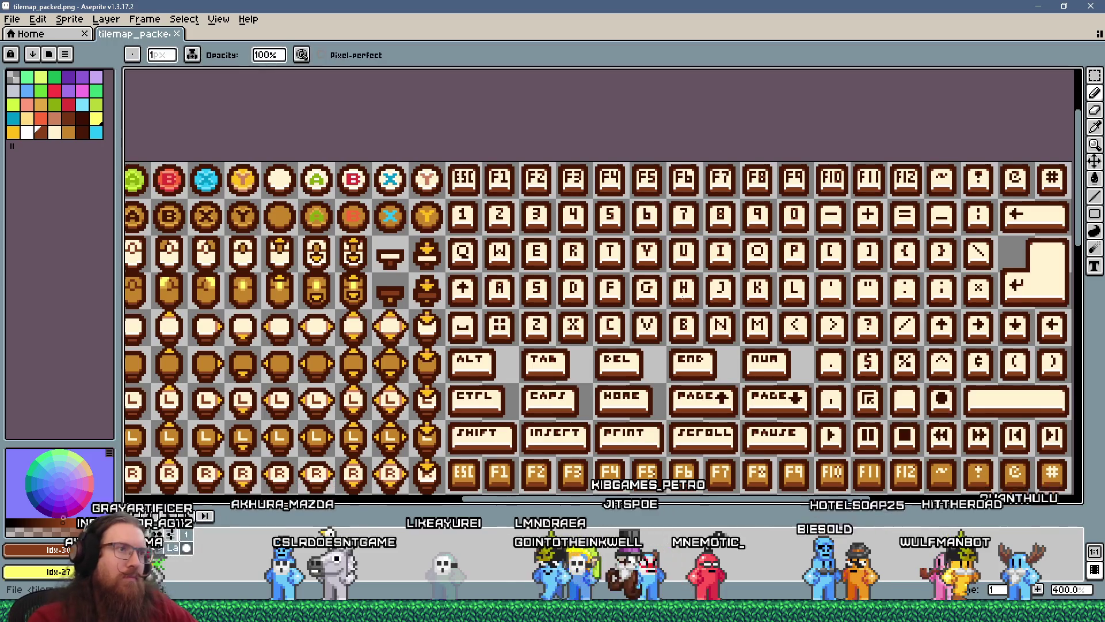
- Zoom in on the J, K and L key tiles and switch to the eyedropper
{"action": "scroll", "coordinate": [595, 260], "scroll_direction": "up", "scroll_amount": 8}
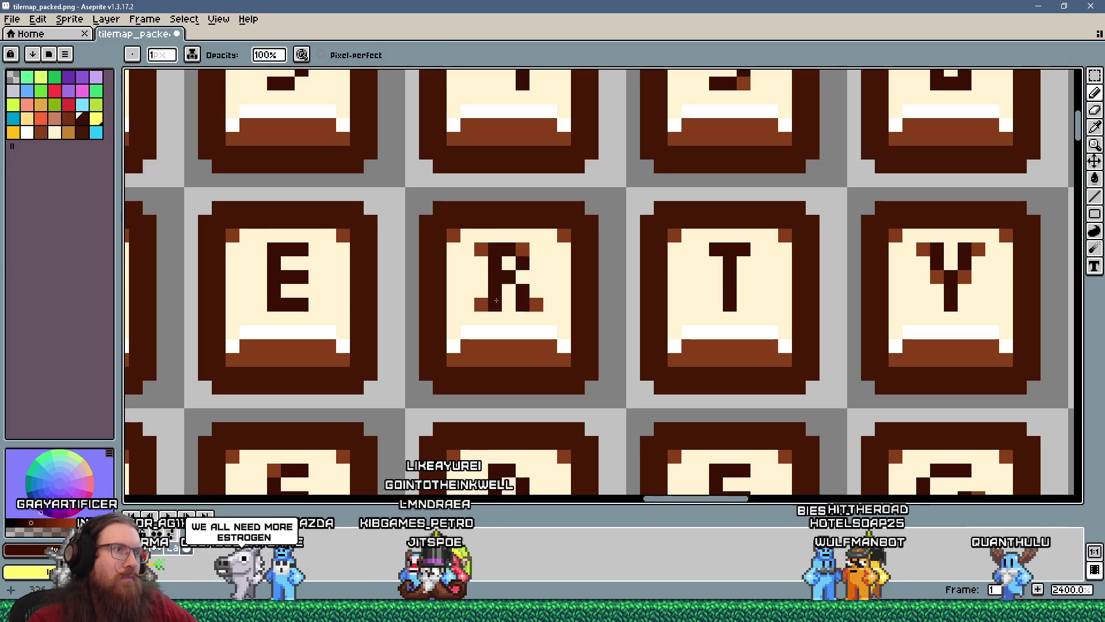
{"action": "scroll", "coordinate": [582, 320], "scroll_direction": "down", "scroll_amount": 7}
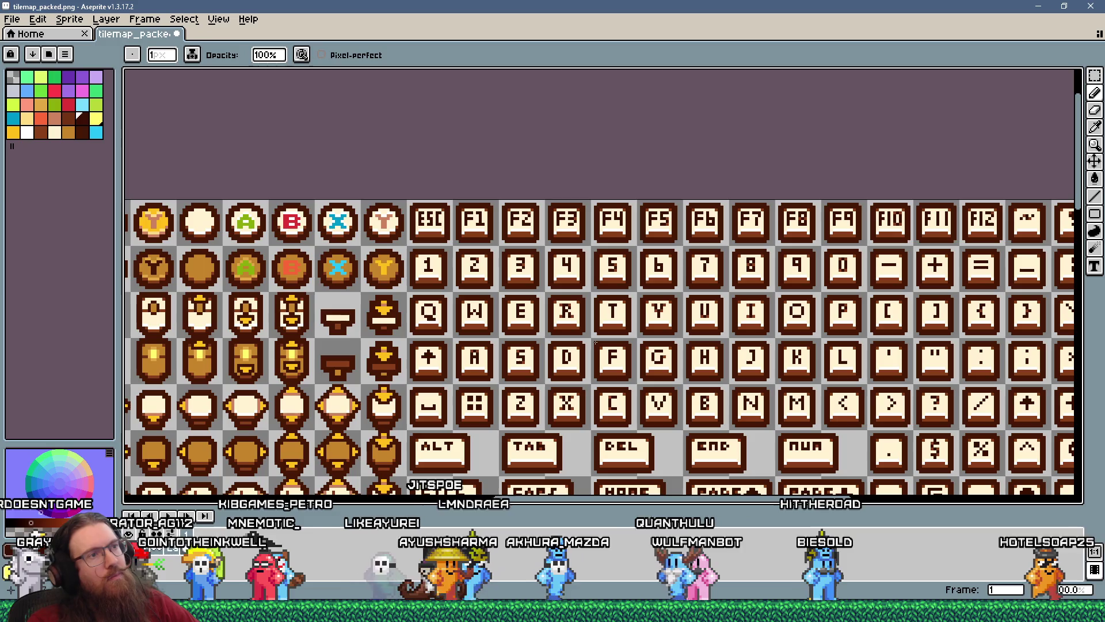
{"action": "scroll", "coordinate": [595, 342], "scroll_direction": "up", "scroll_amount": 4}
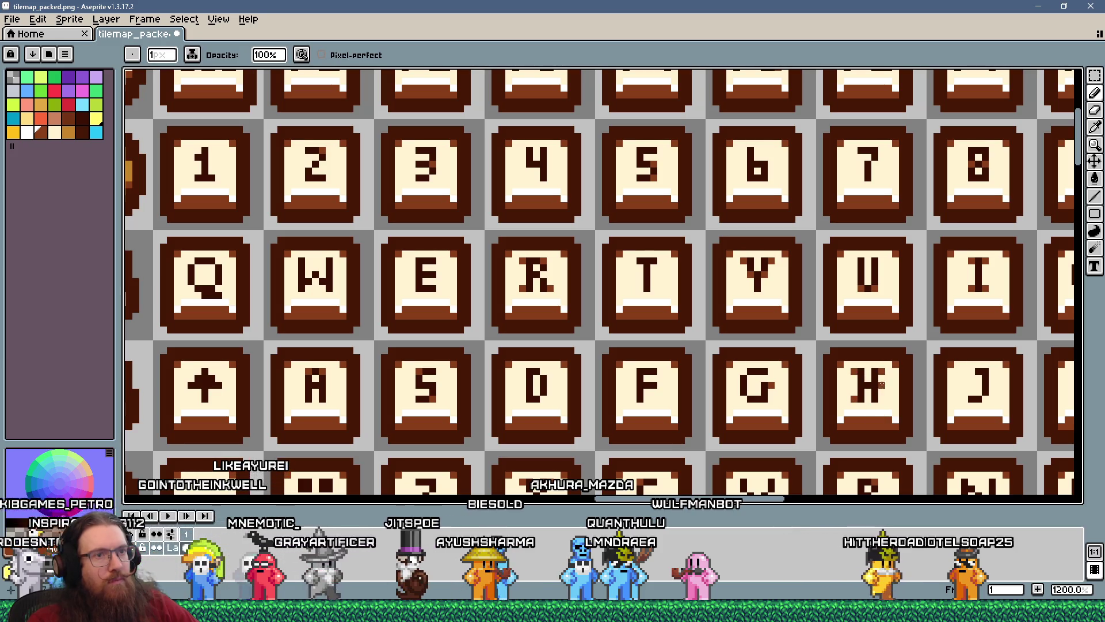
{"action": "scroll", "coordinate": [655, 379], "scroll_direction": "down", "scroll_amount": 6}
{"action": "scroll", "coordinate": [746, 367], "scroll_direction": "up", "scroll_amount": 2}
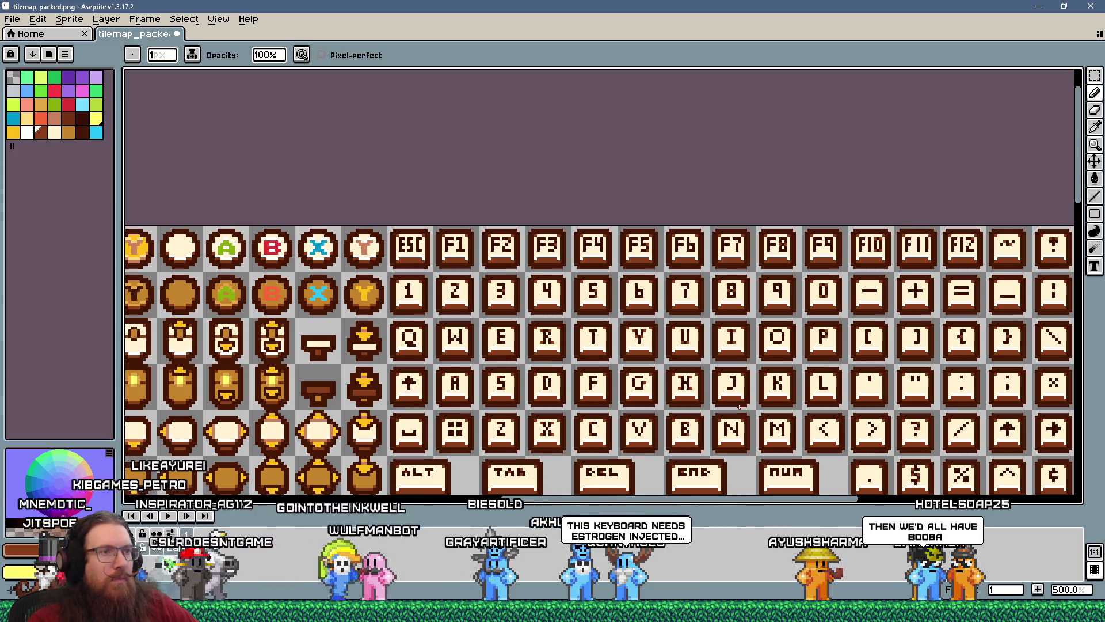
{"action": "scroll", "coordinate": [618, 395], "scroll_direction": "up", "scroll_amount": 4}
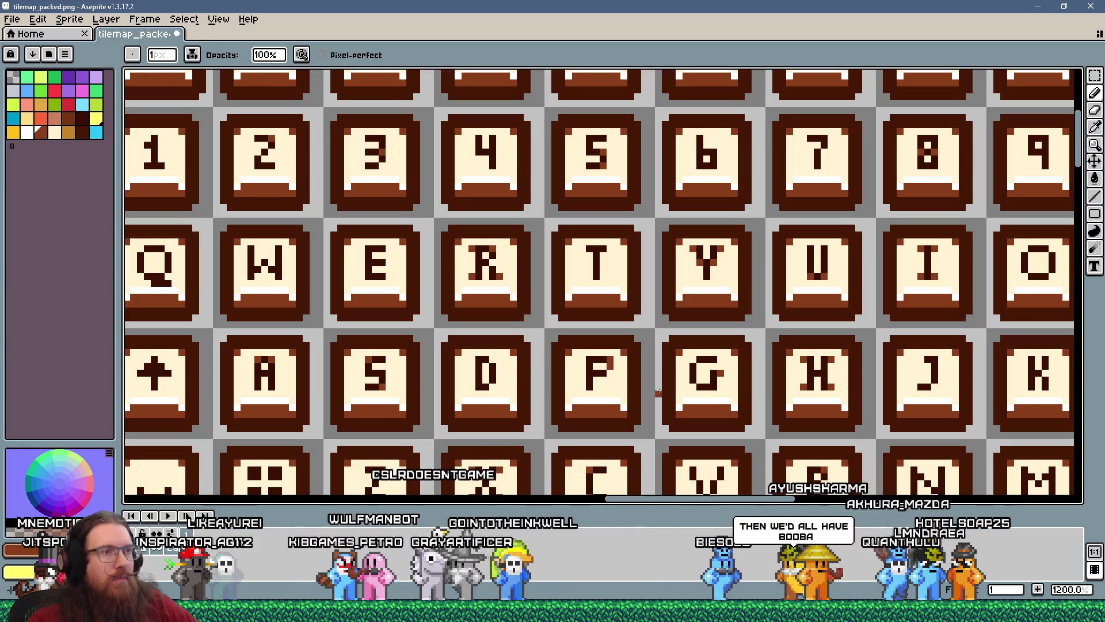
{"action": "scroll", "coordinate": [634, 398], "scroll_direction": "down", "scroll_amount": 5}
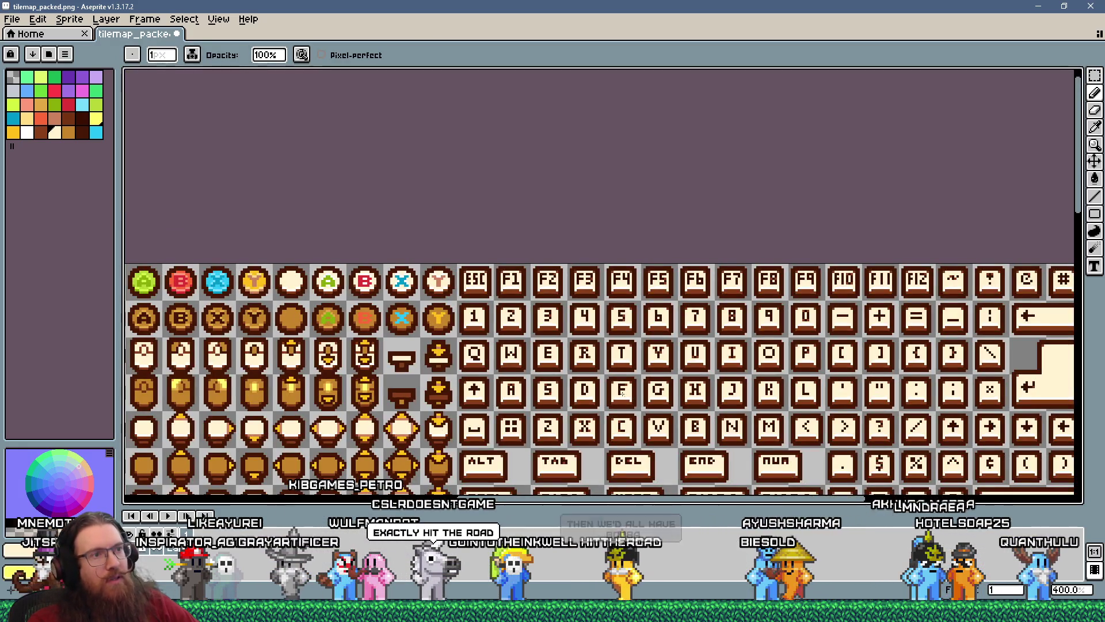
{"action": "scroll", "coordinate": [668, 381], "scroll_direction": "up", "scroll_amount": 3}
{"action": "key", "text": "i"}
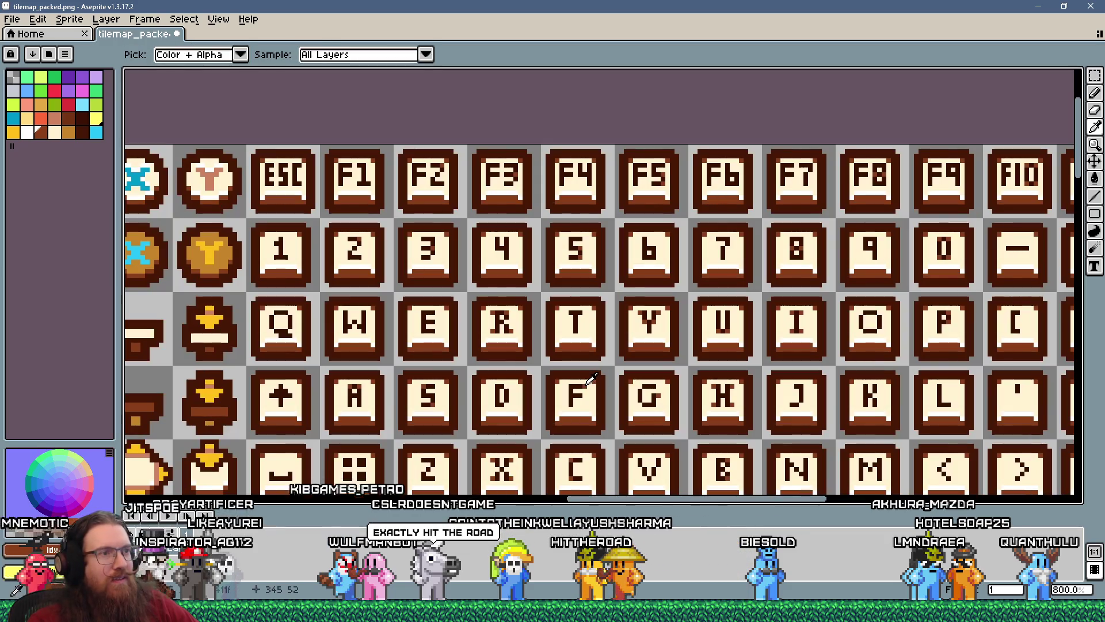
{"action": "scroll", "coordinate": [511, 414], "scroll_direction": "down", "scroll_amount": 2}
{"action": "scroll", "coordinate": [663, 396], "scroll_direction": "up", "scroll_amount": 4}
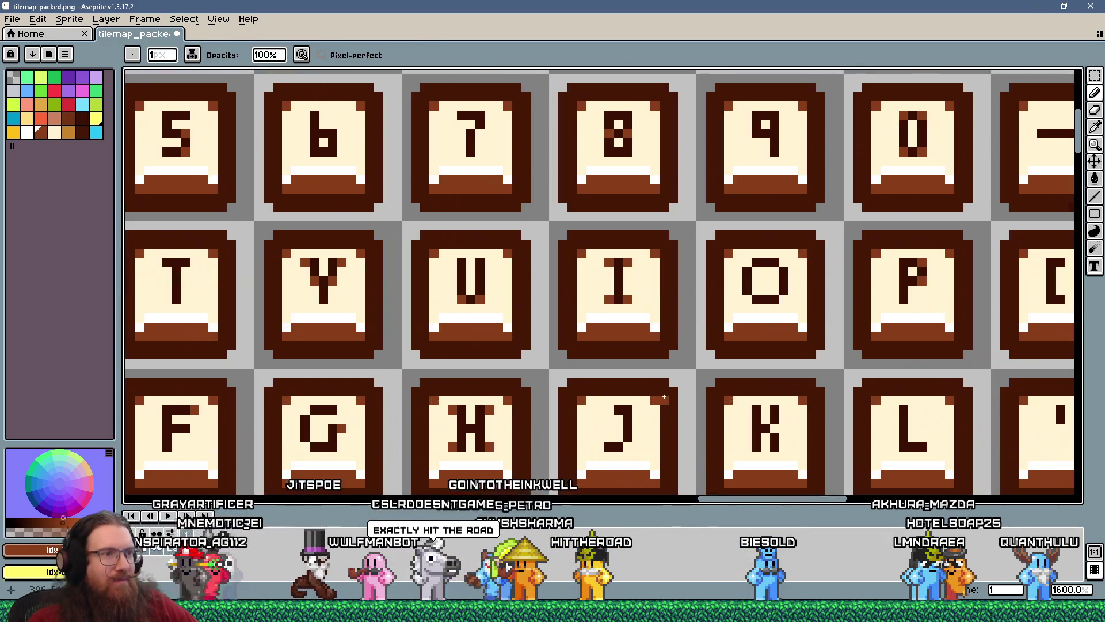
{"action": "scroll", "coordinate": [637, 409], "scroll_direction": "down", "scroll_amount": 5}
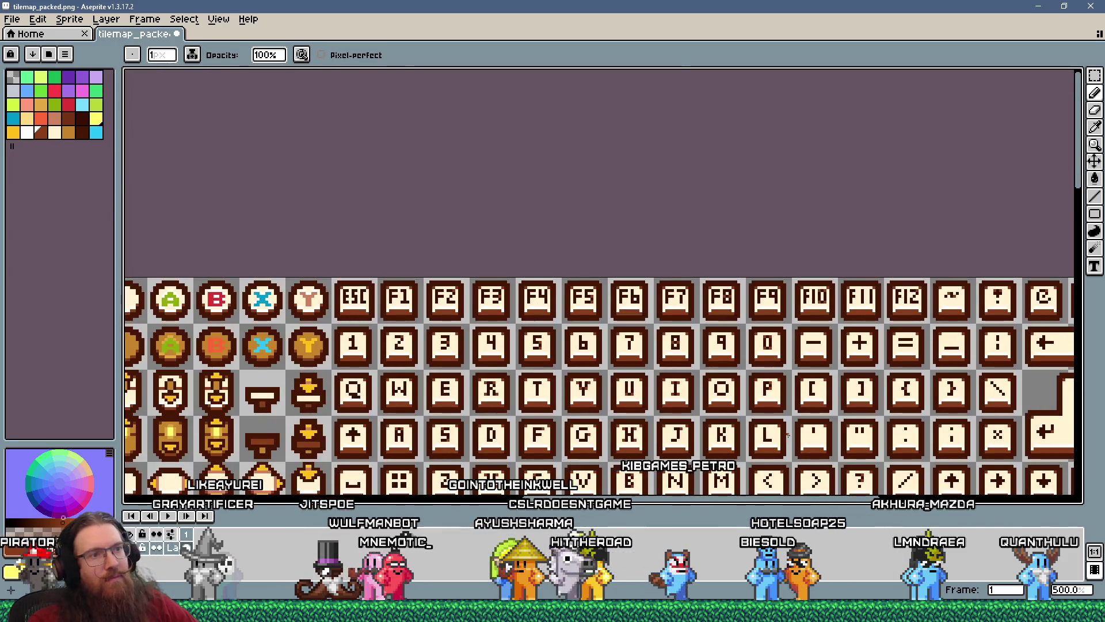
{"action": "scroll", "coordinate": [766, 441], "scroll_direction": "up", "scroll_amount": 8}
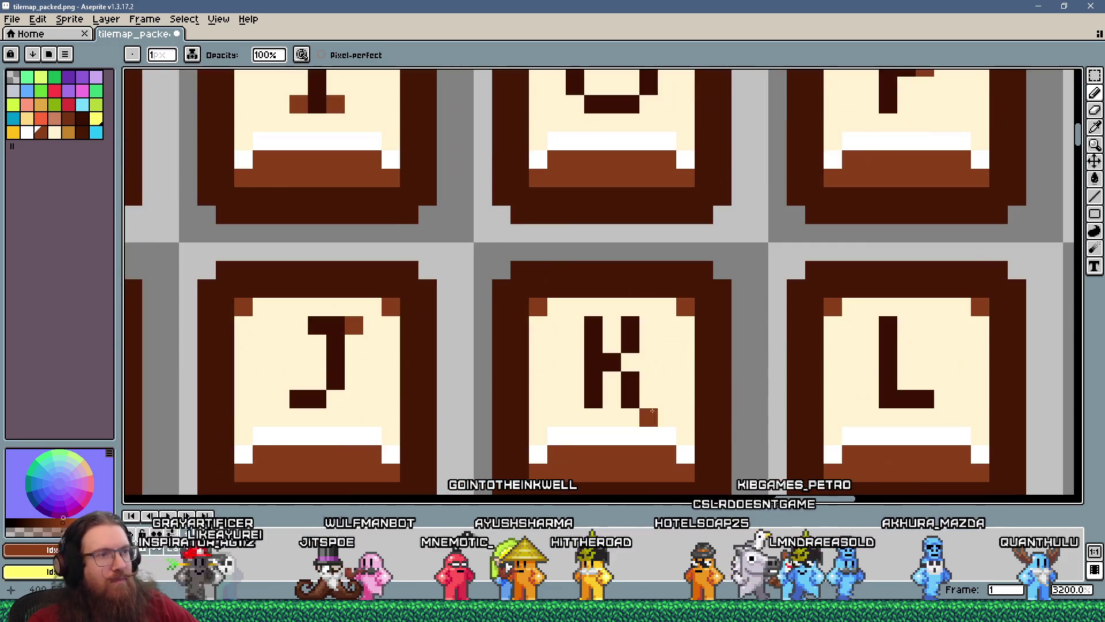
- Add three orange accent pixels at the K glyph's stroke ends
{"action": "left_click", "coordinate": [647, 327]}
{"action": "left_click", "coordinate": [575, 325]}
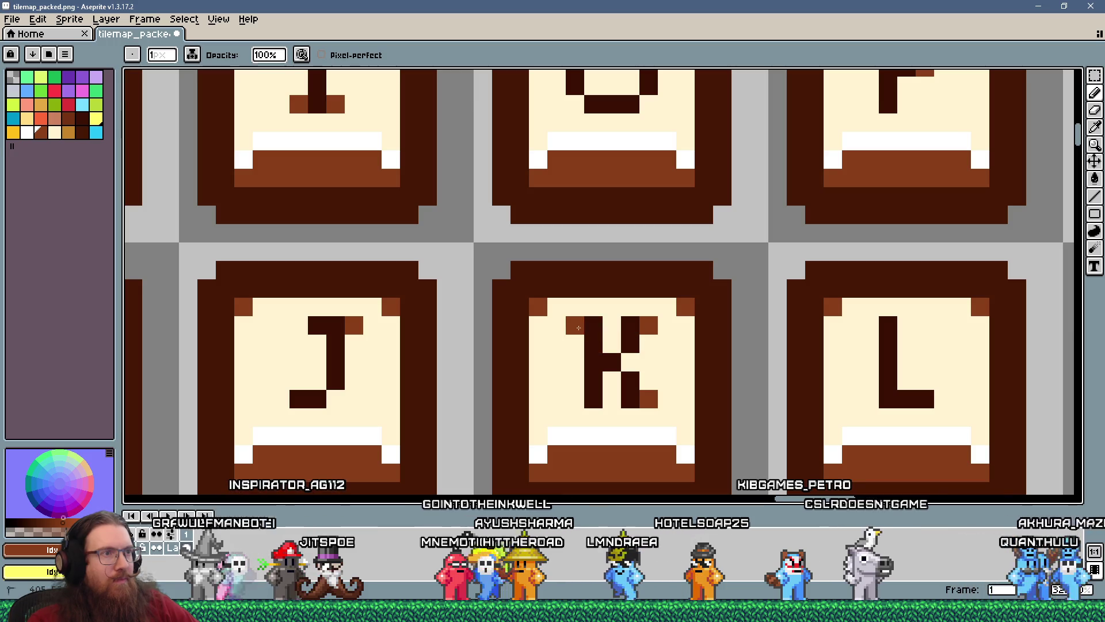
{"action": "left_click", "coordinate": [582, 405]}
{"action": "scroll", "coordinate": [582, 405], "scroll_direction": "down", "scroll_amount": 5}
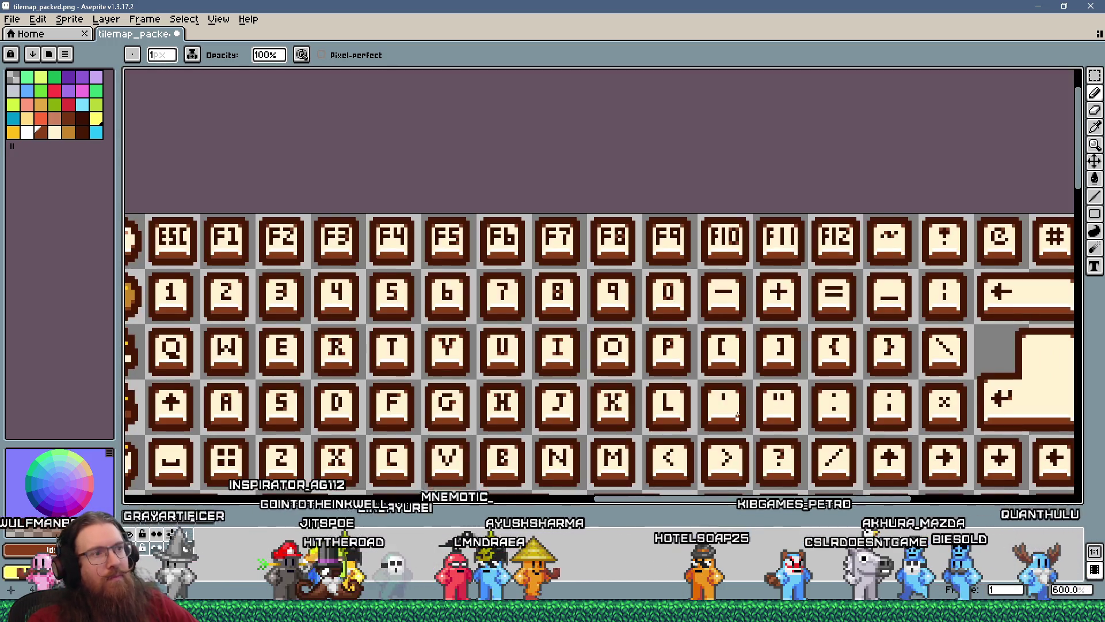
{"action": "scroll", "coordinate": [737, 416], "scroll_direction": "down", "scroll_amount": 3}
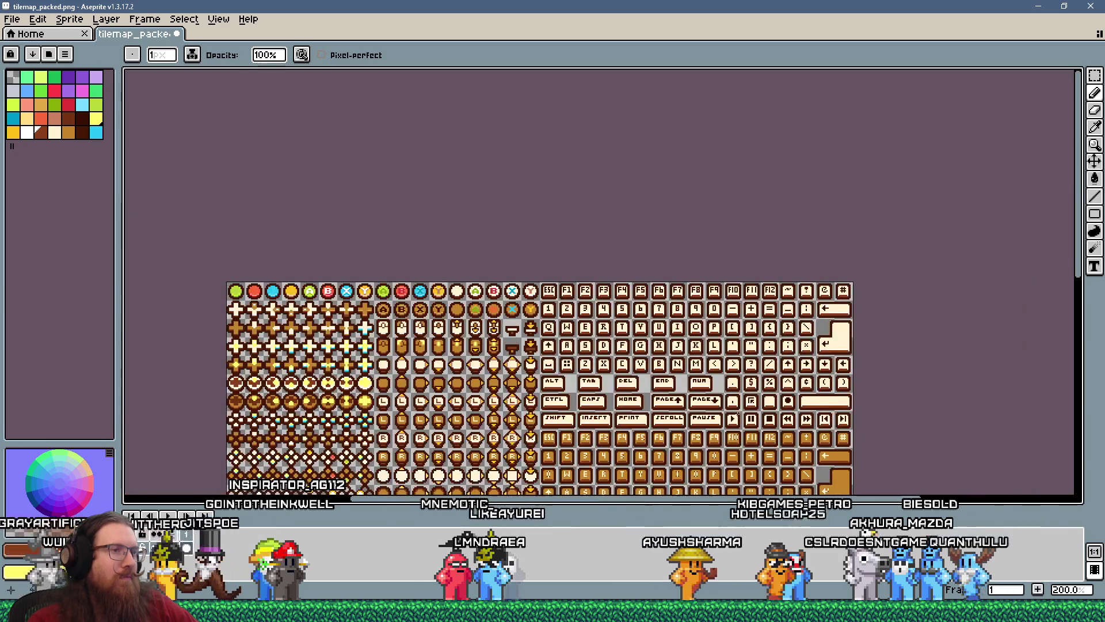
{"action": "scroll", "coordinate": [669, 381], "scroll_direction": "up", "scroll_amount": 2}
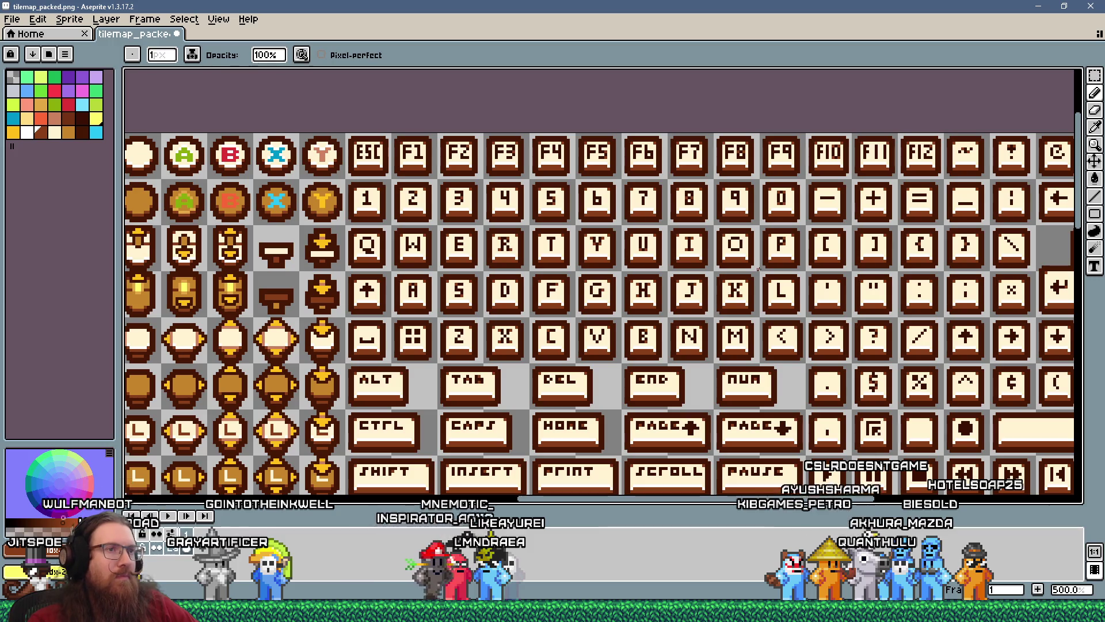
- Pan across the neighbouring key tiles and return to the Pencil tool
{"action": "scroll", "coordinate": [741, 308], "scroll_direction": "up", "scroll_amount": 1}
{"action": "scroll", "coordinate": [808, 262], "scroll_direction": "up", "scroll_amount": 1}
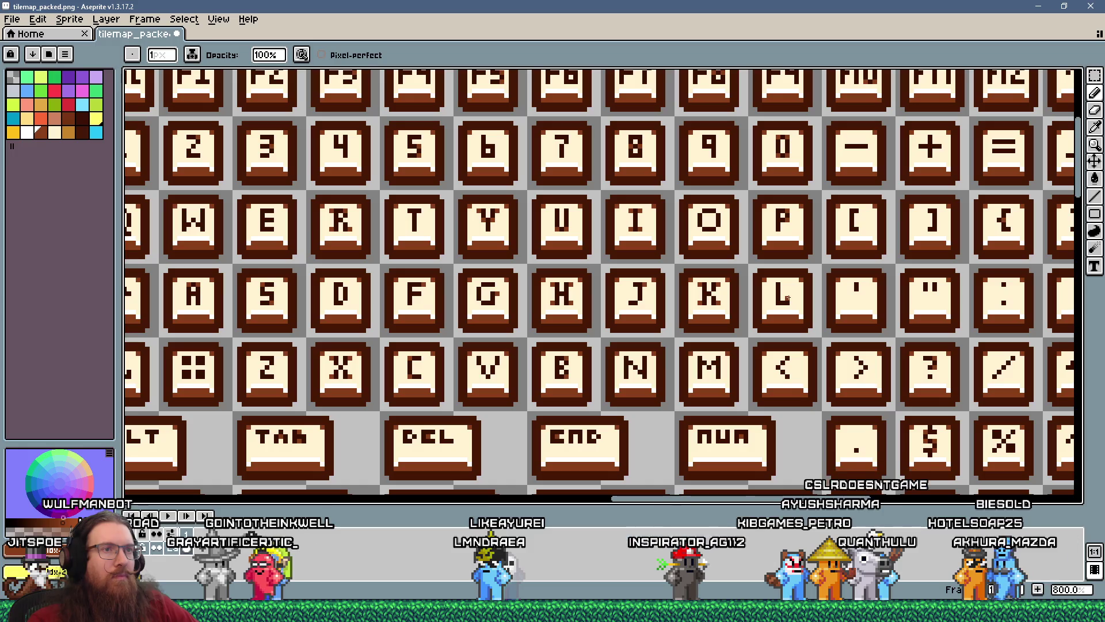
{"action": "scroll", "coordinate": [748, 261], "scroll_direction": "up", "scroll_amount": 3}
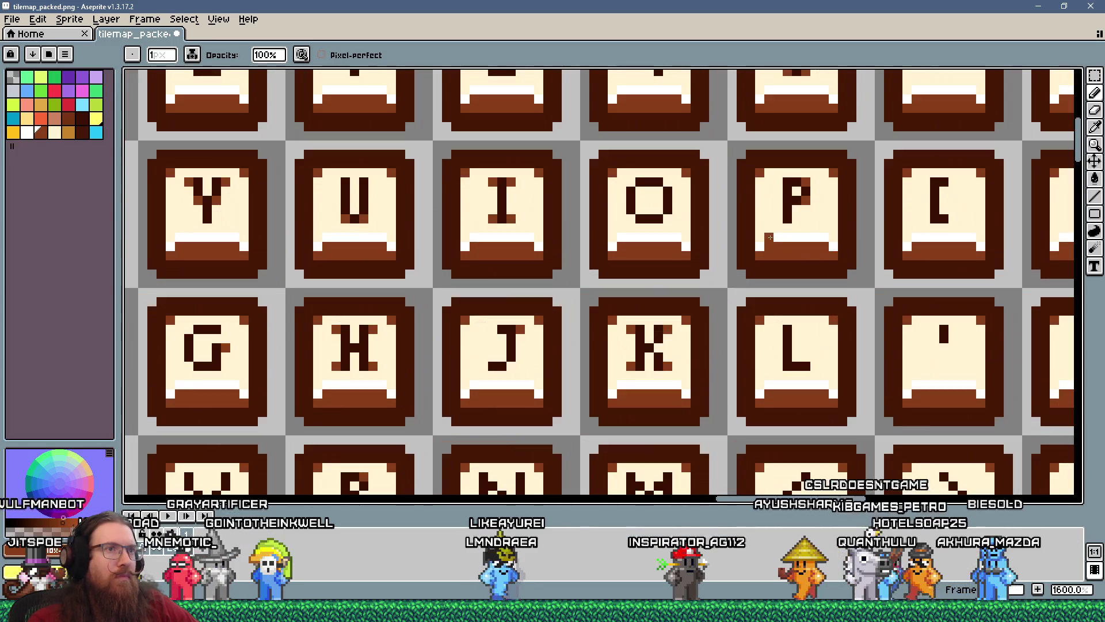
{"action": "scroll", "coordinate": [730, 262], "scroll_direction": "down", "scroll_amount": 3}
{"action": "scroll", "coordinate": [730, 262], "scroll_direction": "down", "scroll_amount": 2}
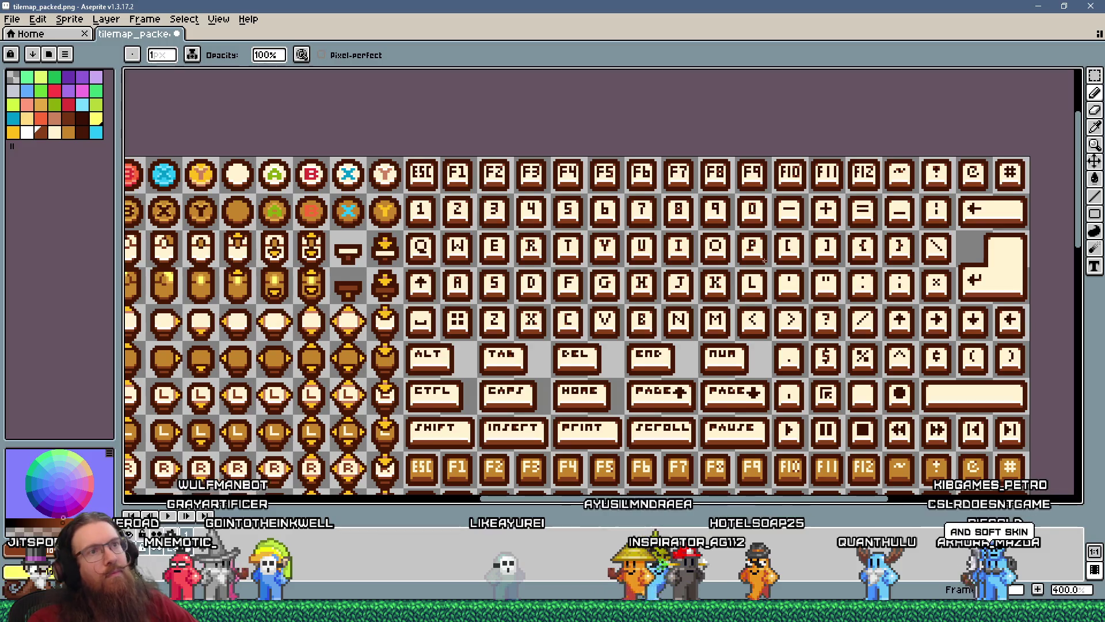
{"action": "scroll", "coordinate": [748, 262], "scroll_direction": "up", "scroll_amount": 5}
{"action": "key", "text": "i"}
{"action": "key", "text": "b"}
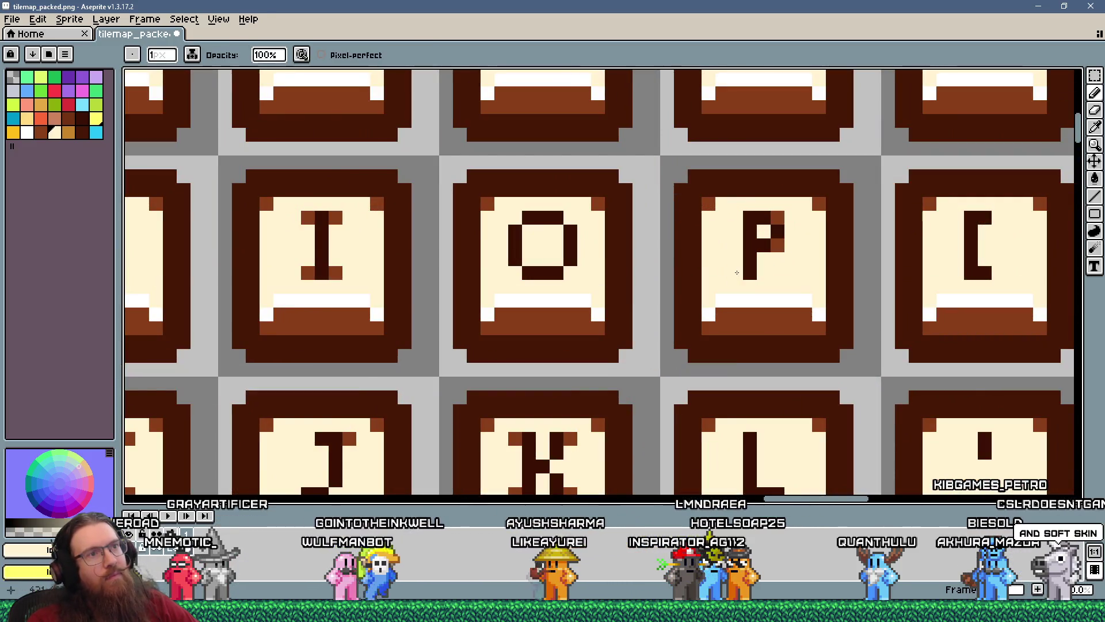
{"action": "scroll", "coordinate": [727, 303], "scroll_direction": "down", "scroll_amount": 5}
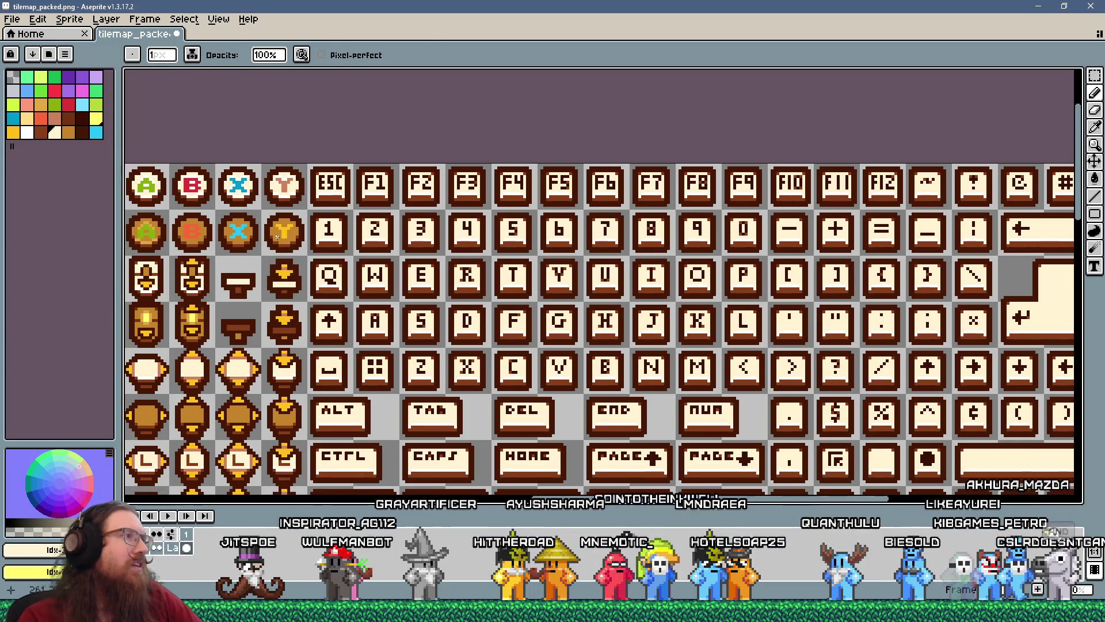
- Zoom in and out around the P key glyph, toggling between eyedropper and pencil
{"action": "scroll", "coordinate": [705, 305], "scroll_direction": "up", "scroll_amount": 4}
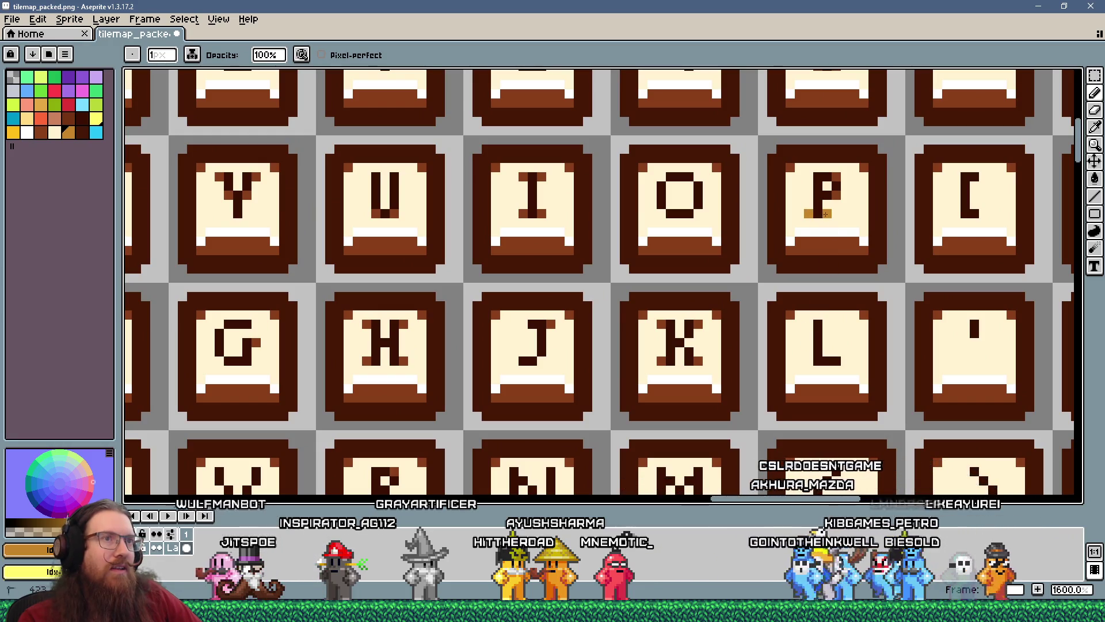
{"action": "scroll", "coordinate": [711, 277], "scroll_direction": "down", "scroll_amount": 4}
{"action": "scroll", "coordinate": [712, 277], "scroll_direction": "up", "scroll_amount": 6}
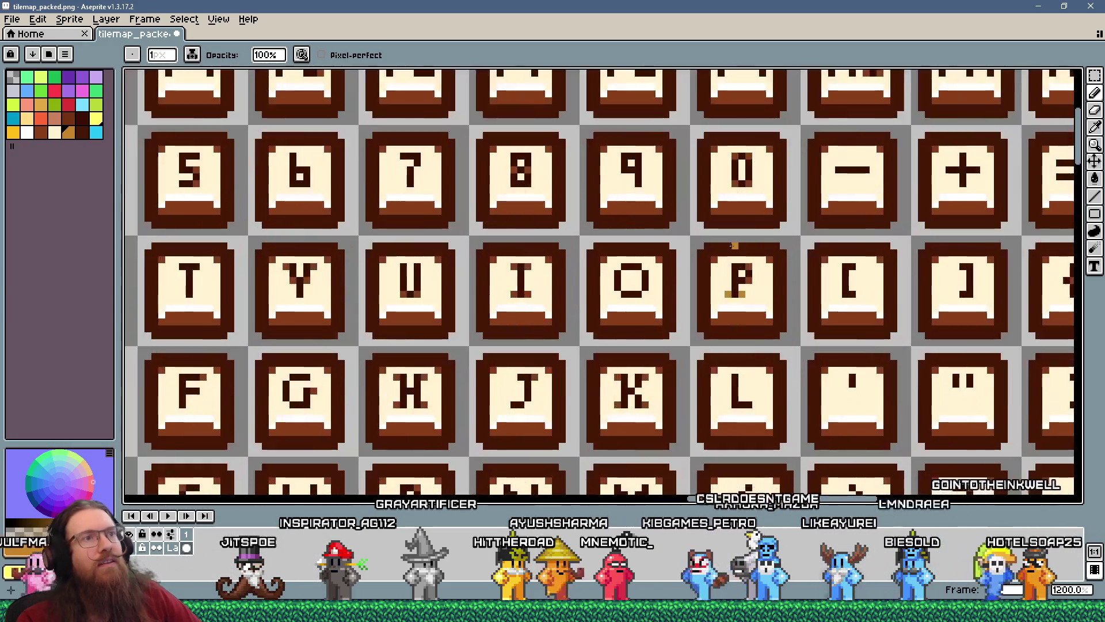
{"action": "scroll", "coordinate": [791, 343], "scroll_direction": "down", "scroll_amount": 4}
{"action": "scroll", "coordinate": [792, 344], "scroll_direction": "down", "scroll_amount": 3}
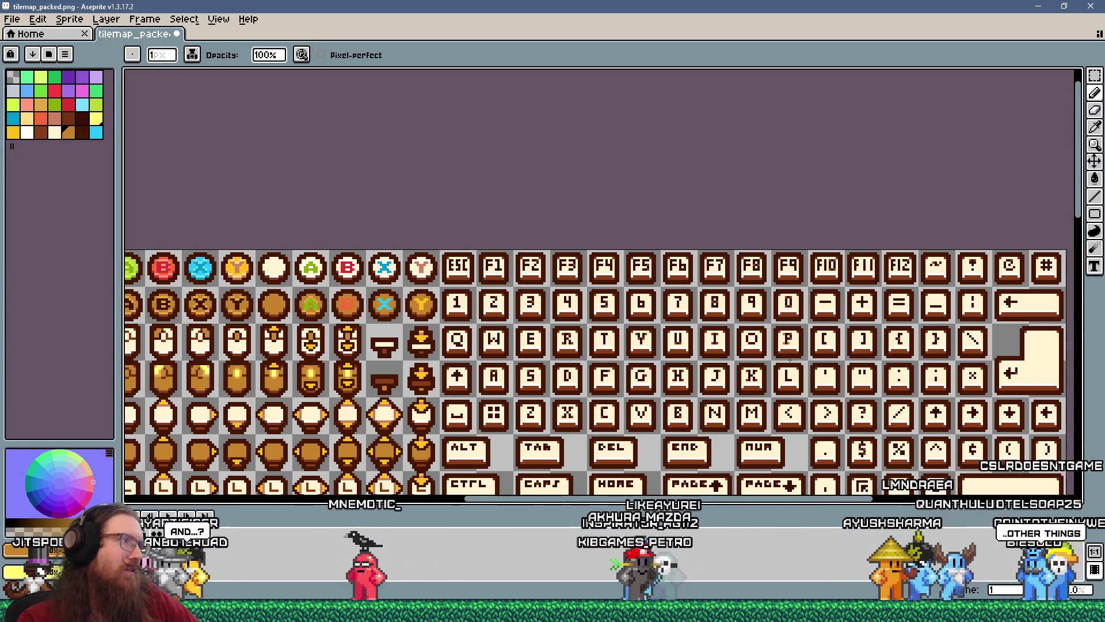
{"action": "scroll", "coordinate": [195, 285], "scroll_direction": "up", "scroll_amount": 2}
{"action": "key", "text": "i"}
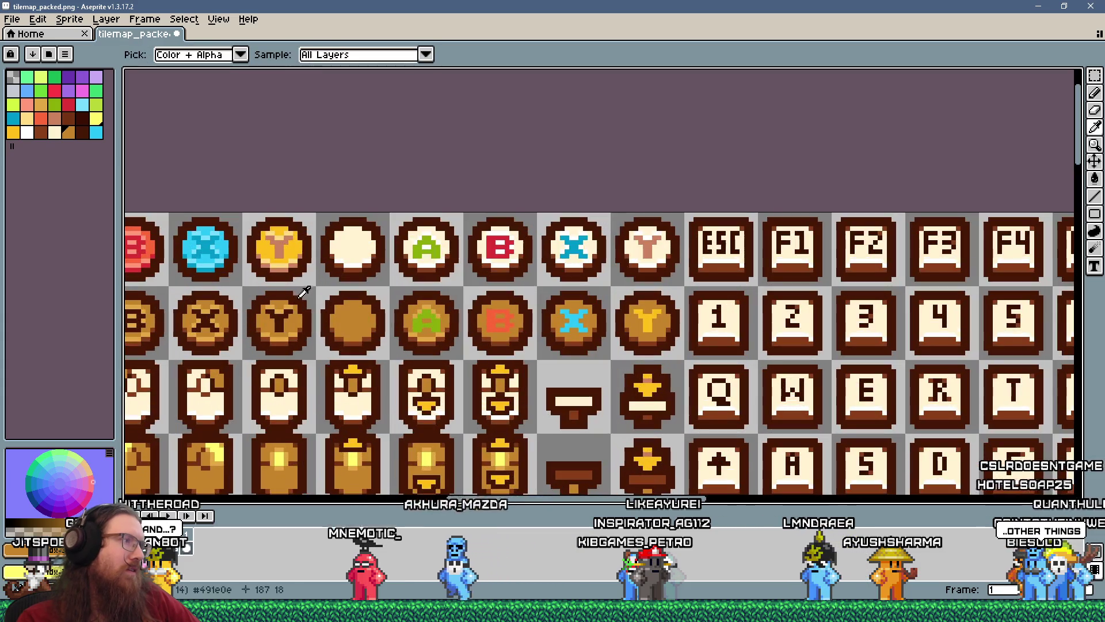
{"action": "key", "text": "b"}
{"action": "scroll", "coordinate": [296, 300], "scroll_direction": "down", "scroll_amount": 2}
{"action": "scroll", "coordinate": [657, 336], "scroll_direction": "up", "scroll_amount": 4}
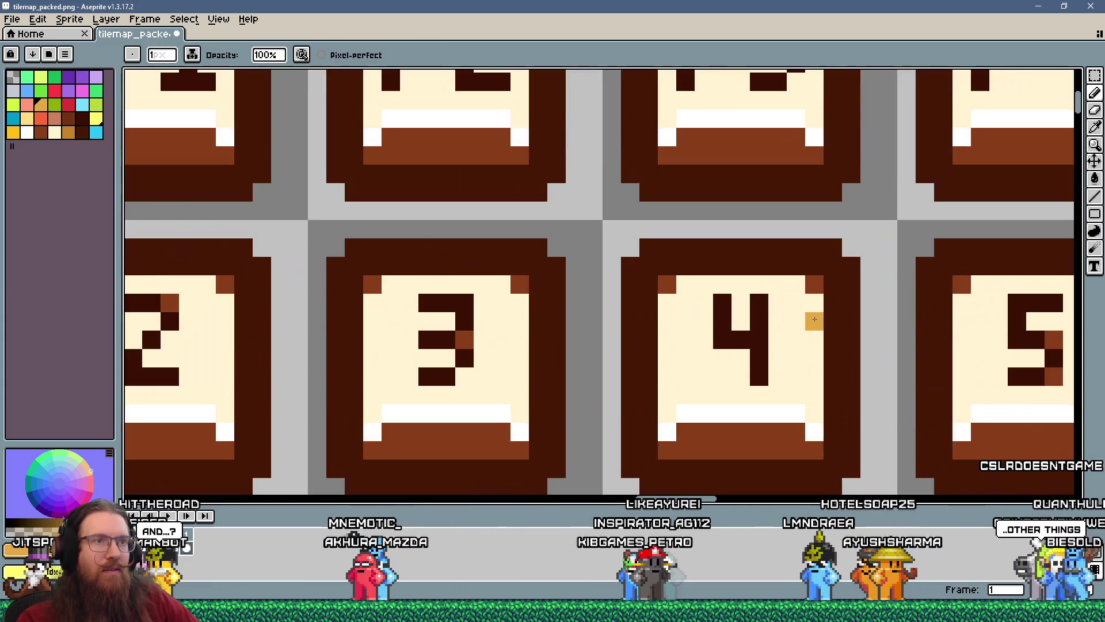
{"action": "scroll", "coordinate": [657, 336], "scroll_direction": "down", "scroll_amount": 2}
{"action": "scroll", "coordinate": [908, 315], "scroll_direction": "up", "scroll_amount": 2}
{"action": "scroll", "coordinate": [793, 319], "scroll_direction": "down", "scroll_amount": 3}
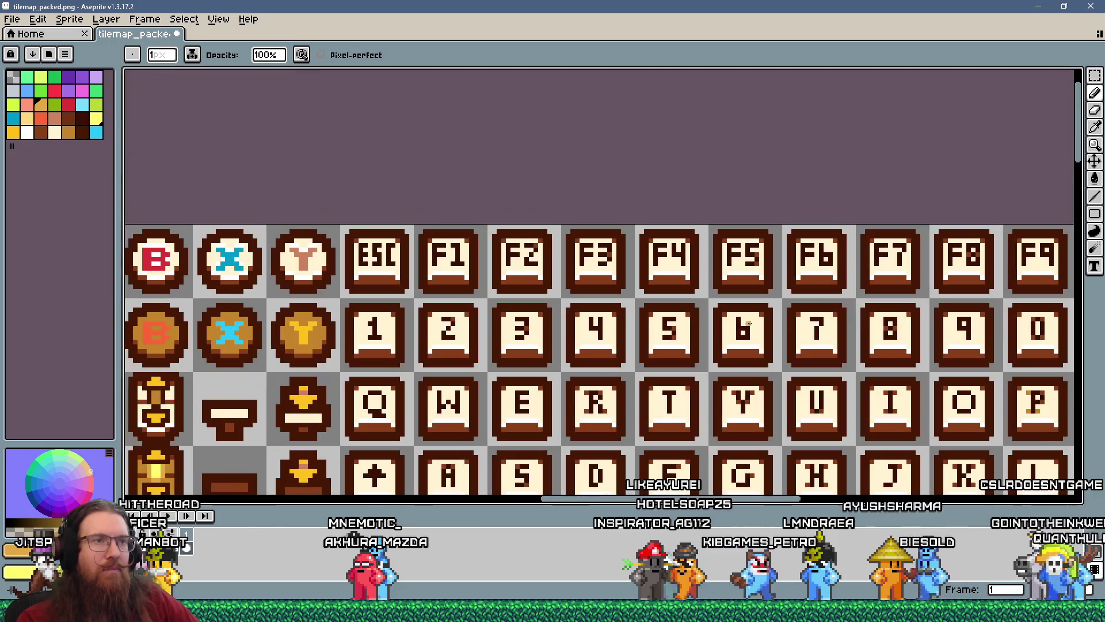
{"action": "scroll", "coordinate": [792, 318], "scroll_direction": "up", "scroll_amount": 3}
{"action": "scroll", "coordinate": [592, 332], "scroll_direction": "down", "scroll_amount": 3}
{"action": "scroll", "coordinate": [746, 333], "scroll_direction": "down", "scroll_amount": 3}
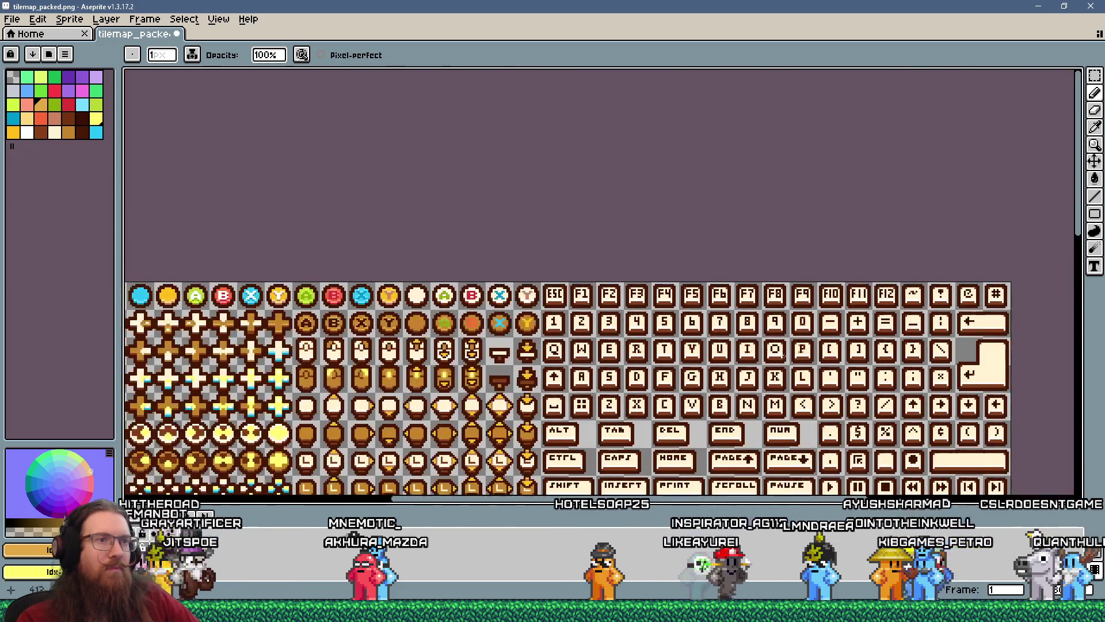
{"action": "scroll", "coordinate": [852, 333], "scroll_direction": "up", "scroll_amount": 8}
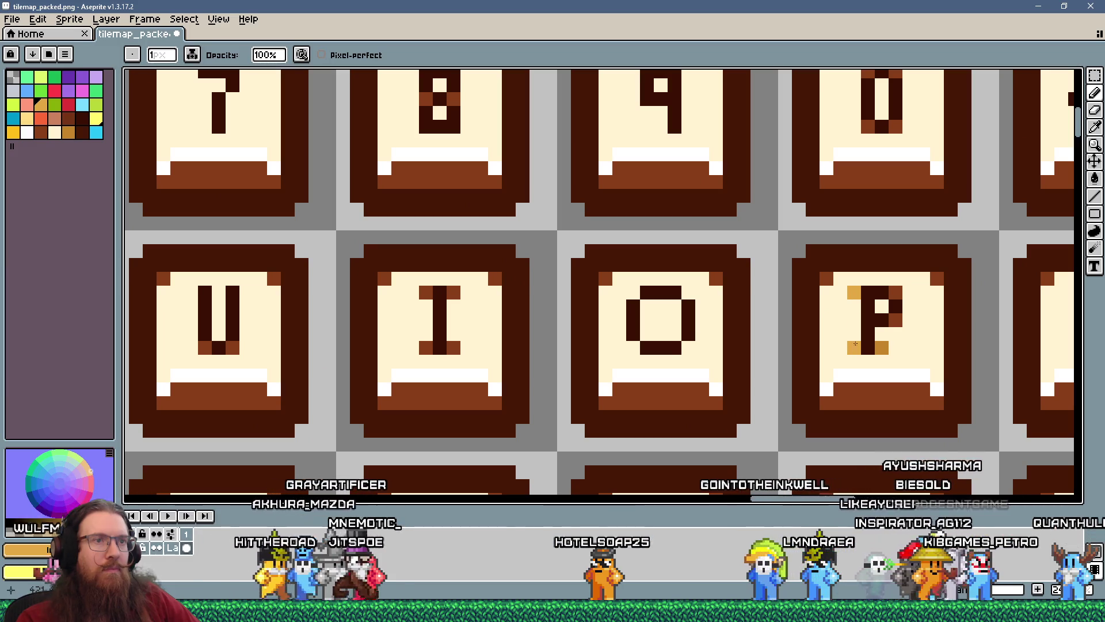
- Sample the dark brown outline, then swap to cream to recolour the P's lower orange pixel
{"action": "key", "text": "i"}
{"action": "left_click", "coordinate": [877, 390], "text": "alt"}
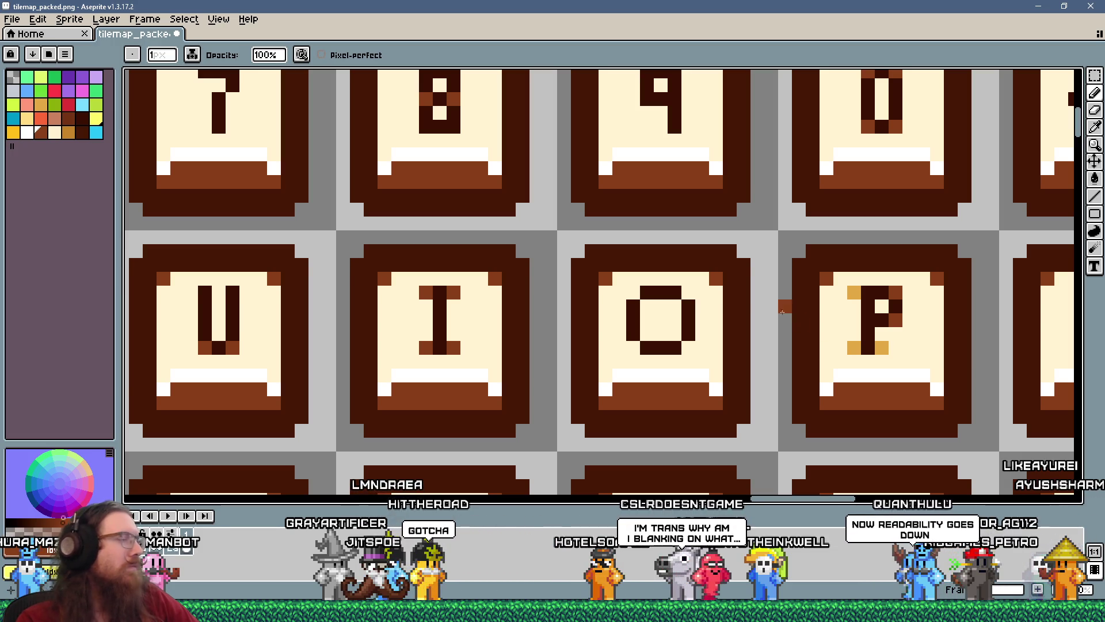
{"action": "key", "text": "x"}
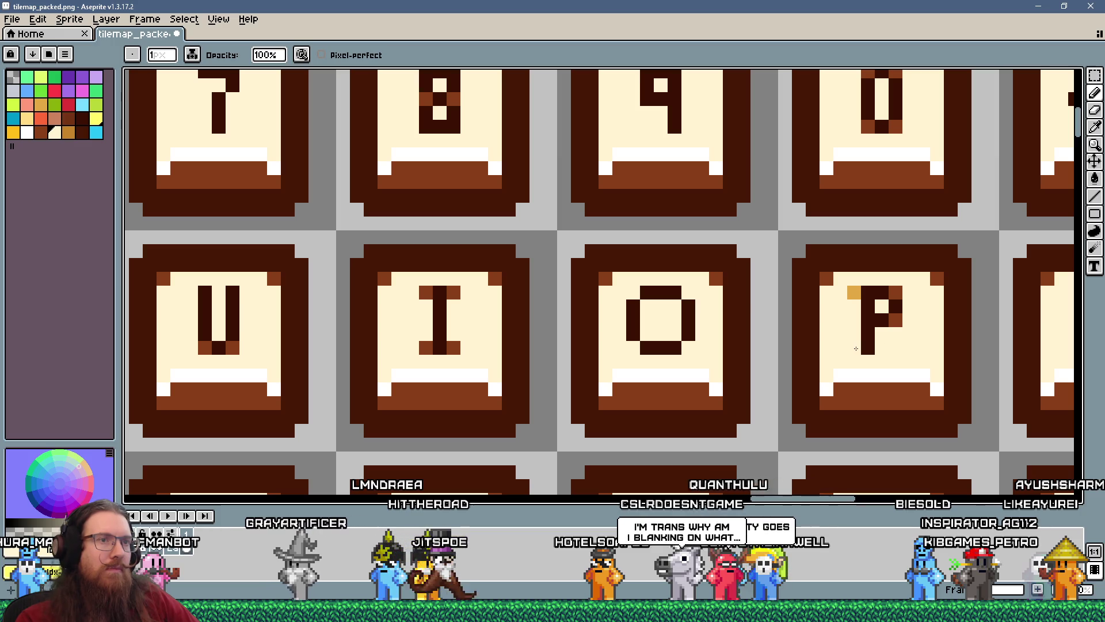
{"action": "scroll", "coordinate": [795, 336], "scroll_direction": "down", "scroll_amount": 5}
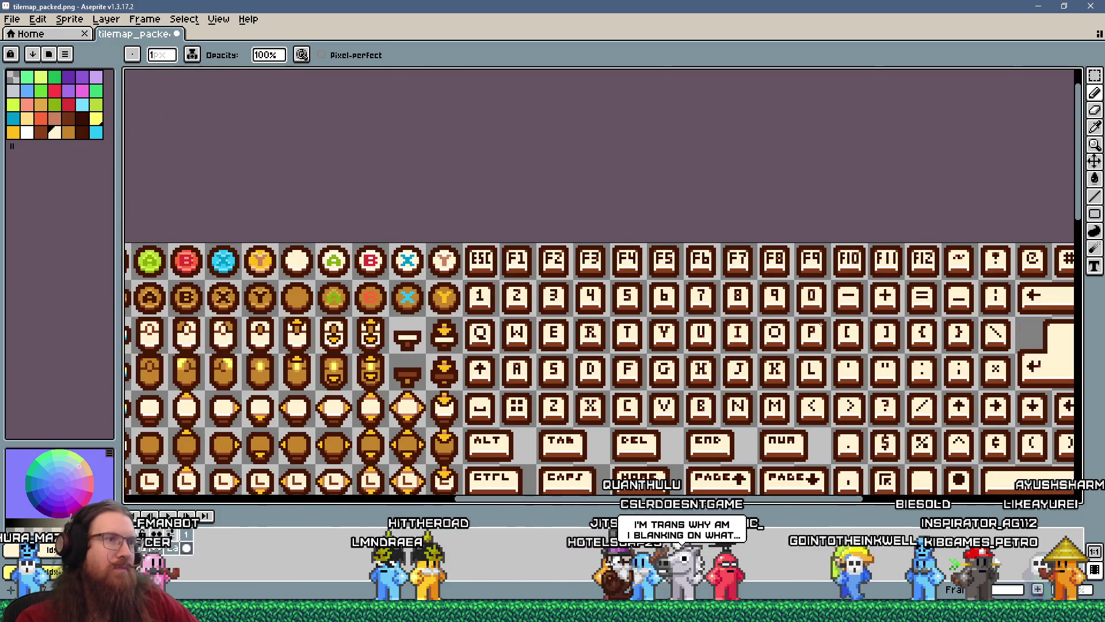
- Save tilemap_packed.png with Ctrl+S and bring up the window switcher
{"action": "key", "text": "v"}
{"action": "key", "text": "ctrl+s"}
{"action": "key", "text": "b"}
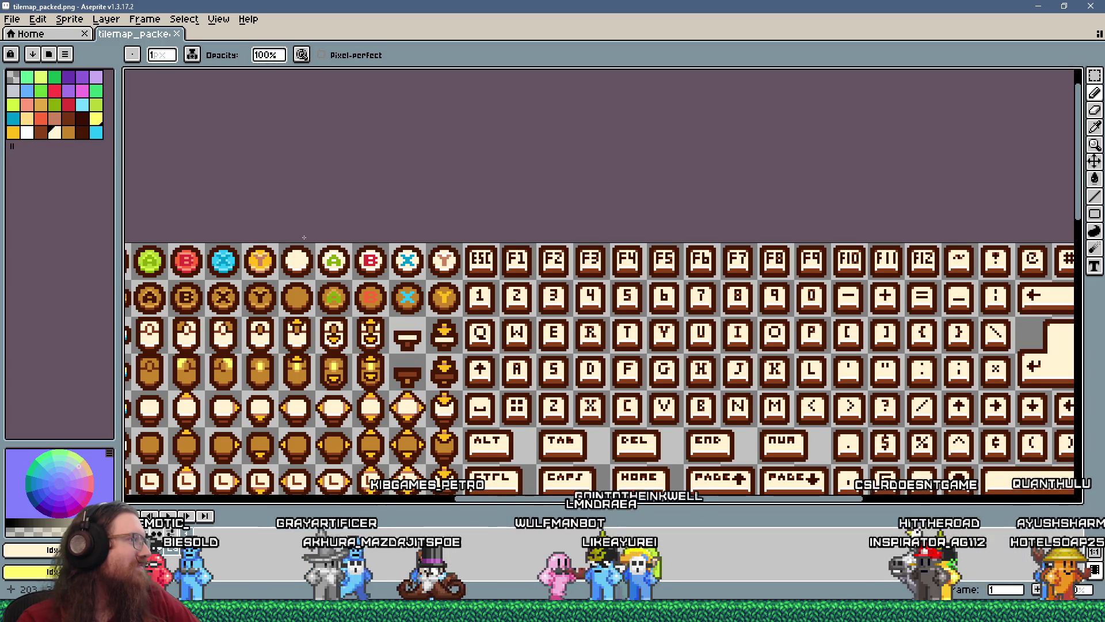
{"action": "key", "text": "alt+Tab"}
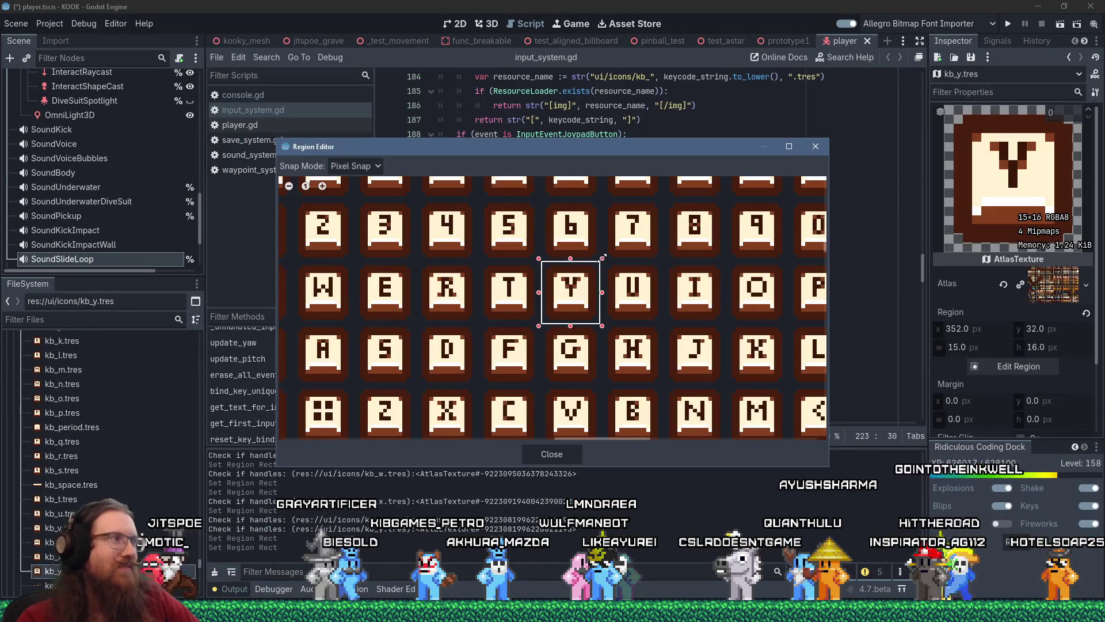
- Duplicate kb_y.tres as kb_z.tres in the icons folder and open its atlas region editor
{"action": "left_click", "coordinate": [811, 149]}
{"action": "right_click", "coordinate": [62, 473]}
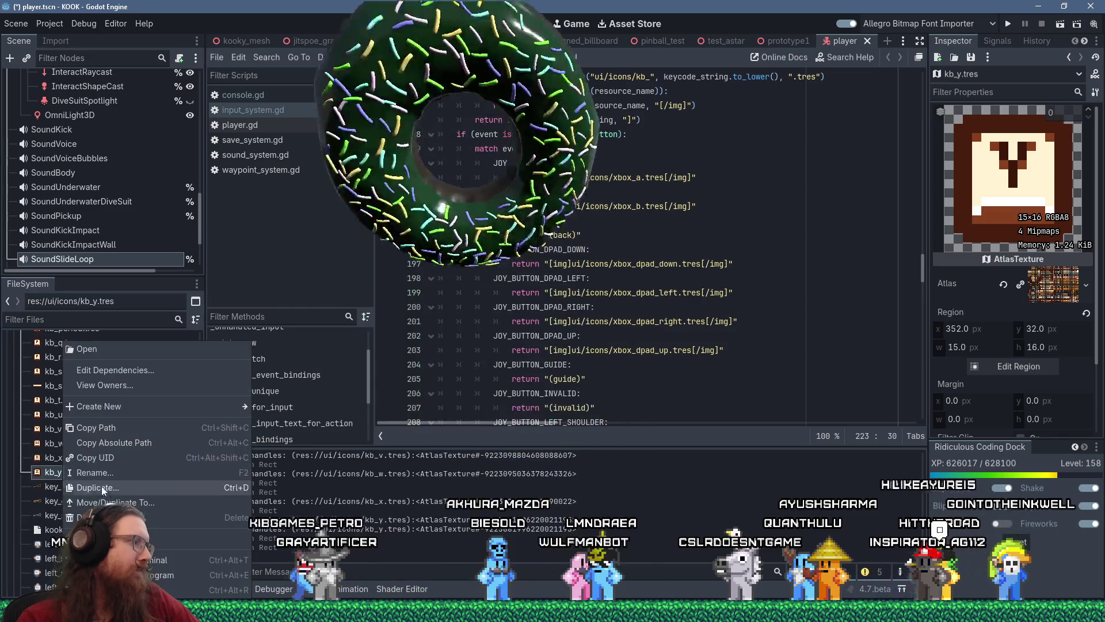
{"action": "left_click", "coordinate": [126, 490]}
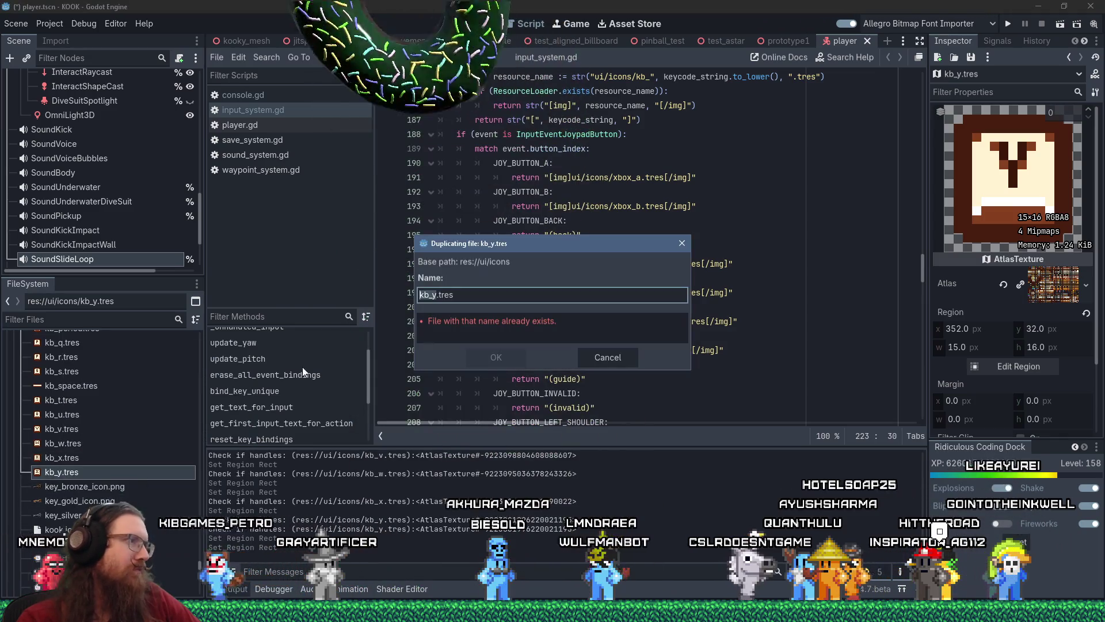
{"action": "left_click", "coordinate": [437, 294]}
{"action": "key", "text": "BackSpace"}
{"action": "type", "text": "z"}
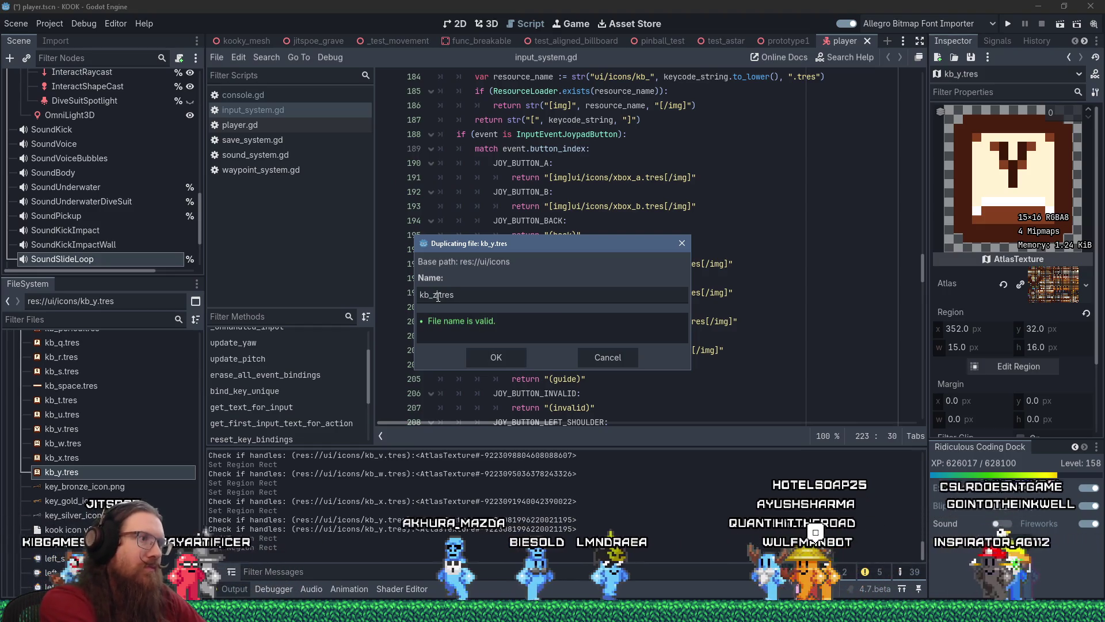
{"action": "key", "text": "Return"}
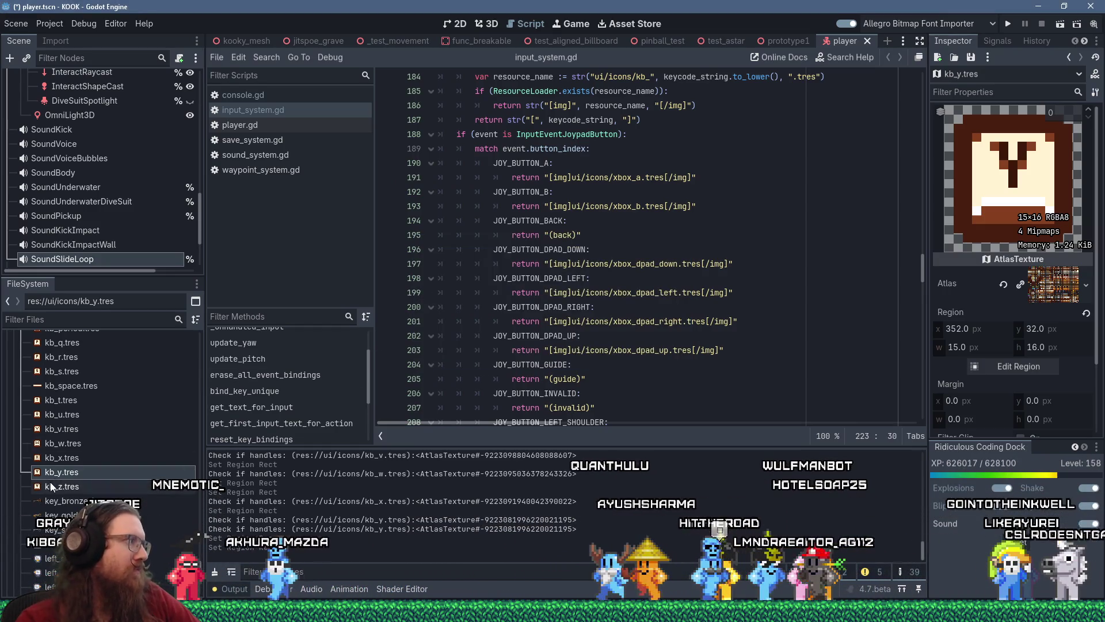
{"action": "left_click", "coordinate": [51, 486]}
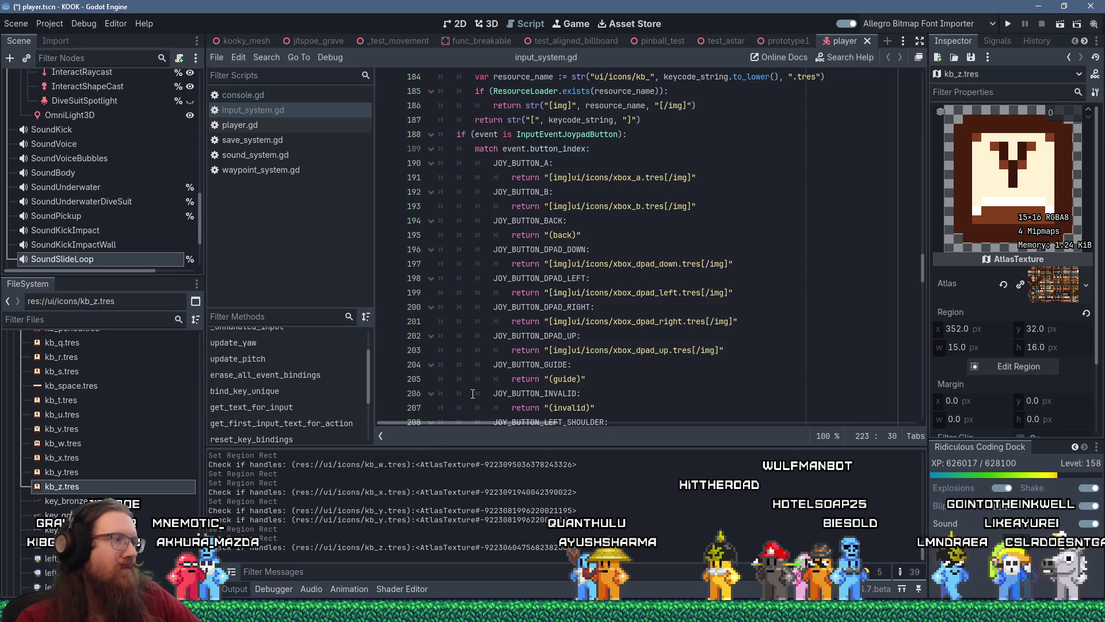
{"action": "left_click", "coordinate": [1017, 363]}
- Move kb_z.tres's atlas region from the Y key to the Z key at 304, 64, then run KOOK
{"action": "scroll", "coordinate": [609, 344], "scroll_direction": "down", "scroll_amount": 5}
{"action": "scroll", "coordinate": [638, 349], "scroll_direction": "up", "scroll_amount": 5}
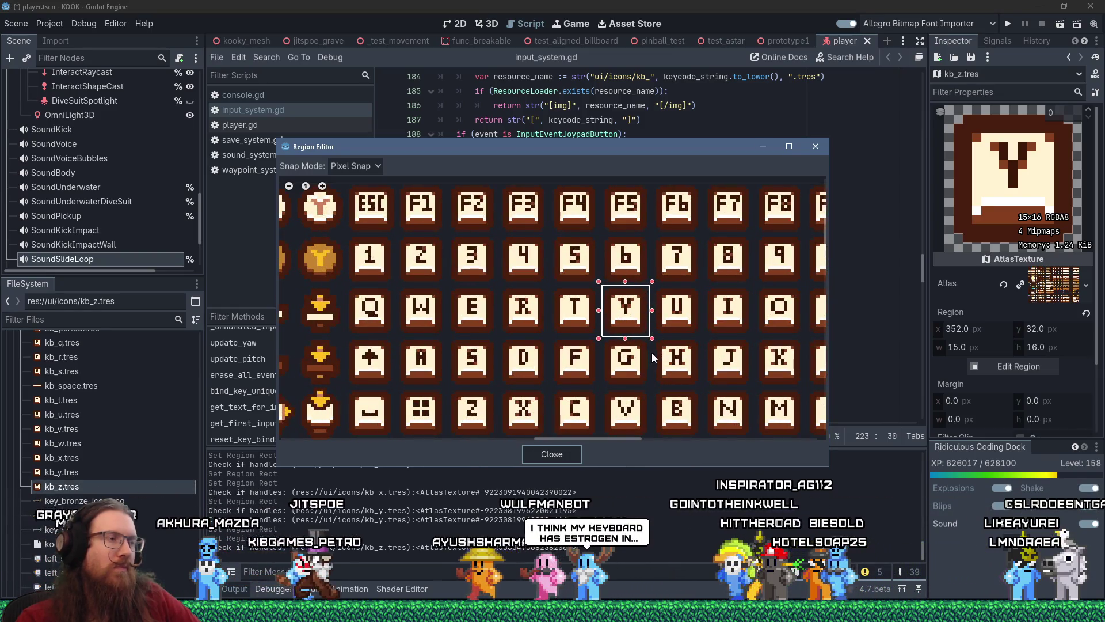
{"action": "mouse_move", "coordinate": [662, 340]}
{"action": "left_mouse_down"}
{"action": "mouse_move", "coordinate": [541, 364]}
{"action": "mouse_move", "coordinate": [480, 281]}
{"action": "mouse_move", "coordinate": [452, 265]}
{"action": "mouse_move", "coordinate": [359, 310]}
{"action": "mouse_move", "coordinate": [400, 357]}
{"action": "mouse_move", "coordinate": [700, 281]}
{"action": "left_mouse_up"}
{"action": "left_click_drag", "start_coordinate": [622, 270], "coordinate": [468, 373]}
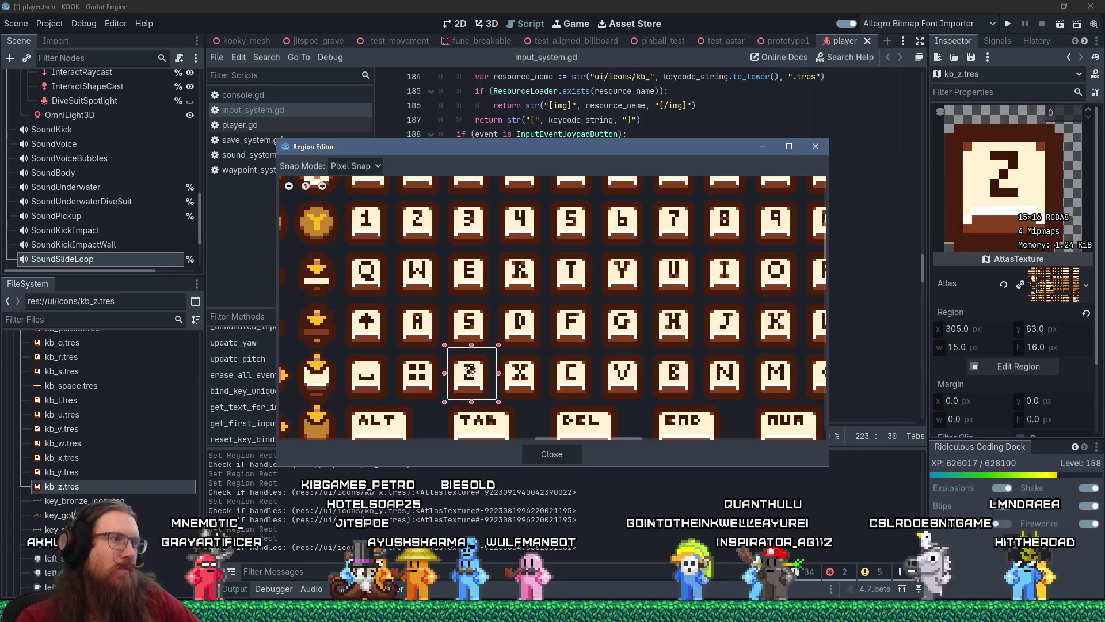
{"action": "scroll", "coordinate": [468, 369], "scroll_direction": "down", "scroll_amount": 4}
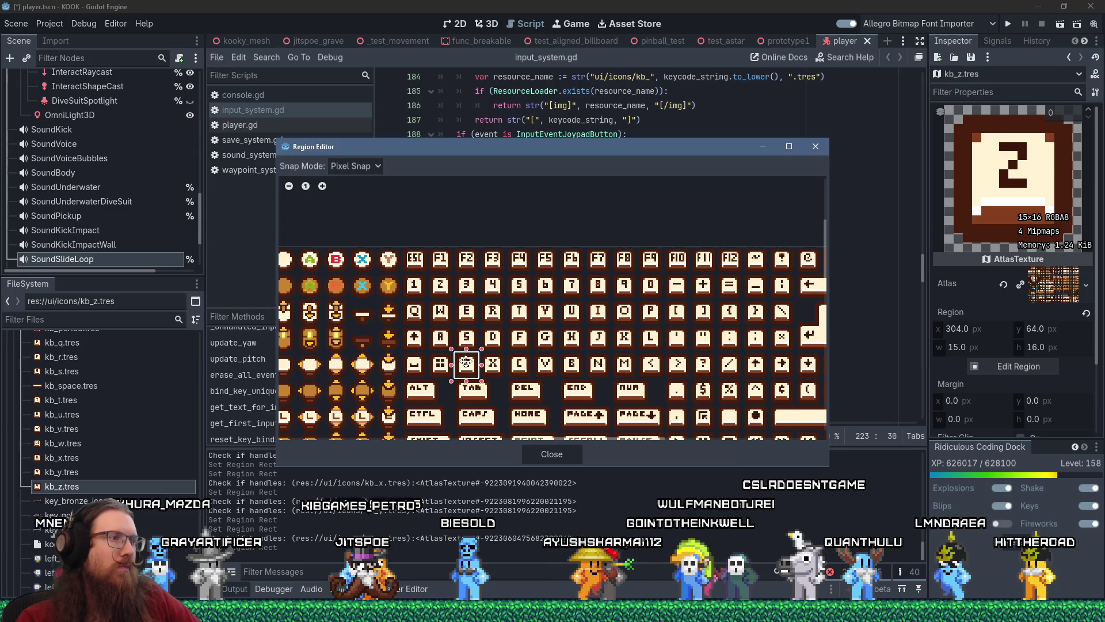
{"action": "left_click", "coordinate": [817, 147]}
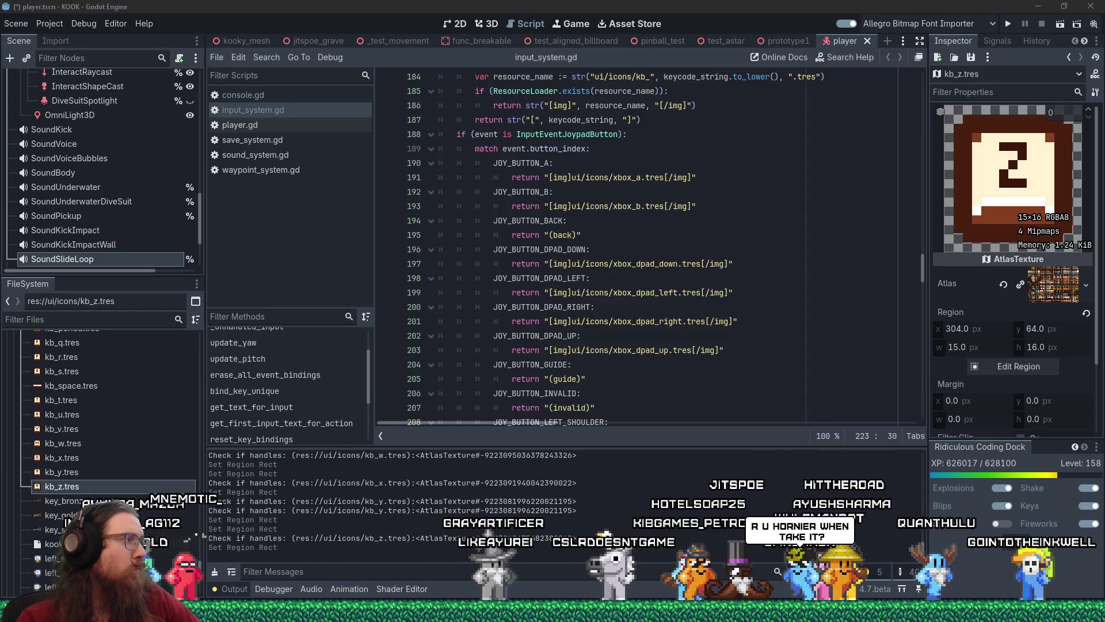
{"action": "left_click", "coordinate": [1009, 24]}
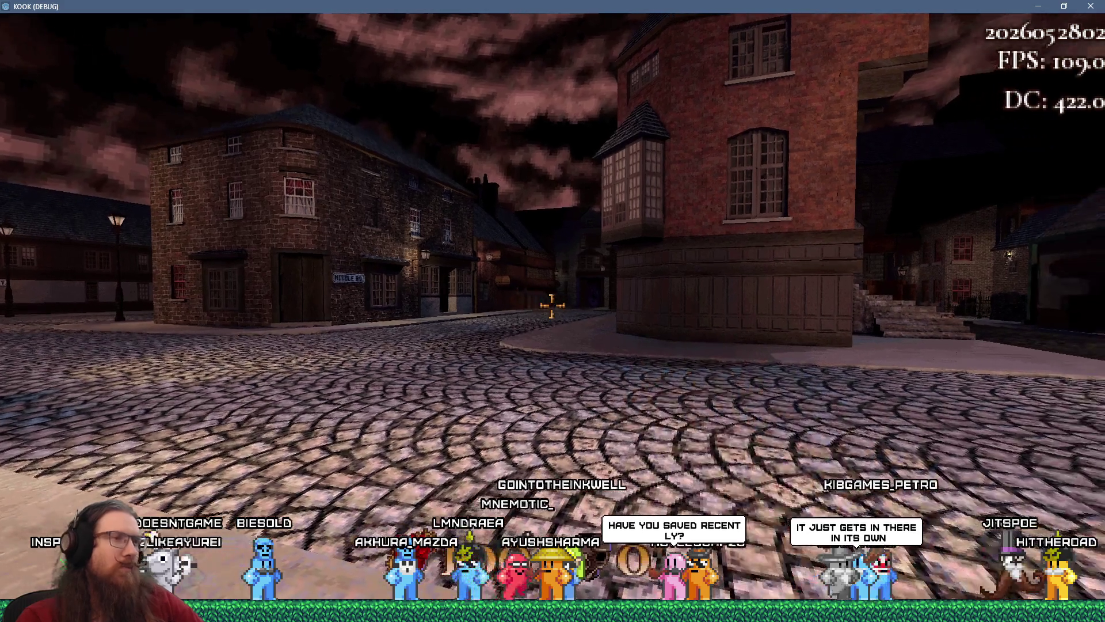
- Run the giveall command from the in-game development console
{"action": "key", "text": "Escape"}
{"action": "key", "text": "Escape"}
{"action": "key", "text": "grave"}
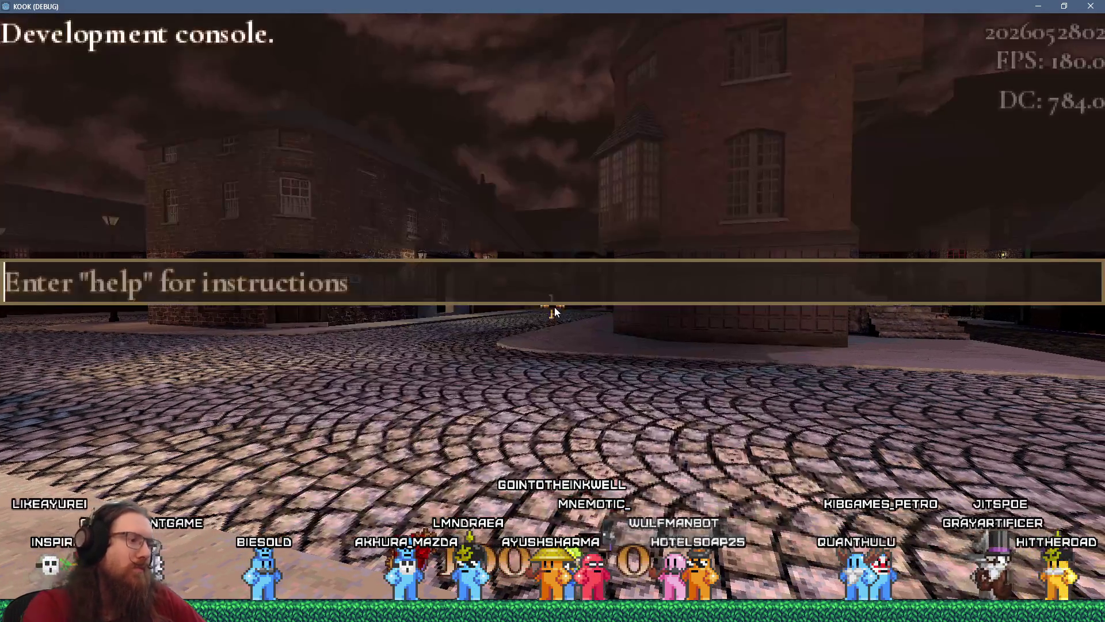
{"action": "type", "text": "giveall"}
{"action": "key", "text": "Return"}
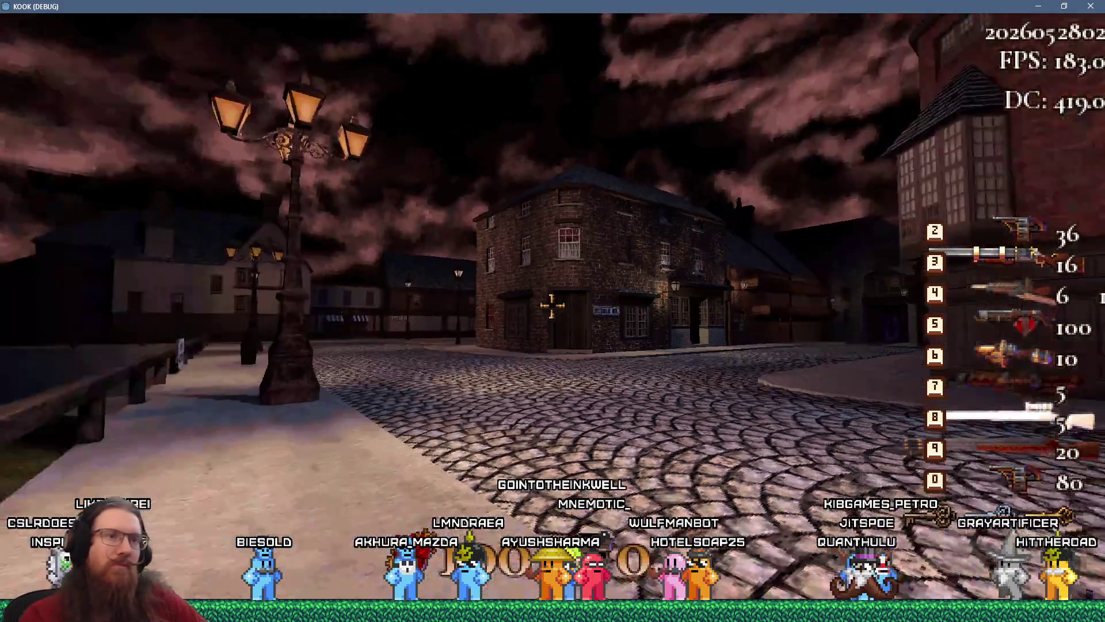
- Walk down the street toward the brick corner building and draw the revolver
{"action": "key", "text": "w"}
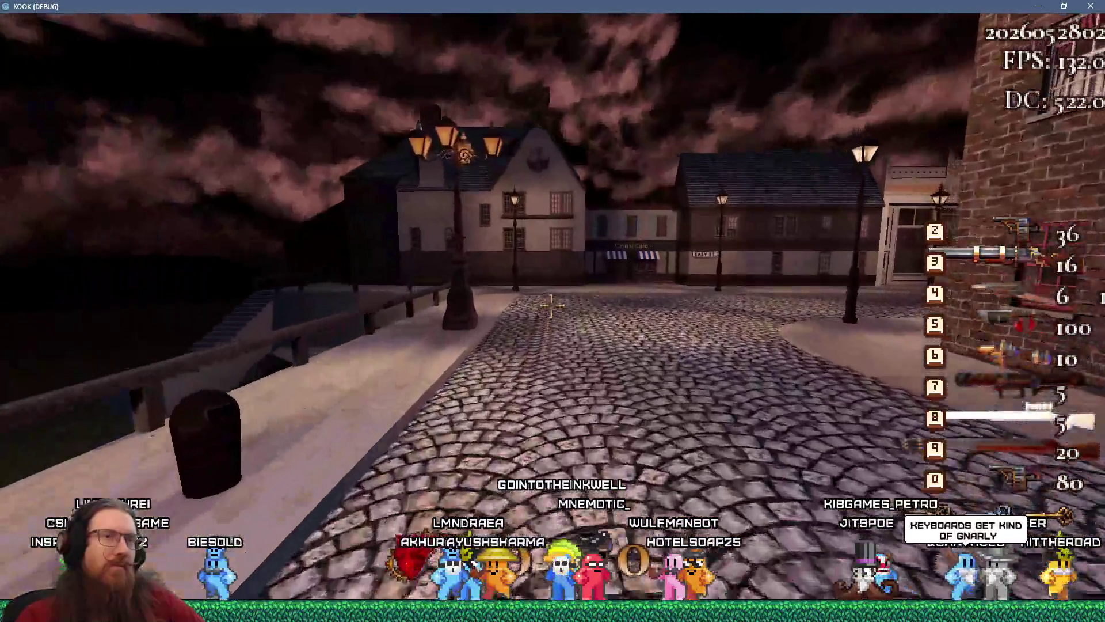
{"action": "key", "text": "w"}
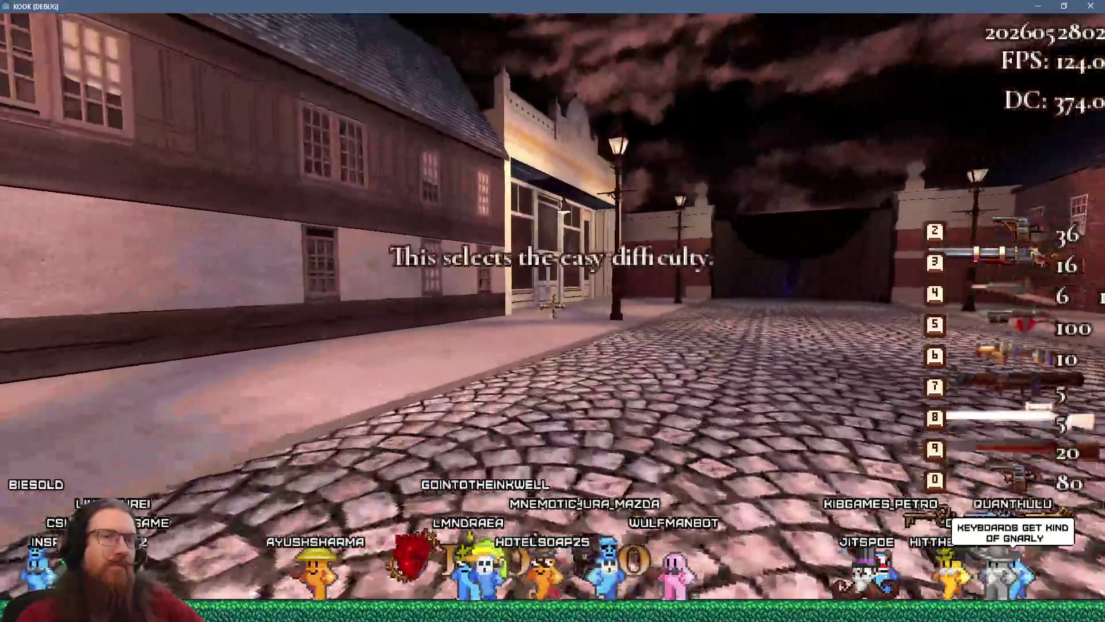
{"action": "key", "text": "w"}
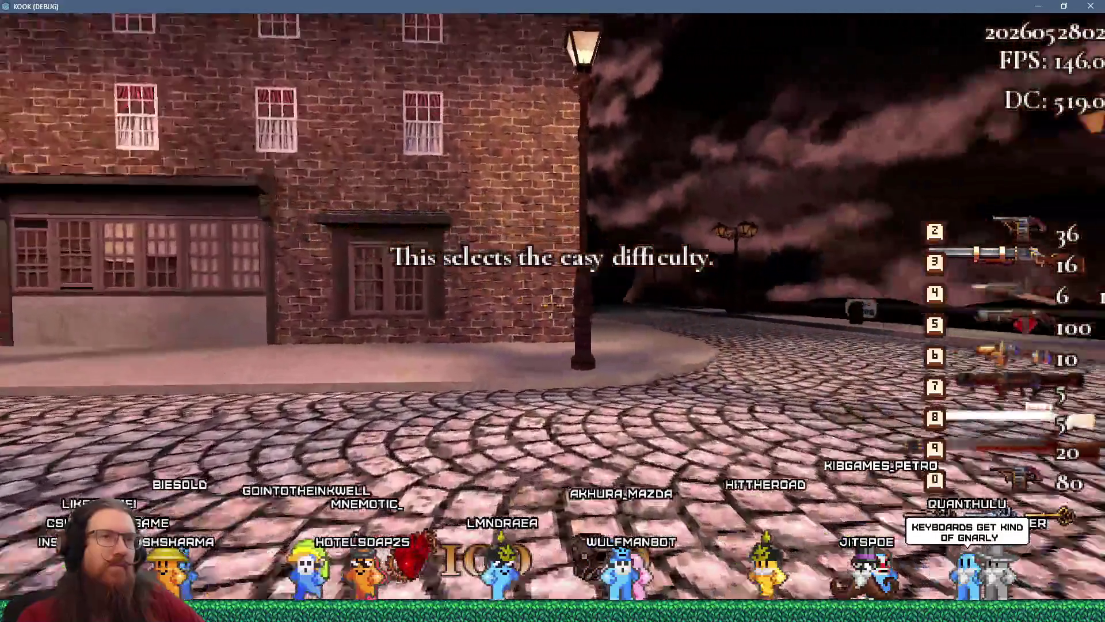
{"action": "key", "text": "w"}
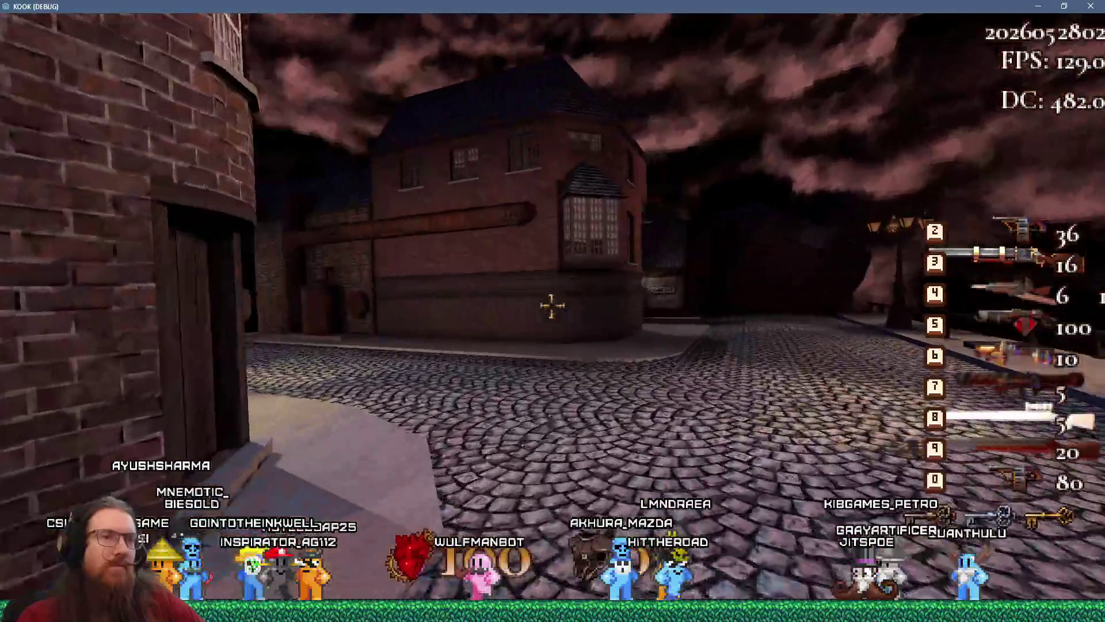
{"action": "key", "text": "w"}
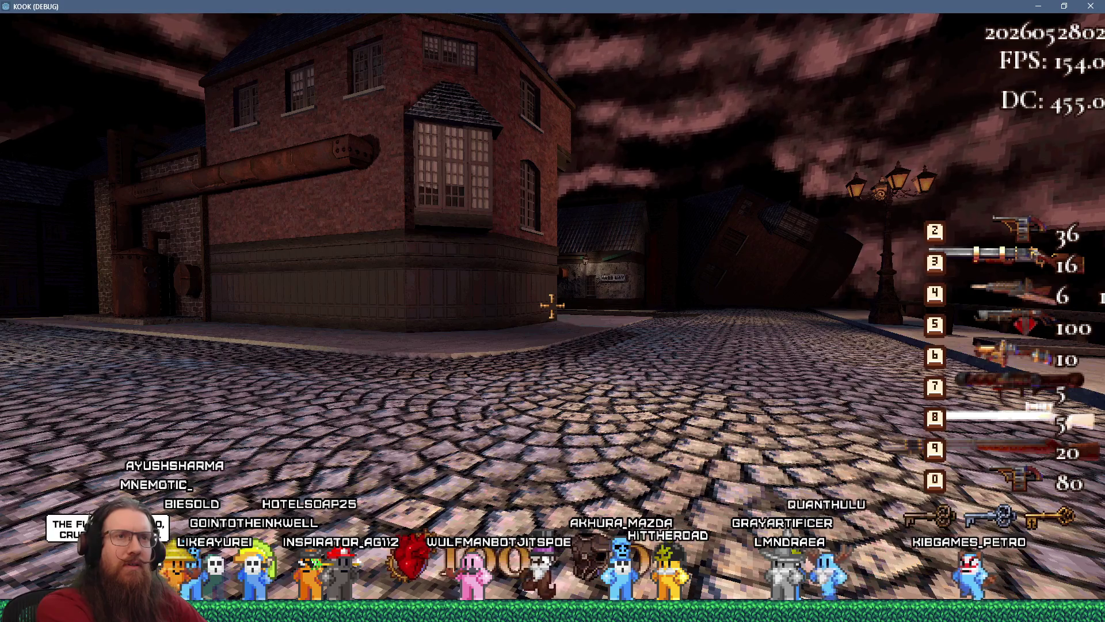
{"action": "key", "text": "2"}
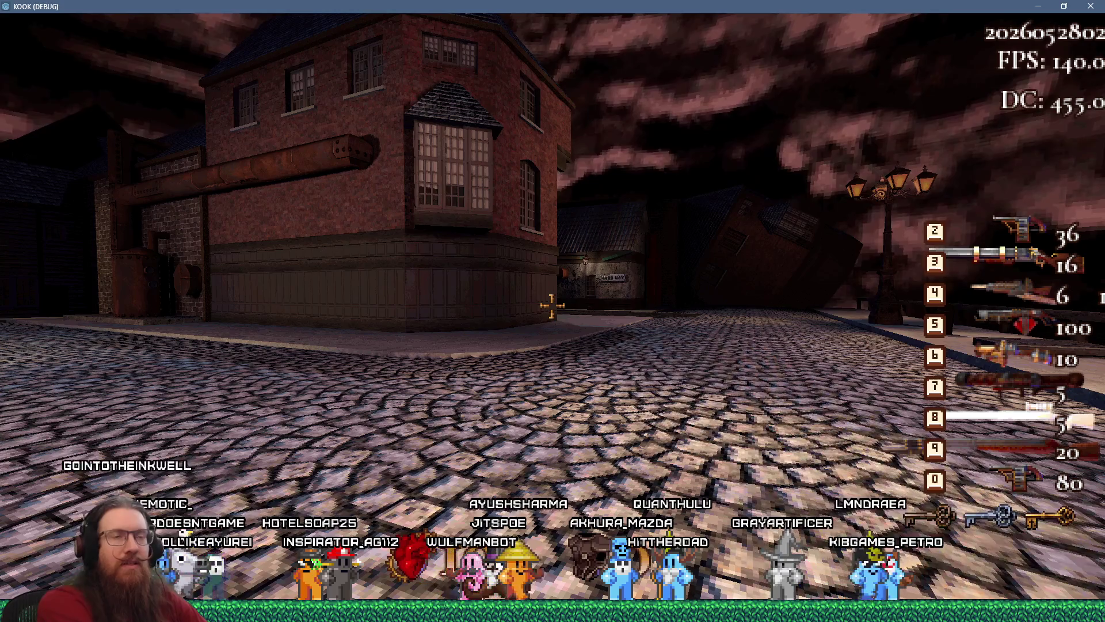
{"action": "key", "text": "w"}
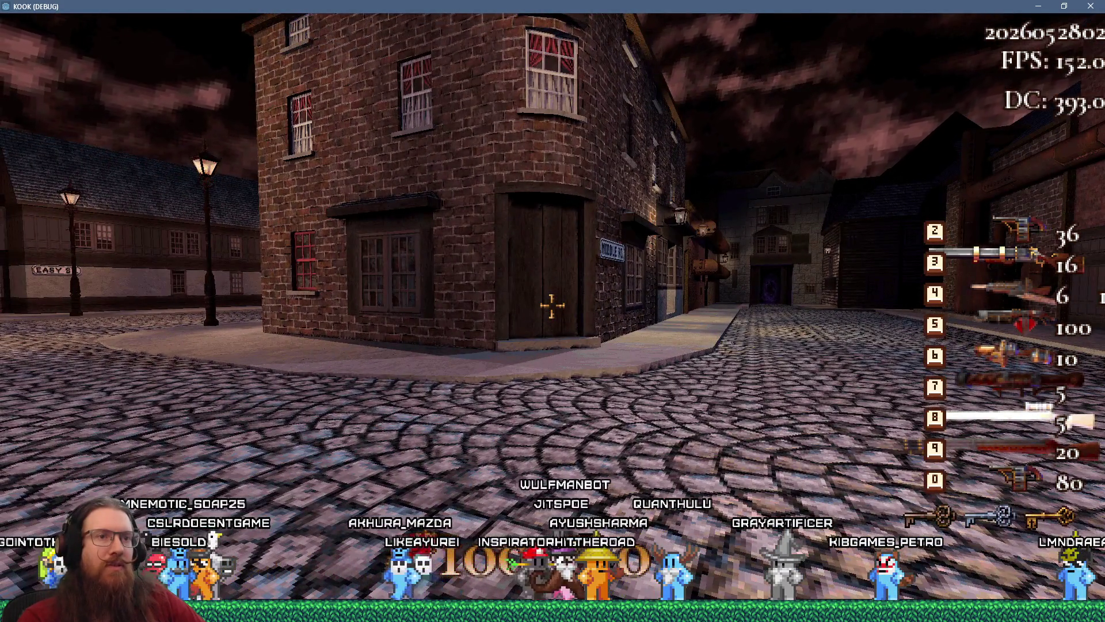
- Enter quit in the console to close the game and return toward Godot
{"action": "key", "text": "grave"}
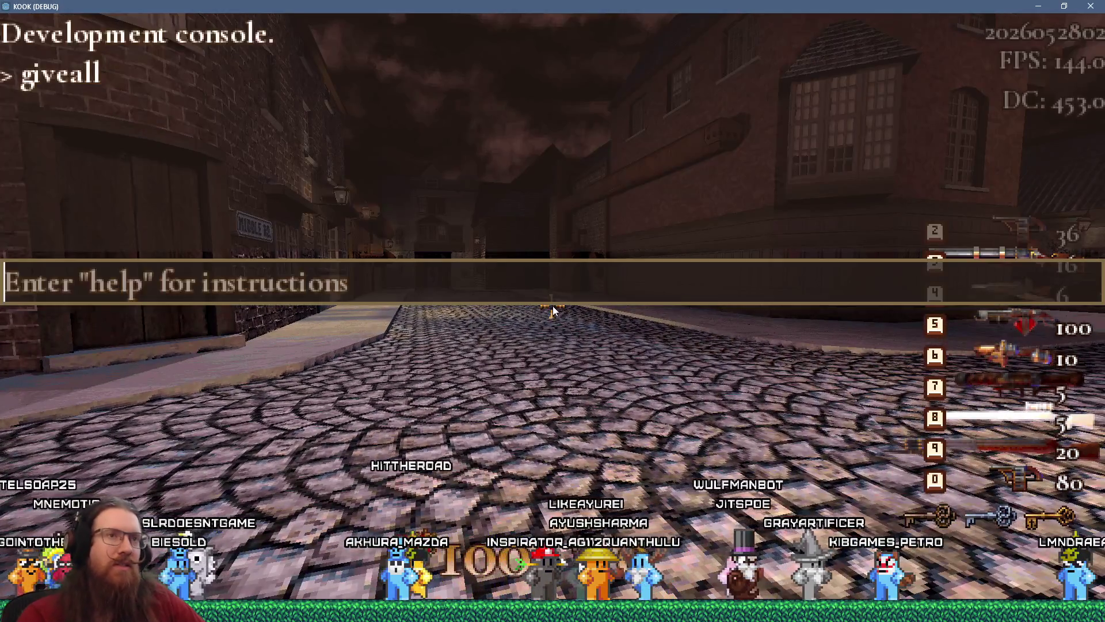
{"action": "type", "text": "quit"}
{"action": "key", "text": "Return"}
{"action": "key", "text": "alt+Tab"}
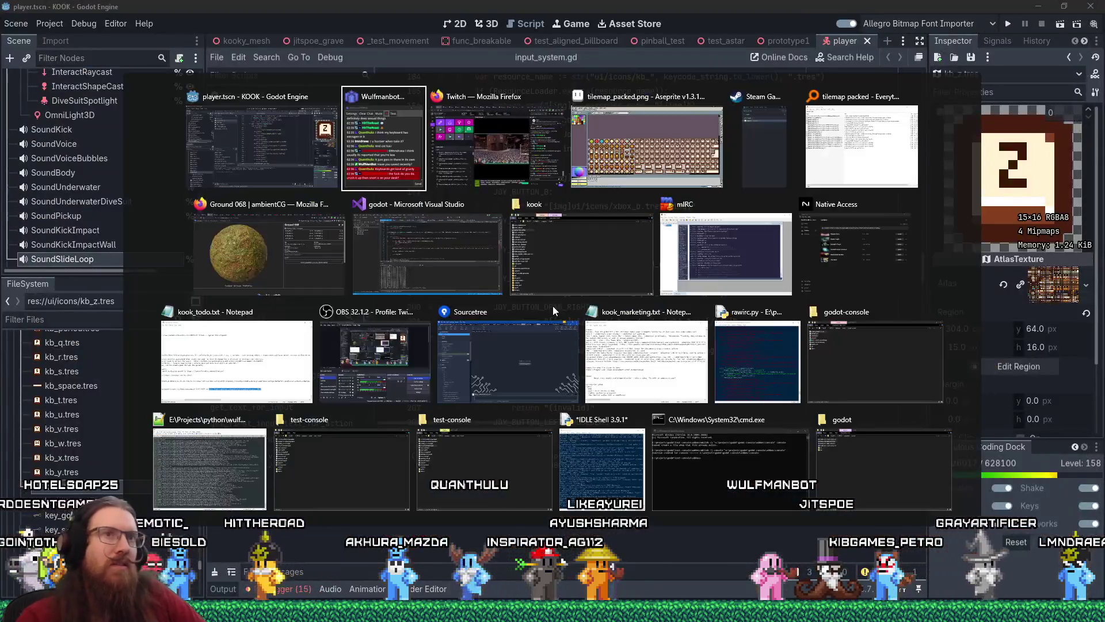
- Switch to Aseprite, back to Godot's FileSystem list, then return to the tilesheet
{"action": "key", "text": "Tab"}
{"action": "key", "text": "Tab"}
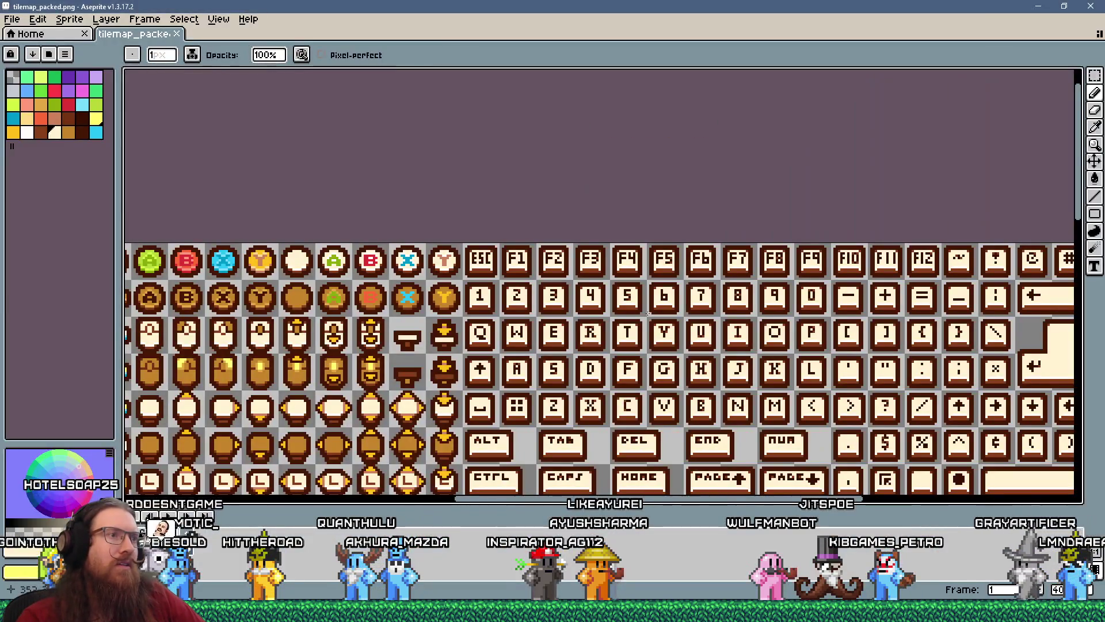
{"action": "key", "text": "alt+Tab"}
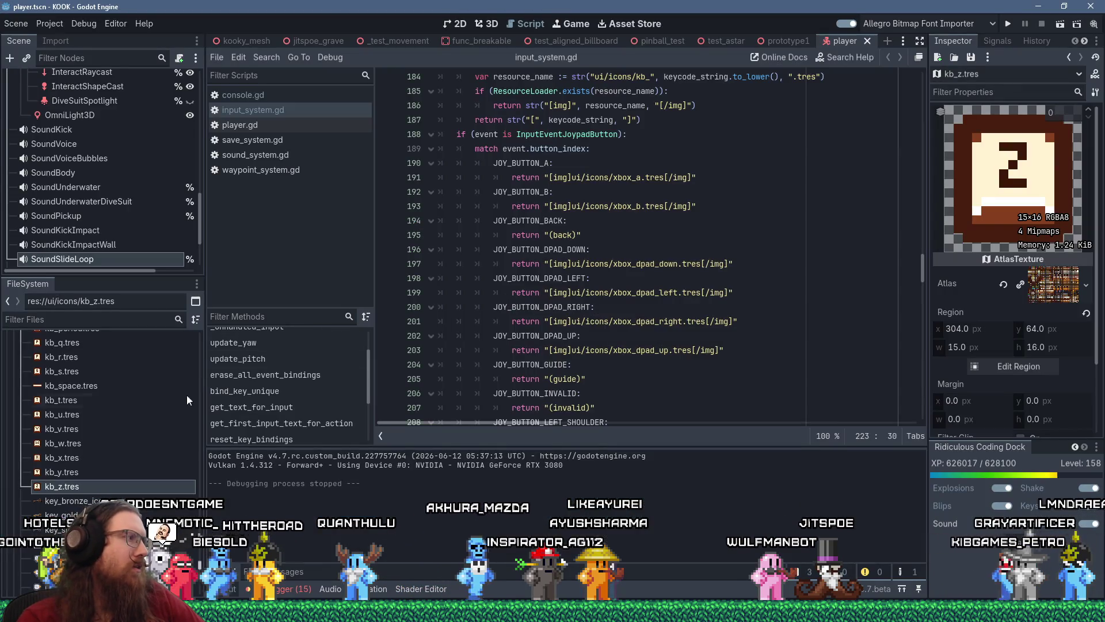
{"action": "scroll", "coordinate": [139, 436], "scroll_direction": "up", "scroll_amount": 5}
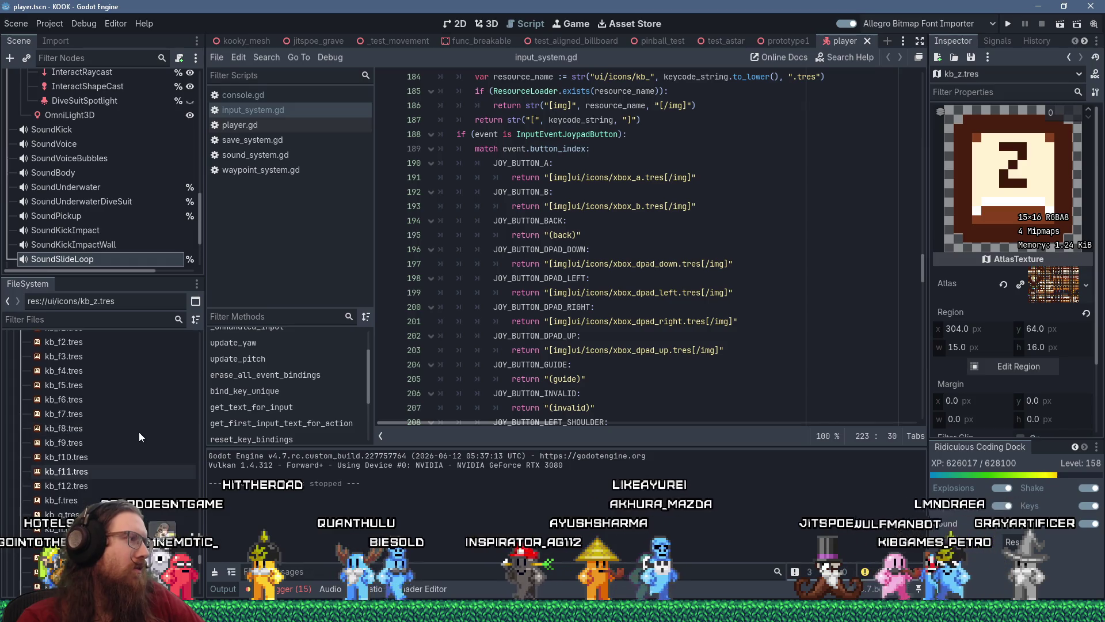
{"action": "scroll", "coordinate": [138, 435], "scroll_direction": "down", "scroll_amount": 2}
{"action": "key", "text": "alt+Tab"}
{"action": "key", "text": "Tab"}
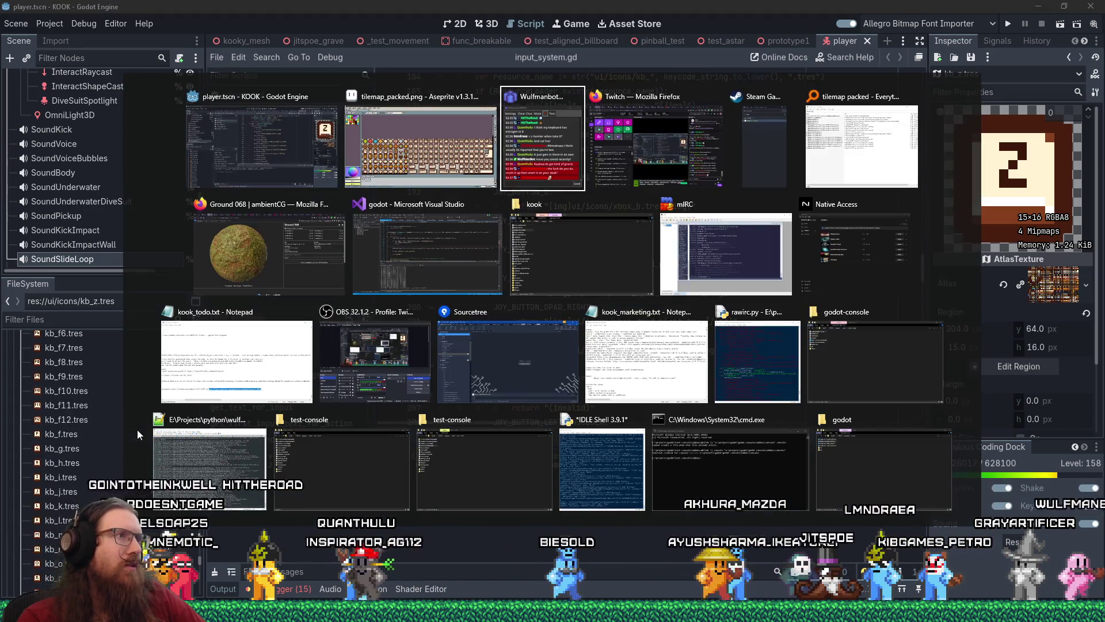
{"action": "key", "text": "shift+Tab"}
{"action": "scroll", "coordinate": [502, 301], "scroll_direction": "up", "scroll_amount": 8}
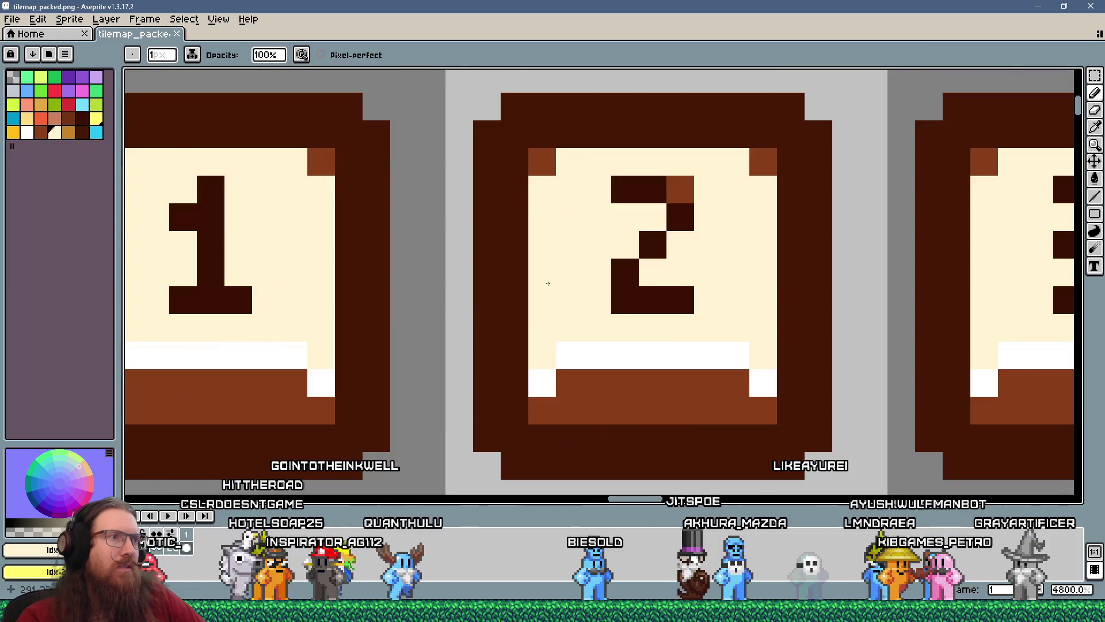
- Retouch the 2 key glyph: cream top-right pixel, brown top-left pixel, one dark pixel erased
{"action": "left_click", "coordinate": [679, 194]}
{"action": "right_click", "coordinate": [693, 287]}
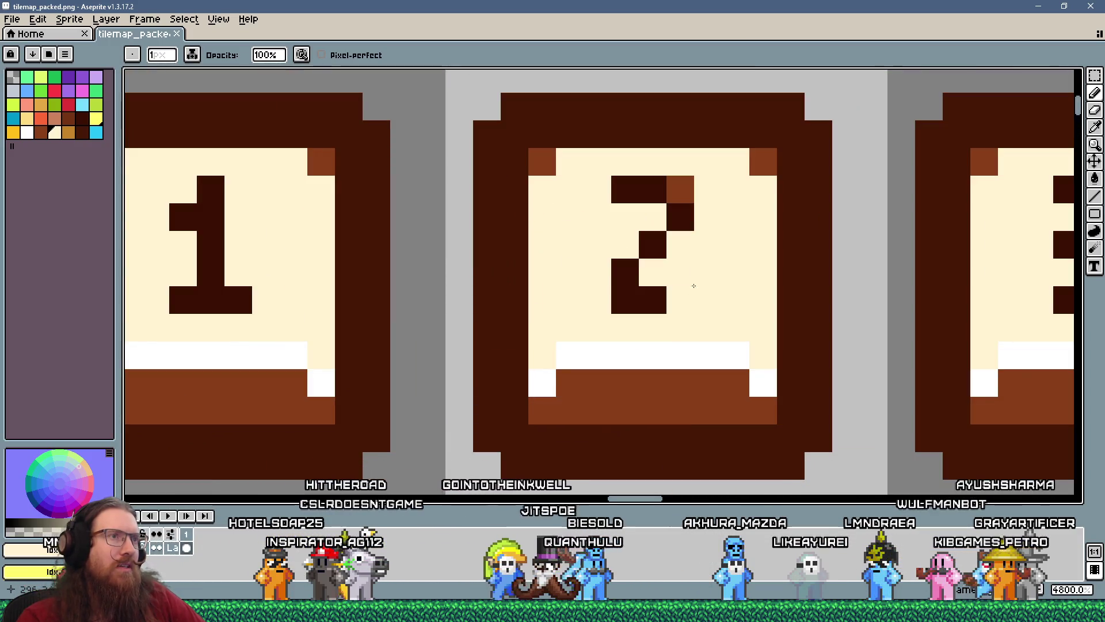
{"action": "scroll", "coordinate": [703, 243], "scroll_direction": "down", "scroll_amount": 3}
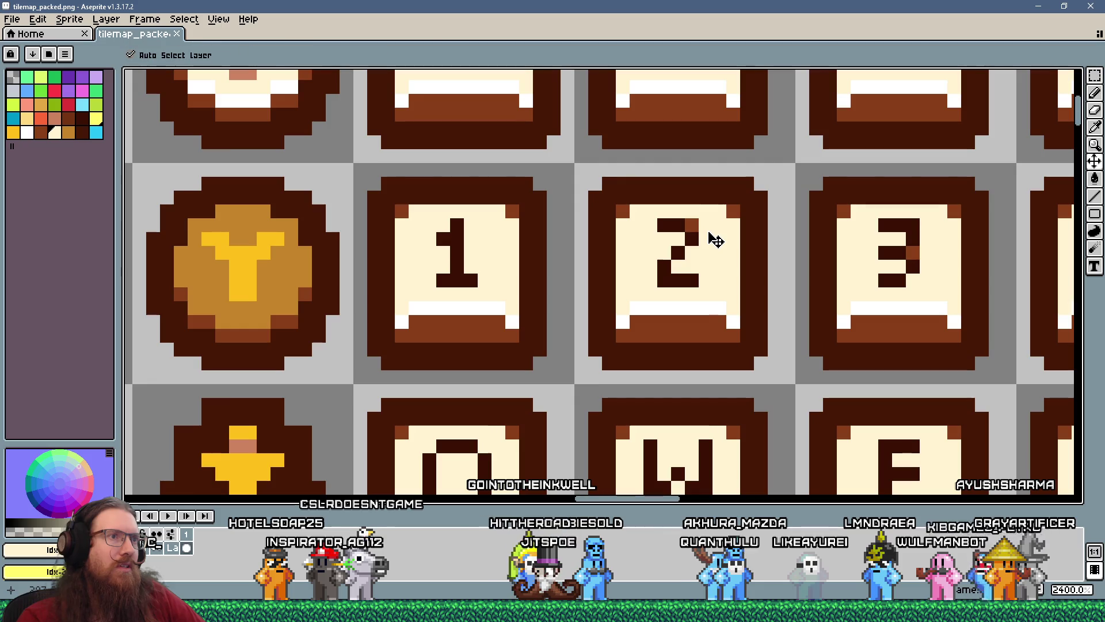
{"action": "left_click", "coordinate": [713, 222], "text": "alt"}
{"action": "left_click", "coordinate": [693, 222]}
{"action": "scroll", "coordinate": [701, 327], "scroll_direction": "down", "scroll_amount": 4}
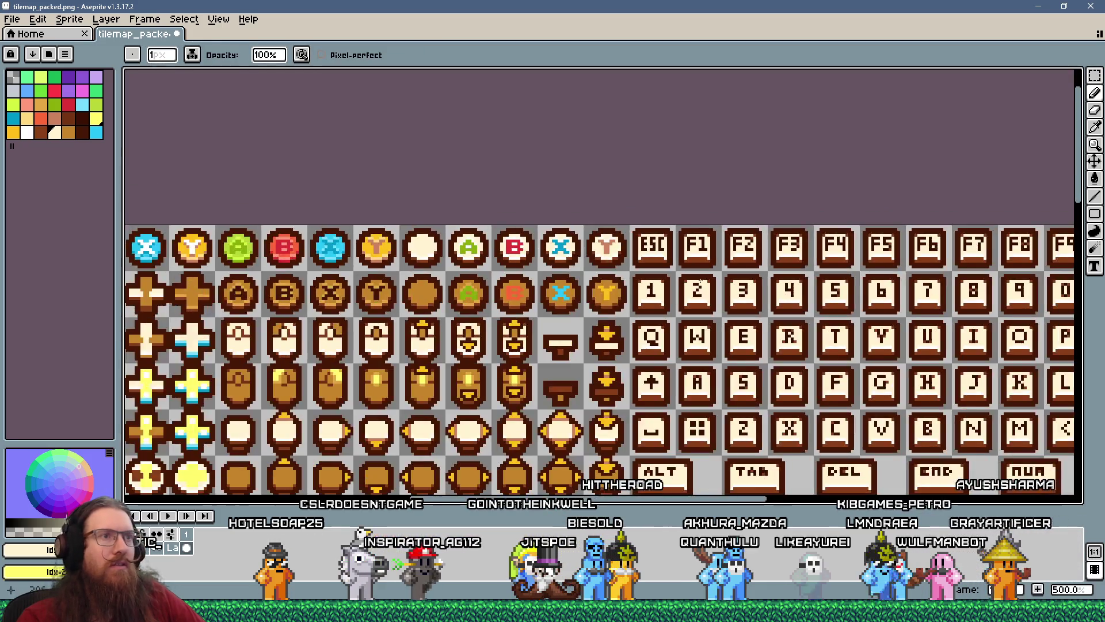
{"action": "scroll", "coordinate": [674, 311], "scroll_direction": "up", "scroll_amount": 4}
{"action": "left_click", "coordinate": [740, 280], "text": "alt"}
{"action": "left_click", "coordinate": [667, 298]}
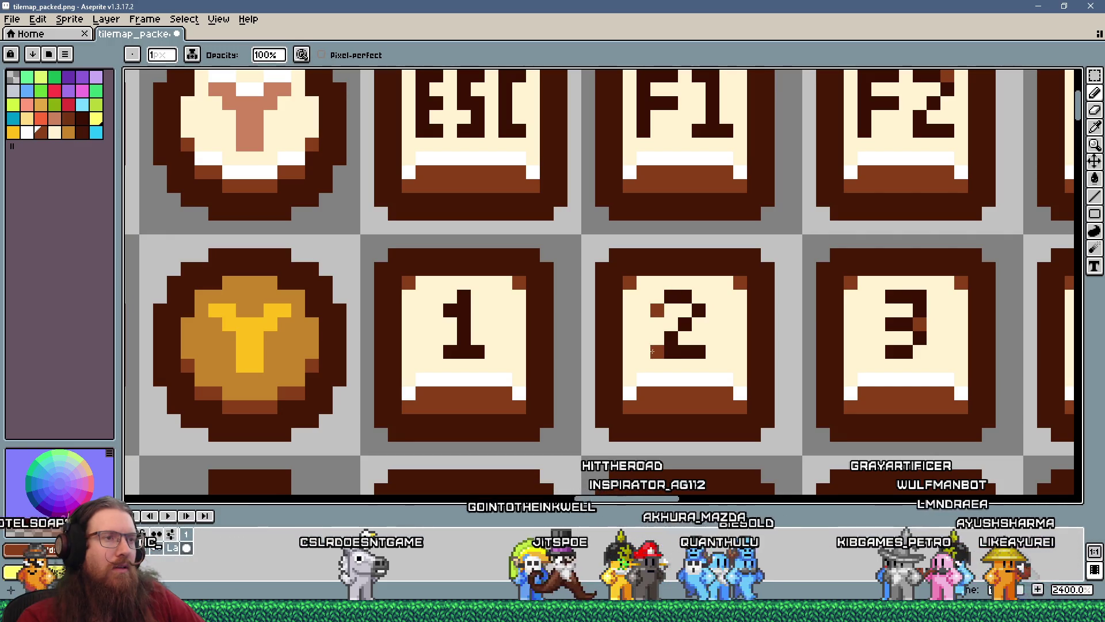
- Zoom in and out around the key tiles to inspect the glyphs
{"action": "scroll", "coordinate": [731, 362], "scroll_direction": "down", "scroll_amount": 5}
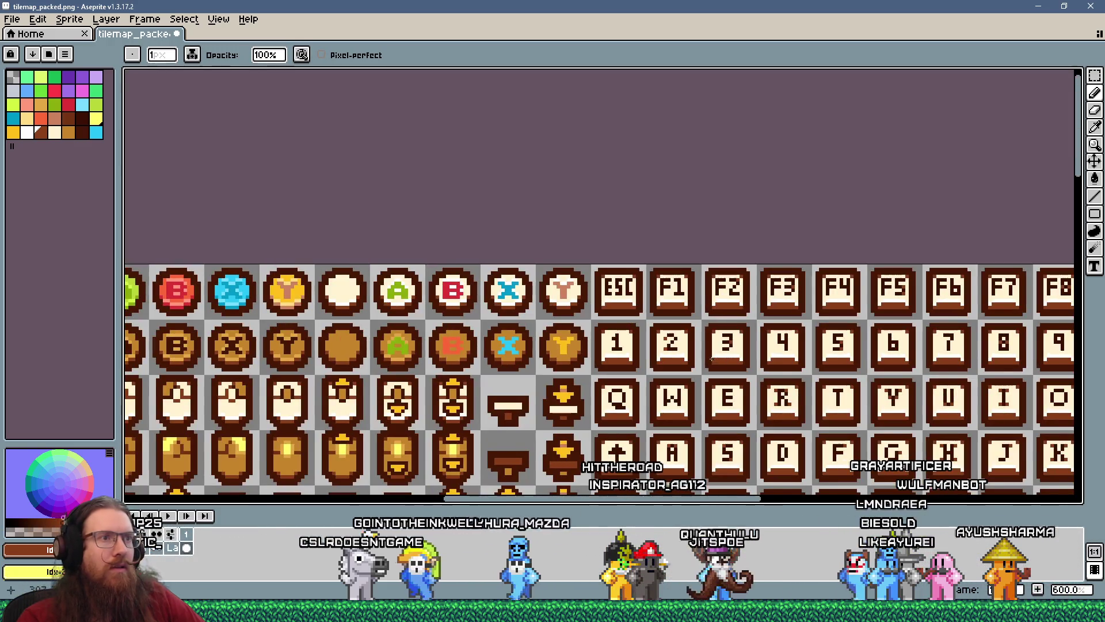
{"action": "scroll", "coordinate": [714, 359], "scroll_direction": "down", "scroll_amount": 3}
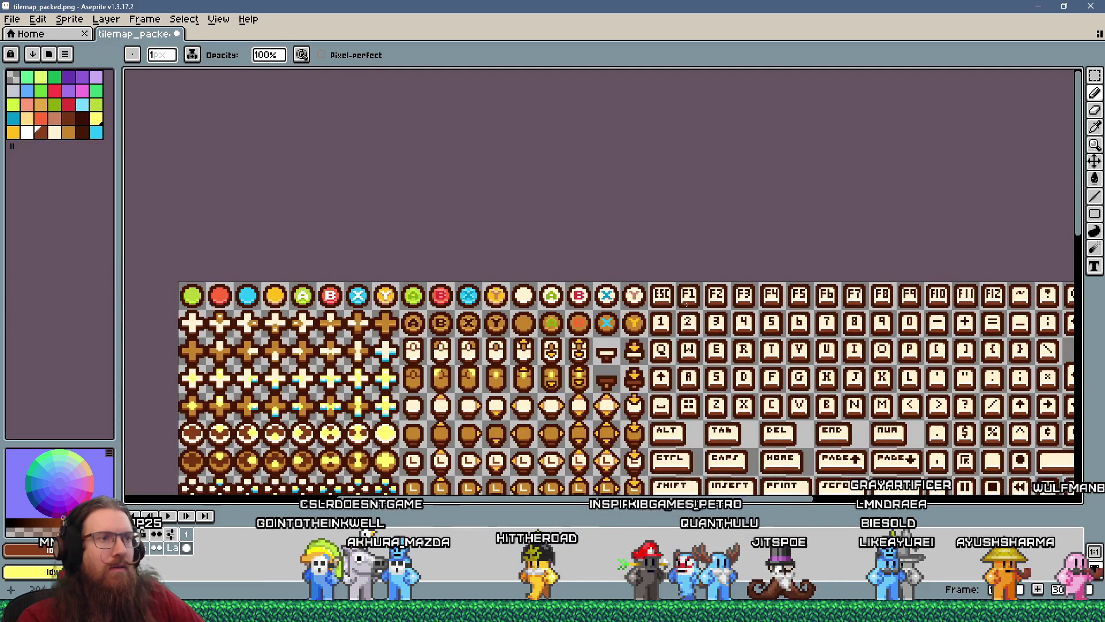
{"action": "scroll", "coordinate": [714, 322], "scroll_direction": "up", "scroll_amount": 7}
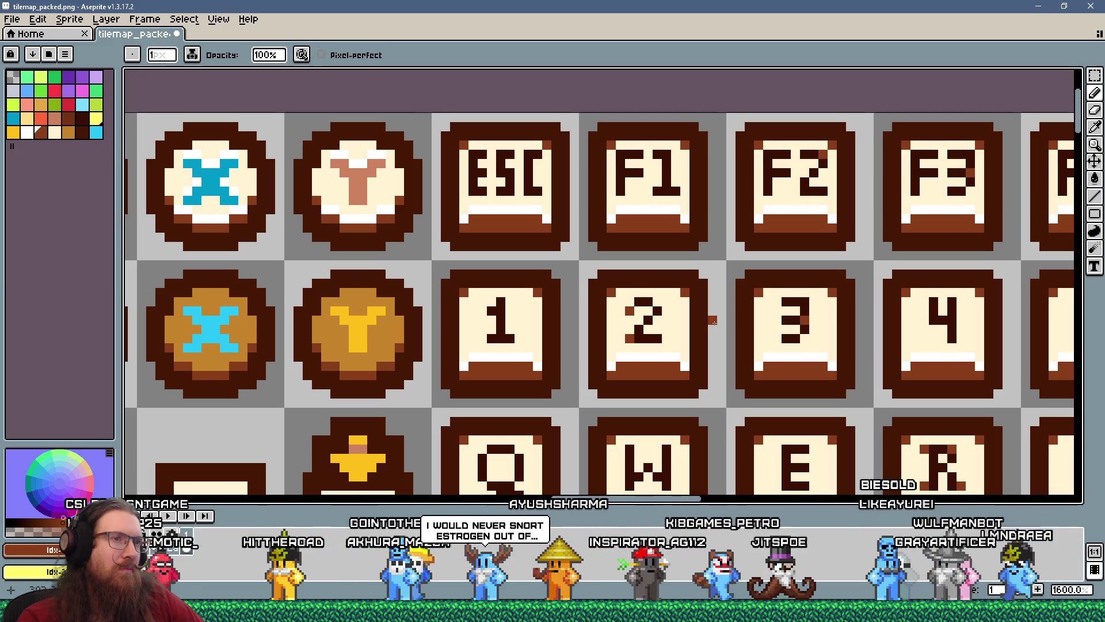
{"action": "scroll", "coordinate": [714, 321], "scroll_direction": "down", "scroll_amount": 4}
{"action": "scroll", "coordinate": [744, 256], "scroll_direction": "up", "scroll_amount": 4}
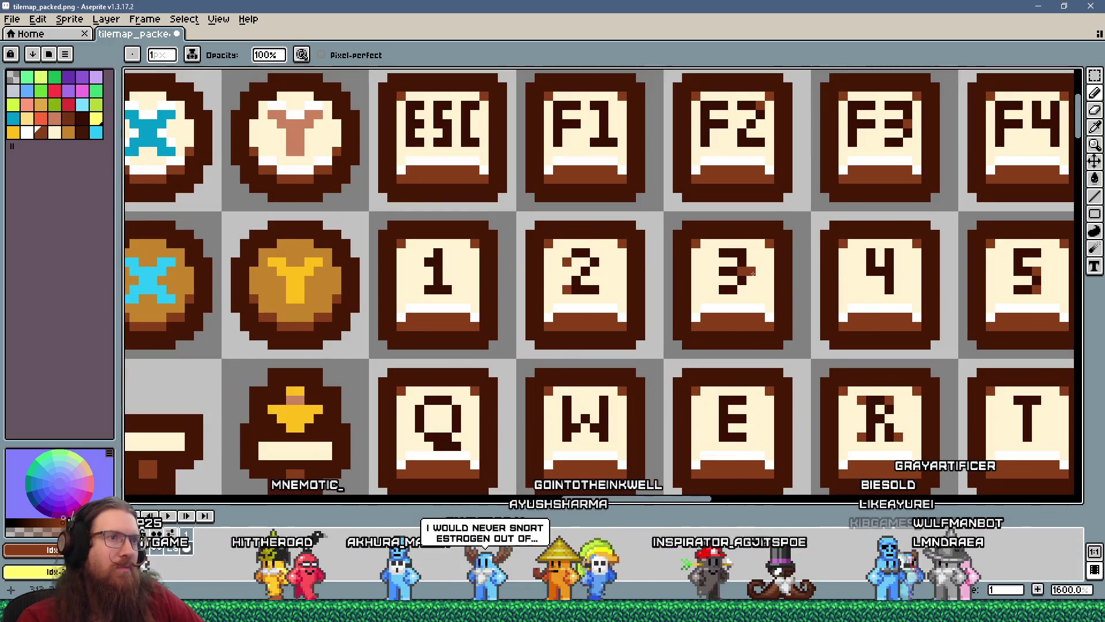
{"action": "scroll", "coordinate": [760, 323], "scroll_direction": "down", "scroll_amount": 4}
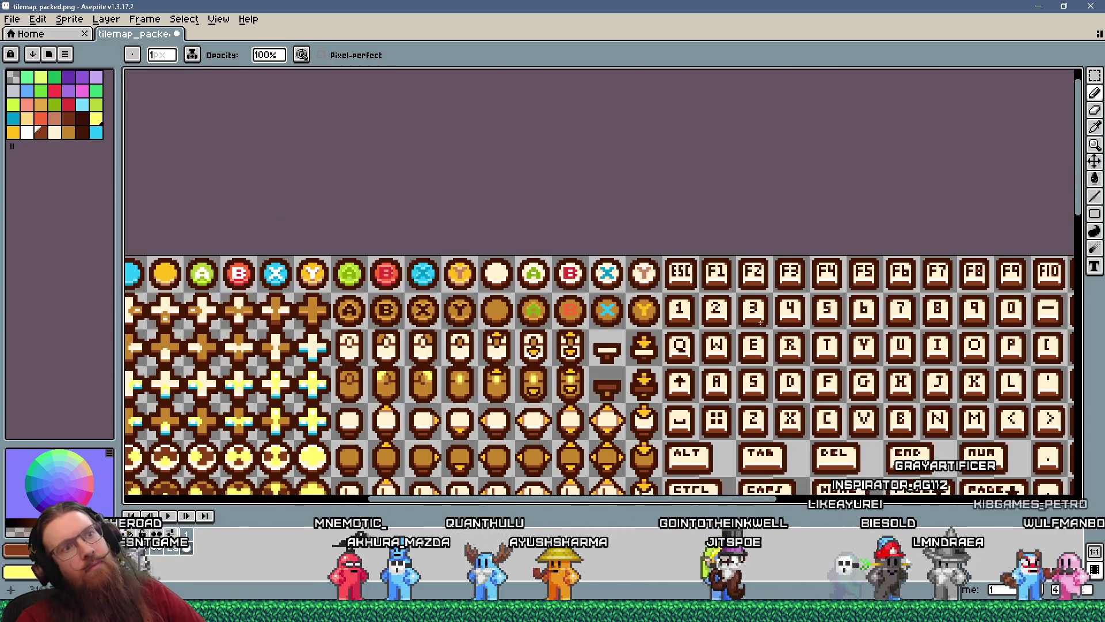
{"action": "scroll", "coordinate": [760, 322], "scroll_direction": "up", "scroll_amount": 5}
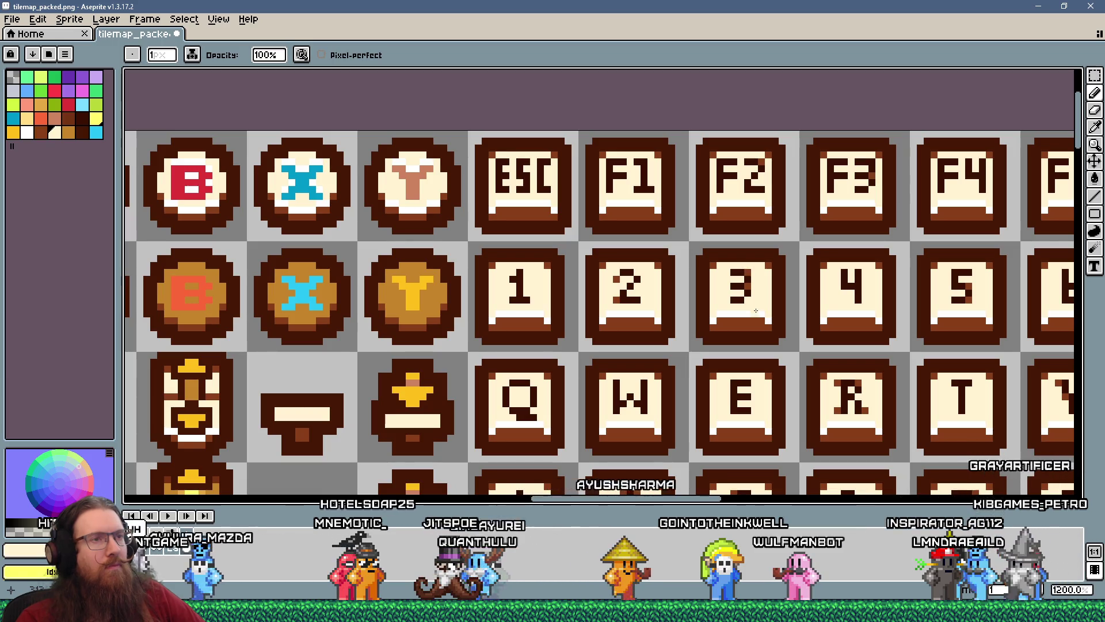
{"action": "scroll", "coordinate": [756, 311], "scroll_direction": "down", "scroll_amount": 5}
{"action": "scroll", "coordinate": [747, 331], "scroll_direction": "up", "scroll_amount": 2}
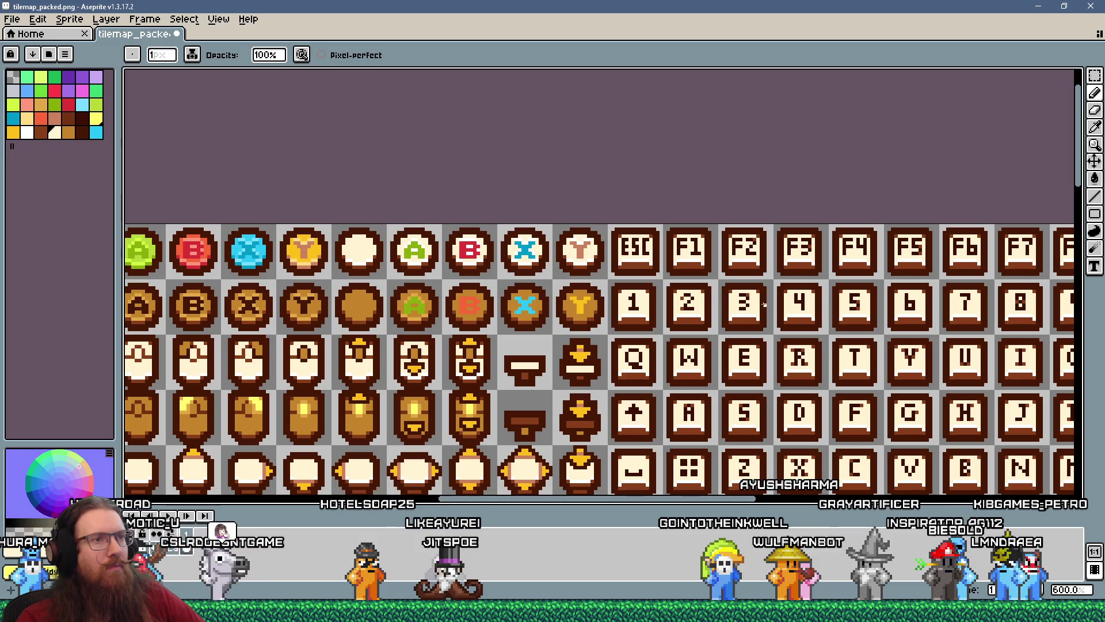
{"action": "scroll", "coordinate": [763, 305], "scroll_direction": "up", "scroll_amount": 3}
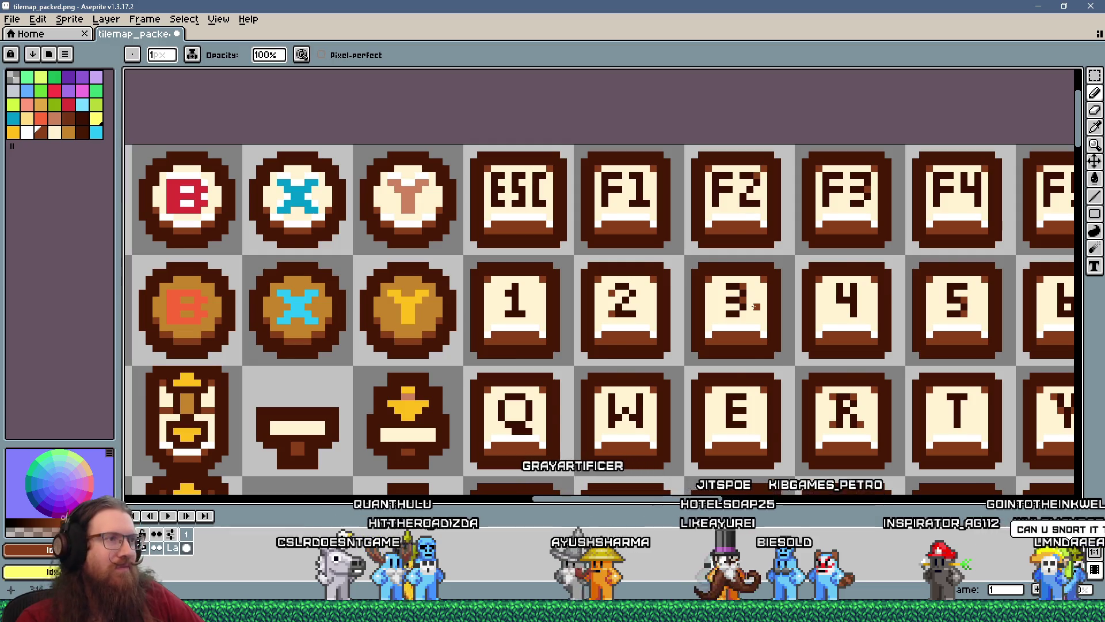
{"action": "scroll", "coordinate": [755, 306], "scroll_direction": "down", "scroll_amount": 5}
{"action": "scroll", "coordinate": [795, 325], "scroll_direction": "up", "scroll_amount": 3}
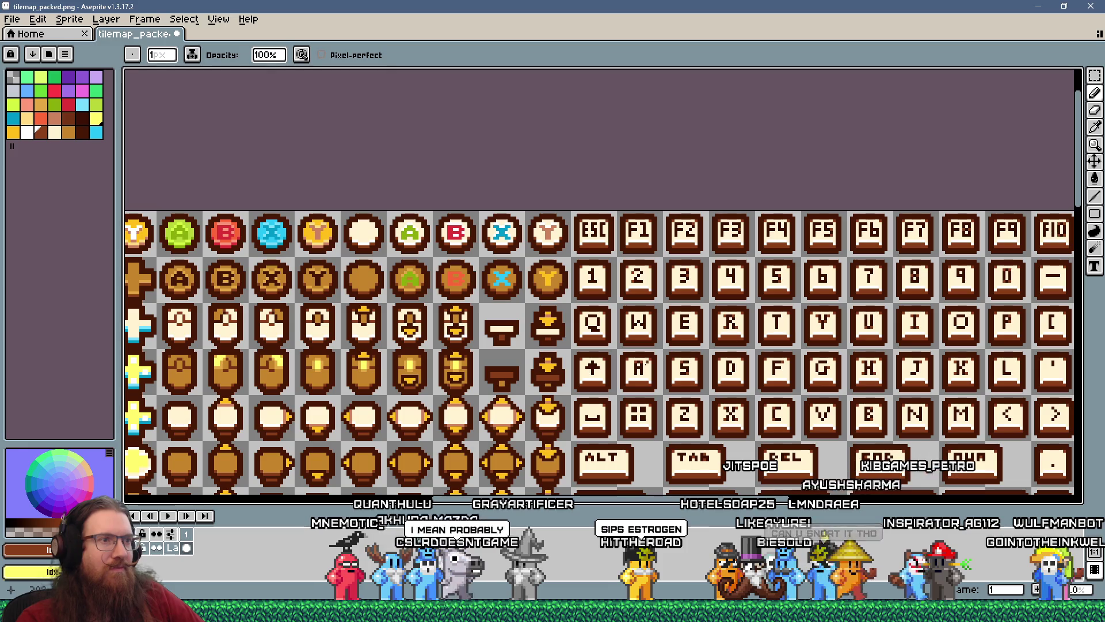
{"action": "scroll", "coordinate": [633, 373], "scroll_direction": "up", "scroll_amount": 3}
{"action": "scroll", "coordinate": [639, 366], "scroll_direction": "up", "scroll_amount": 1}
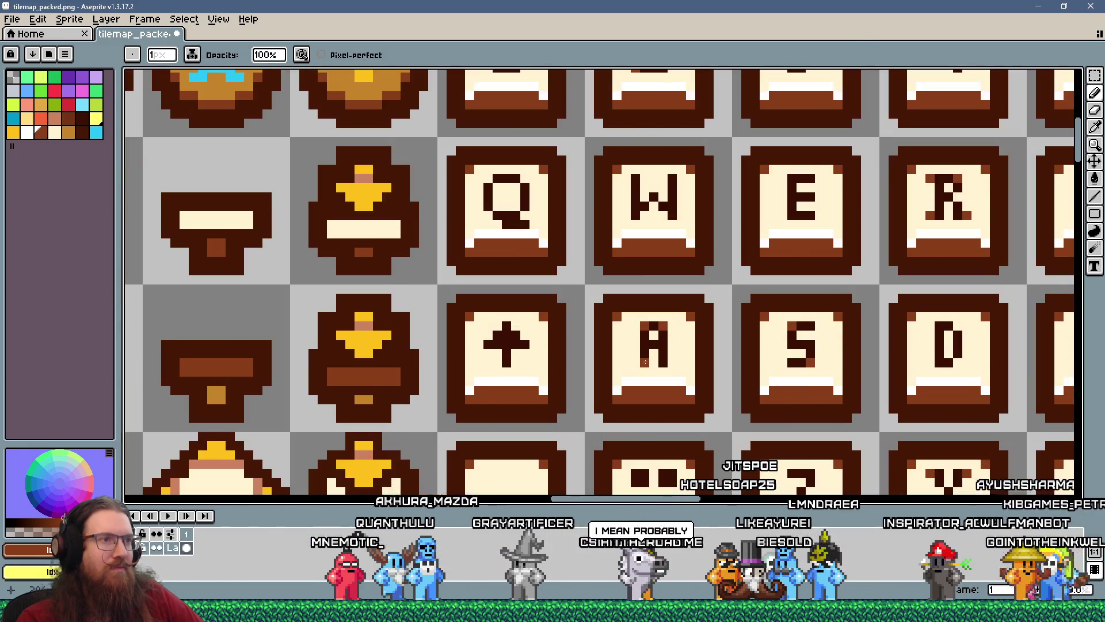
- Repaint stray tile pixels cream and shade the A glyph's feet medium brown
{"action": "scroll", "coordinate": [640, 309], "scroll_direction": "up", "scroll_amount": 1}
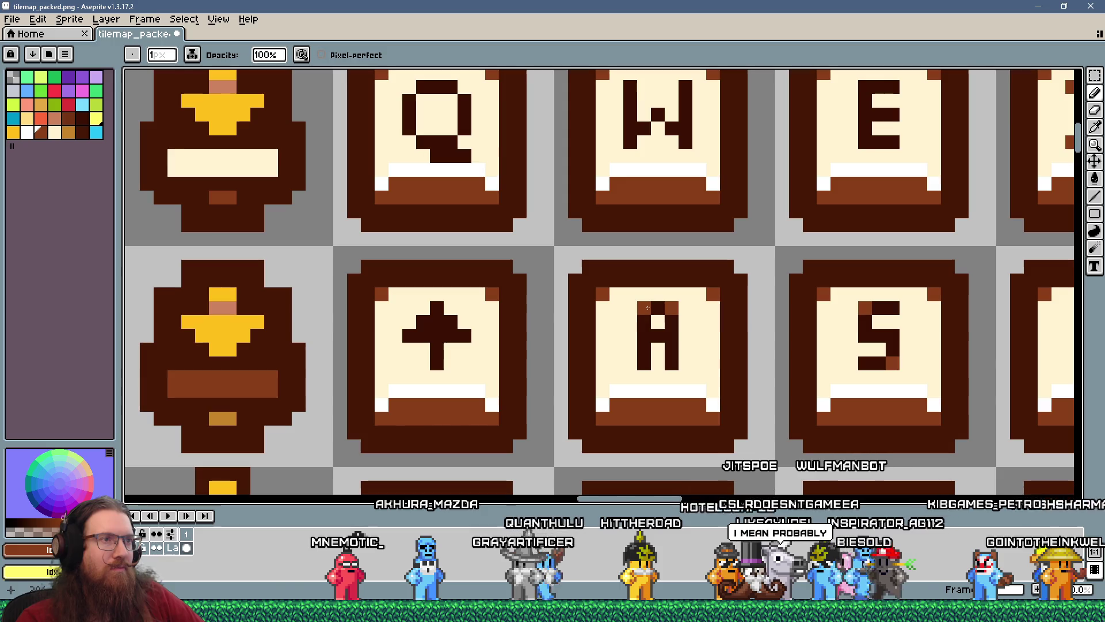
{"action": "left_click", "coordinate": [654, 291], "text": "alt"}
{"action": "left_click", "coordinate": [644, 307]}
{"action": "left_click", "coordinate": [671, 308]}
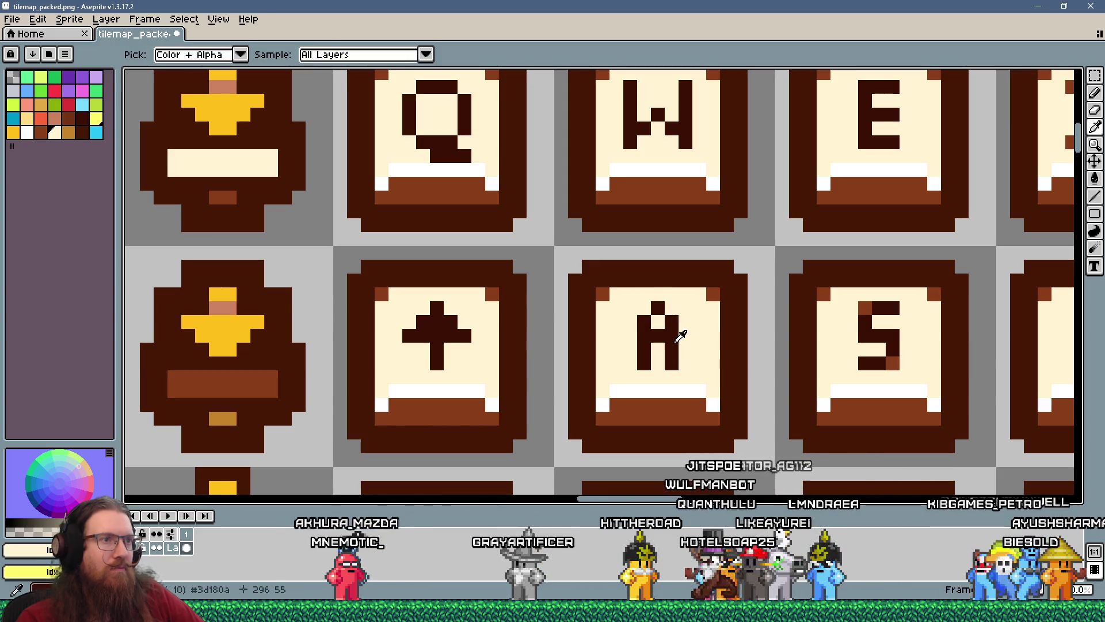
{"action": "left_click", "coordinate": [677, 336], "text": "alt"}
{"action": "left_click", "coordinate": [685, 363]}
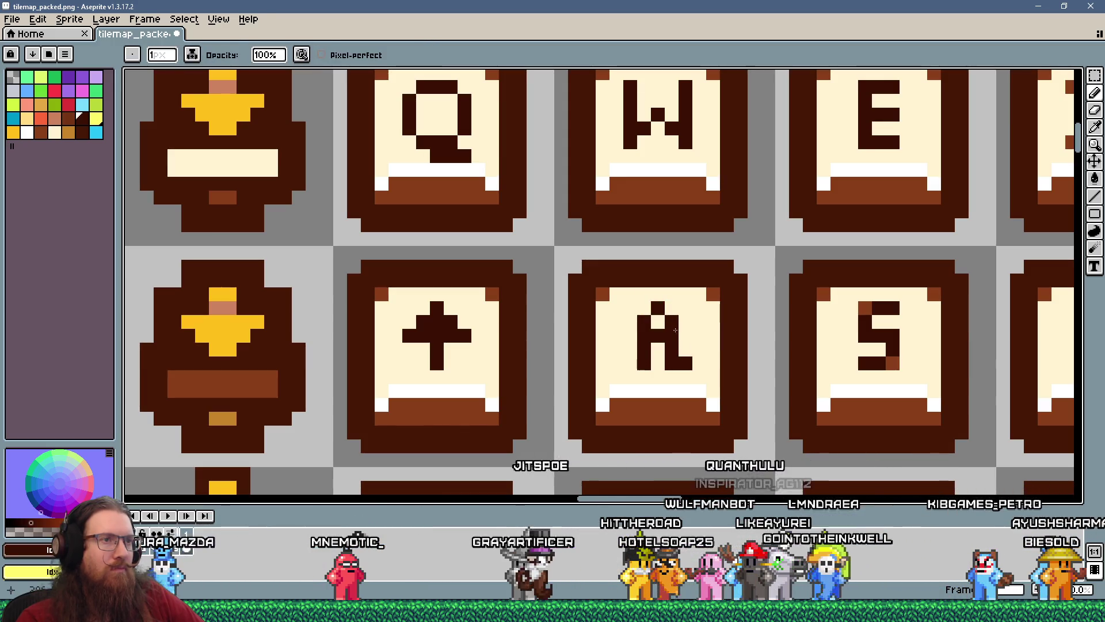
{"action": "left_click", "coordinate": [714, 293], "text": "alt"}
{"action": "left_click", "coordinate": [686, 363]}
{"action": "left_click", "coordinate": [644, 363]}
{"action": "left_click", "coordinate": [630, 363]}
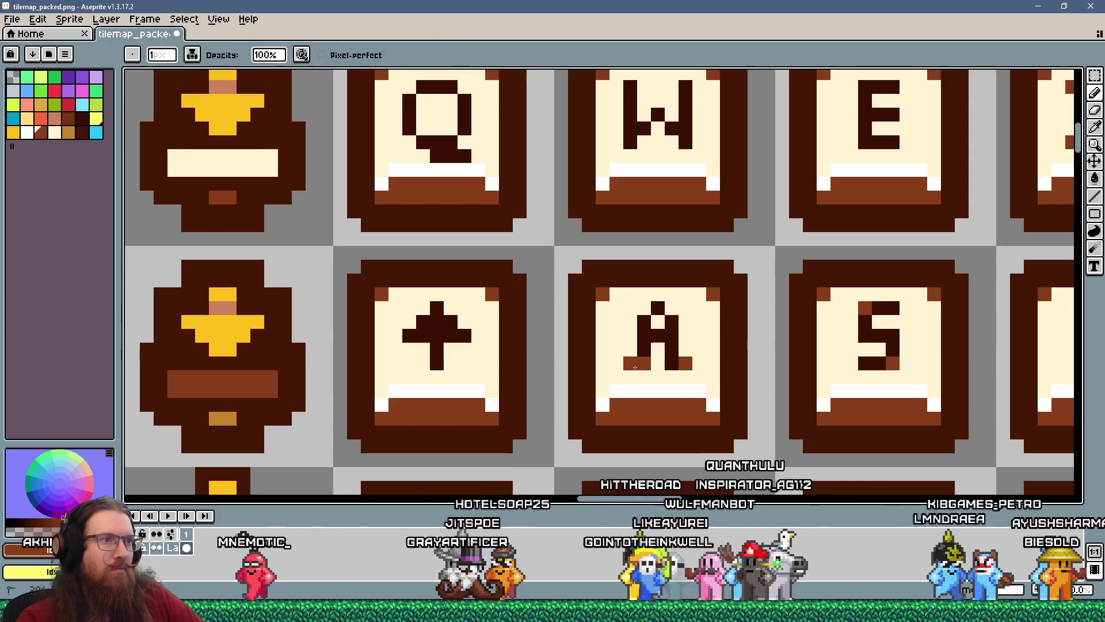
- Darken the pixel below the A's right leg and sample the cream key-face colour
{"action": "scroll", "coordinate": [636, 367], "scroll_direction": "down", "scroll_amount": 5}
{"action": "scroll", "coordinate": [667, 352], "scroll_direction": "up", "scroll_amount": 3}
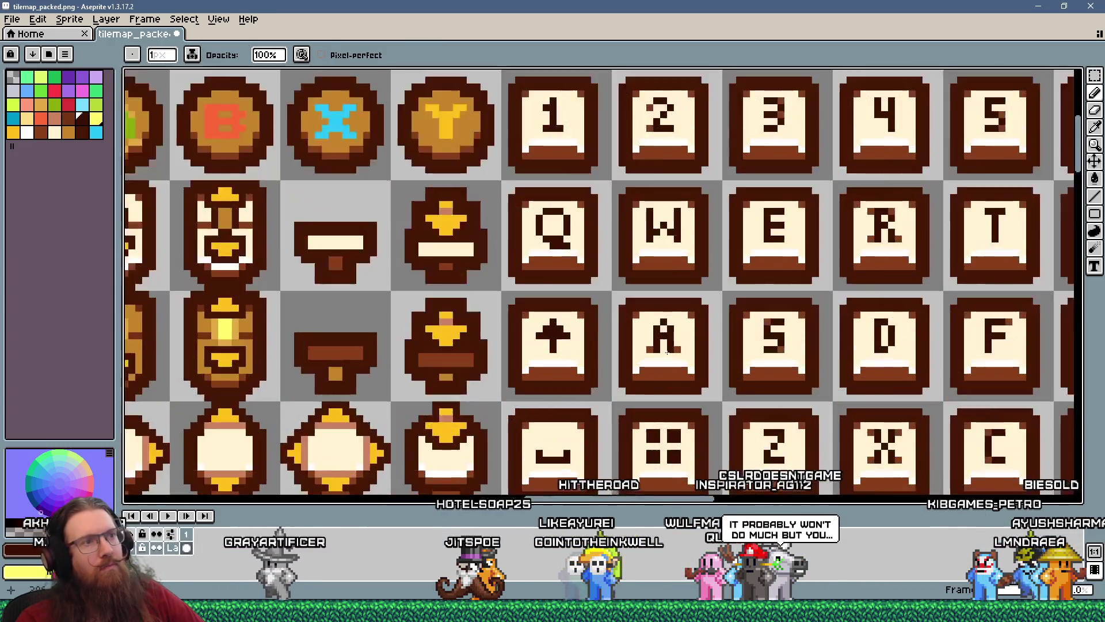
{"action": "scroll", "coordinate": [668, 352], "scroll_direction": "up", "scroll_amount": 3}
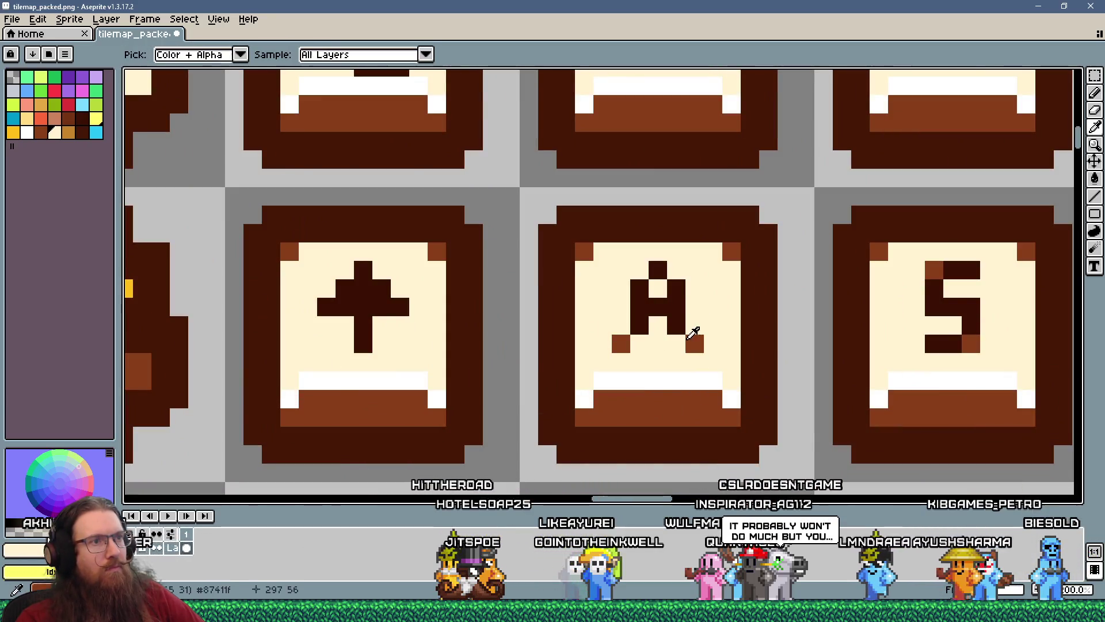
{"action": "left_click", "coordinate": [694, 336]}
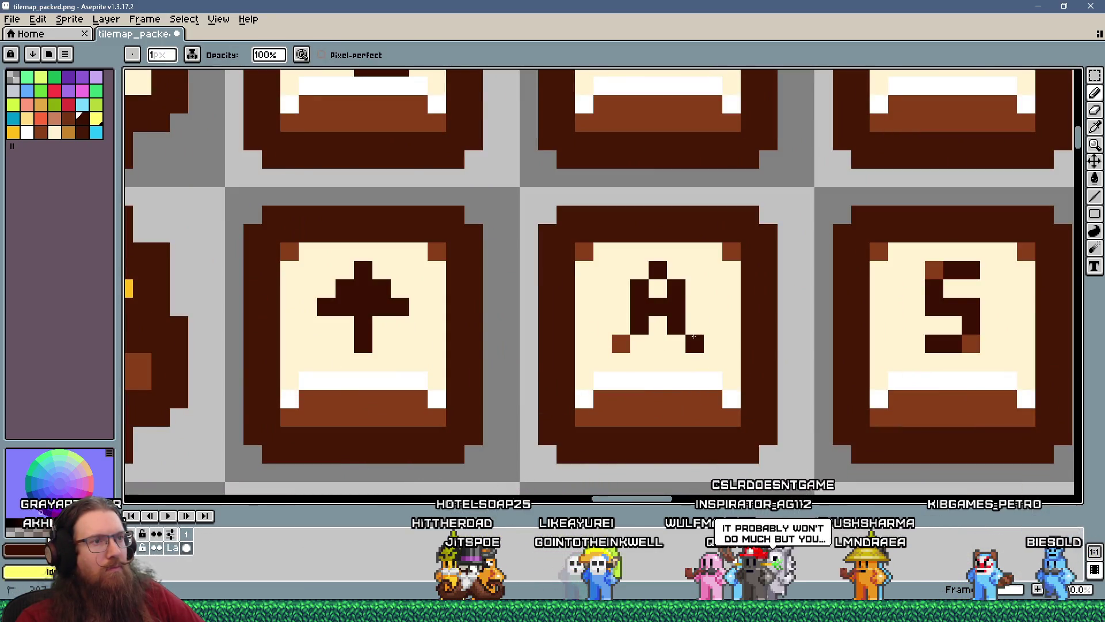
{"action": "left_click", "coordinate": [639, 345], "text": "alt"}
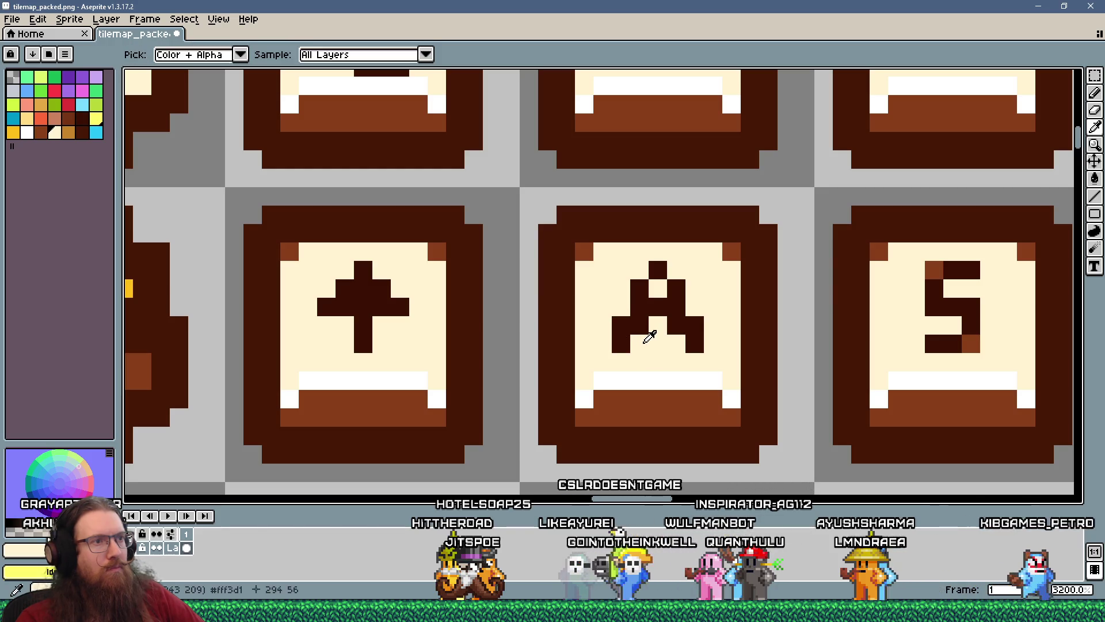
{"action": "scroll", "coordinate": [639, 345], "scroll_direction": "down", "scroll_amount": 5}
{"action": "scroll", "coordinate": [642, 344], "scroll_direction": "up", "scroll_amount": 2}
{"action": "scroll", "coordinate": [643, 343], "scroll_direction": "up", "scroll_amount": 3}
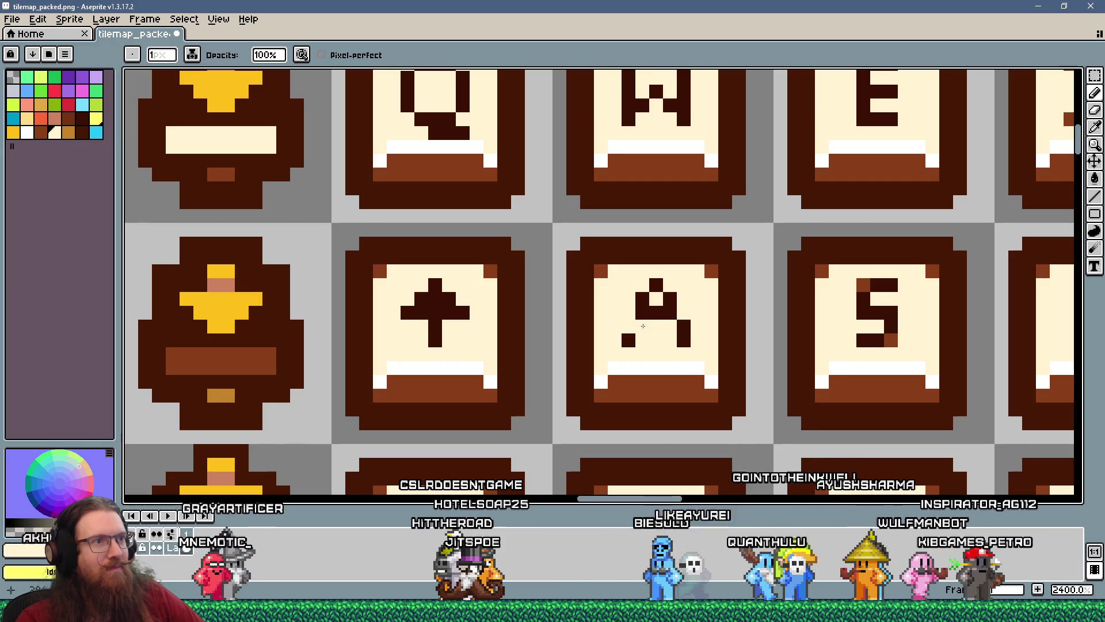
{"action": "scroll", "coordinate": [697, 353], "scroll_direction": "down", "scroll_amount": 6}
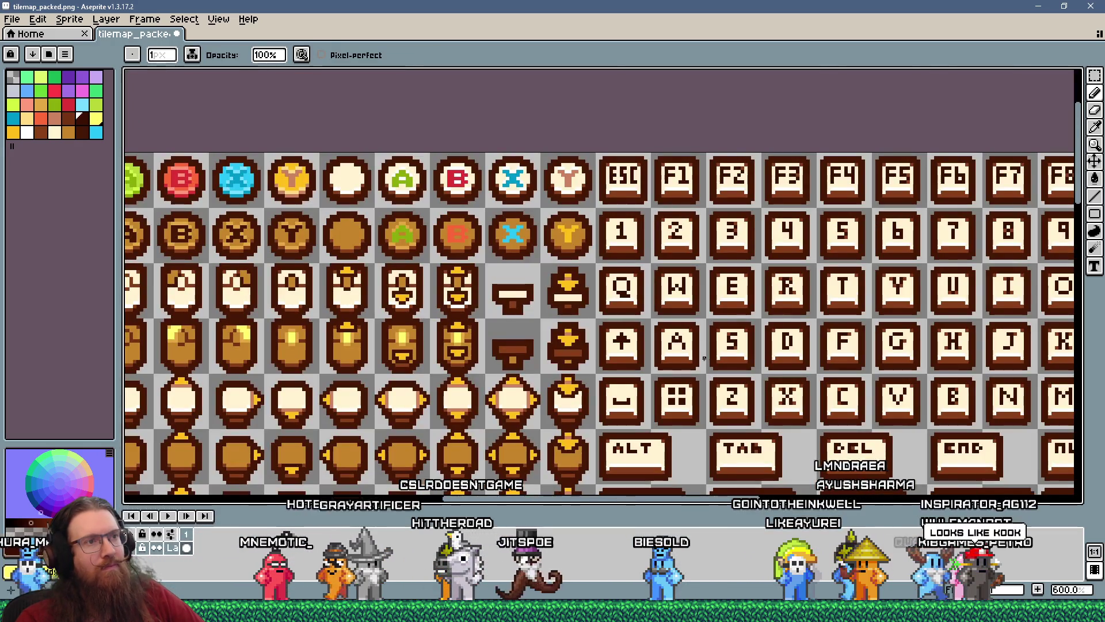
{"action": "scroll", "coordinate": [697, 353], "scroll_direction": "down", "scroll_amount": 4}
{"action": "scroll", "coordinate": [697, 349], "scroll_direction": "up", "scroll_amount": 10}
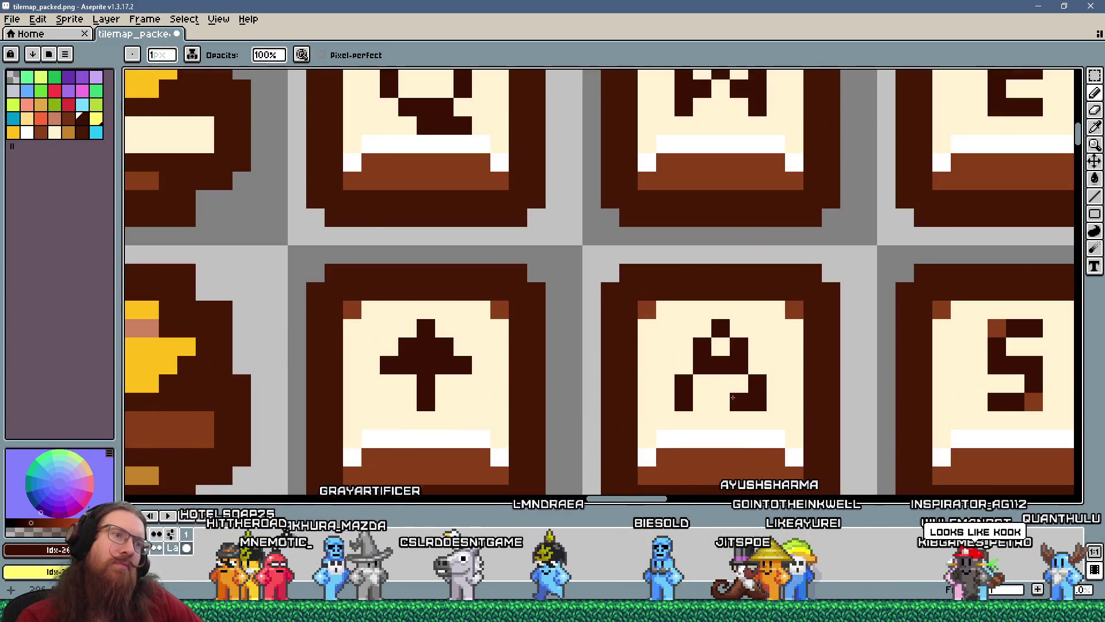
- Move the A's dark pixel from bottom right to top right and add two medium-brown shading pixels
{"action": "right_click", "coordinate": [732, 397]}
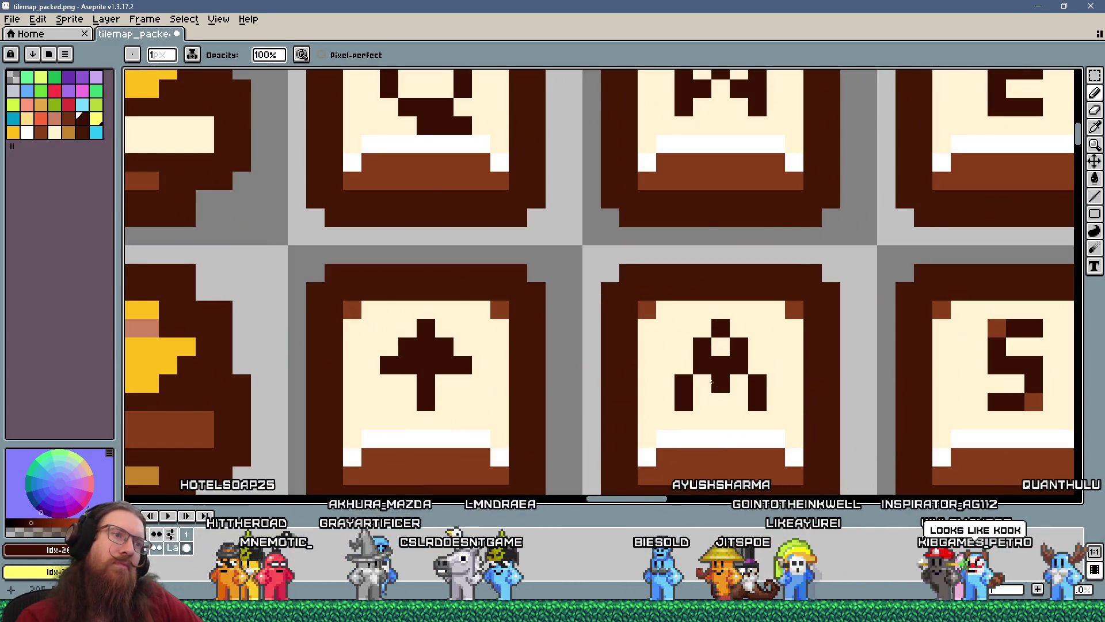
{"action": "left_click", "coordinate": [742, 329]}
{"action": "scroll", "coordinate": [746, 330], "scroll_direction": "down", "scroll_amount": 5}
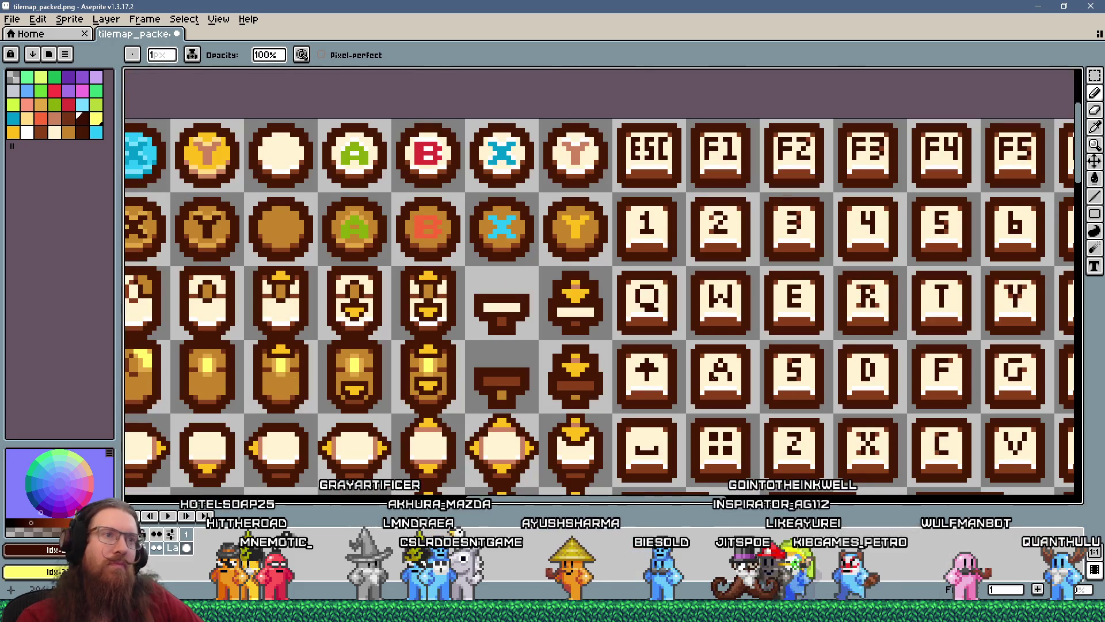
{"action": "scroll", "coordinate": [725, 373], "scroll_direction": "down", "scroll_amount": 1}
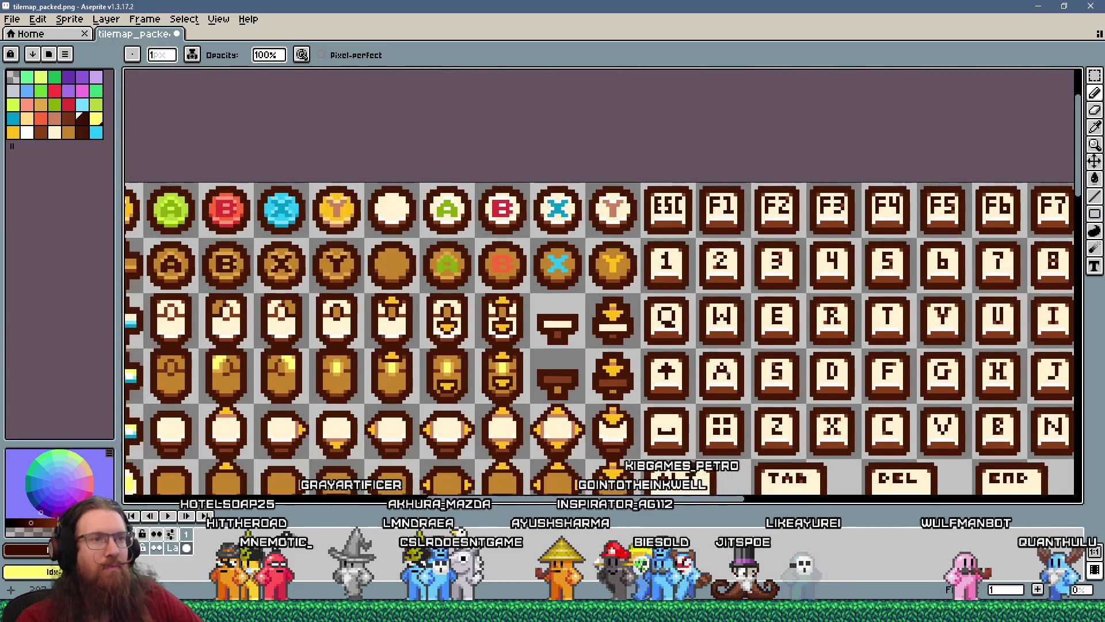
{"action": "scroll", "coordinate": [744, 357], "scroll_direction": "up", "scroll_amount": 3}
{"action": "key", "text": "alt"}
{"action": "left_click", "coordinate": [767, 329], "text": "alt"}
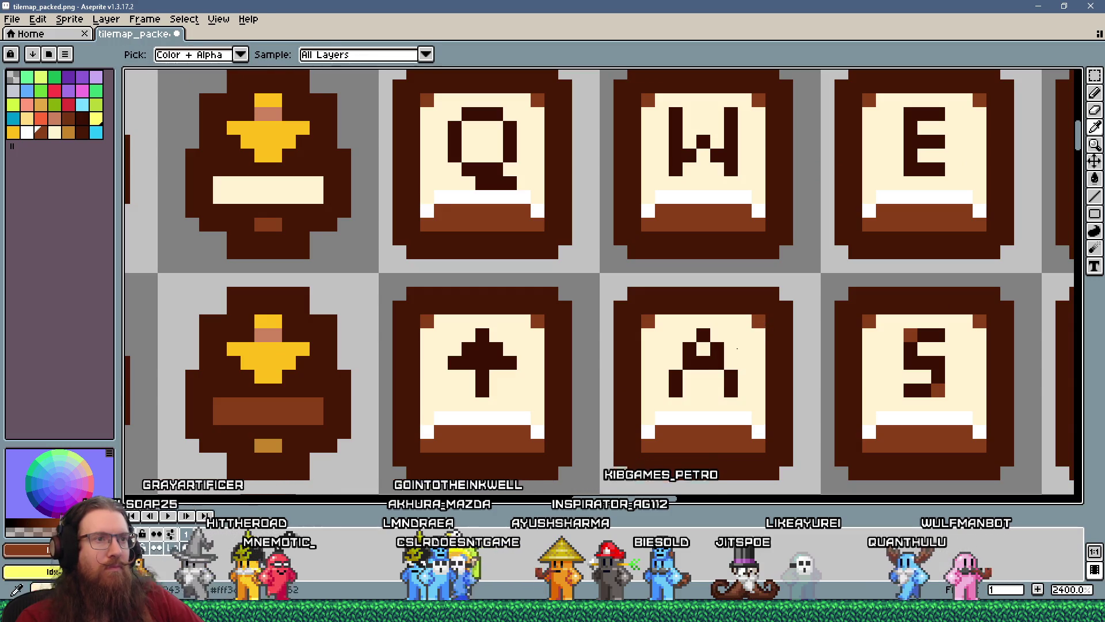
{"action": "left_click", "coordinate": [716, 376]}
{"action": "left_click", "coordinate": [676, 377]}
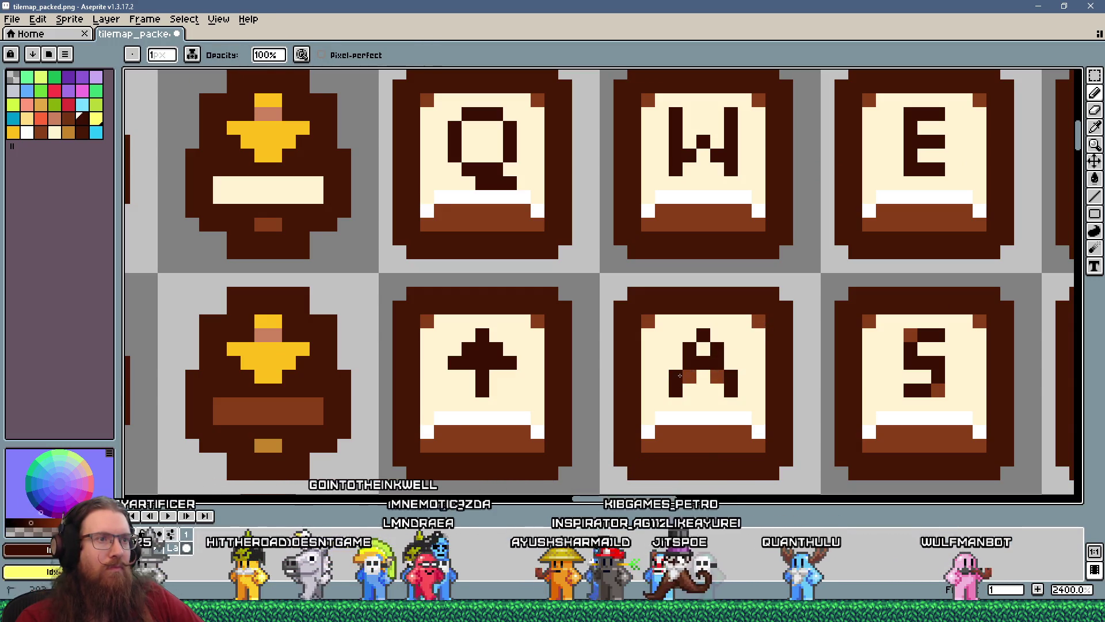
{"action": "scroll", "coordinate": [687, 376], "scroll_direction": "down", "scroll_amount": 6}
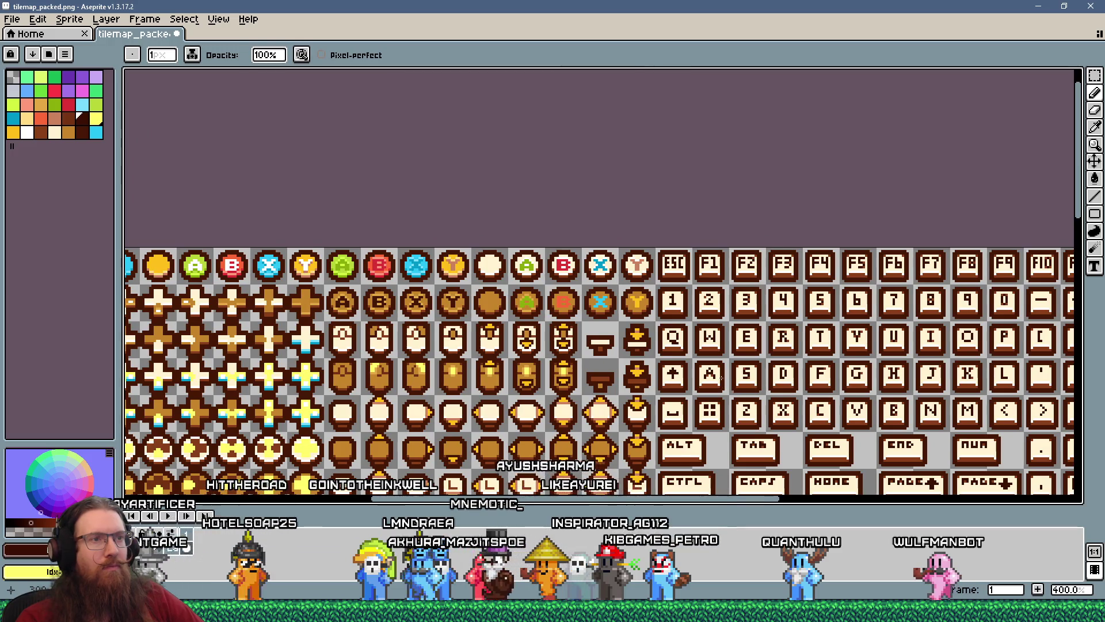
{"action": "scroll", "coordinate": [725, 374], "scroll_direction": "up", "scroll_amount": 1}
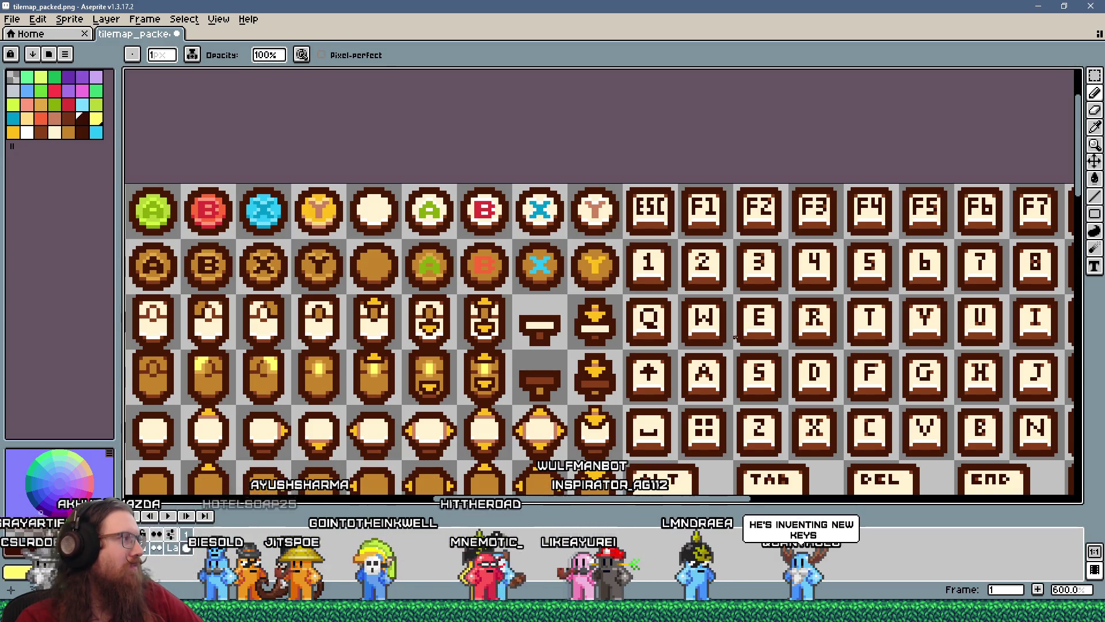
{"action": "scroll", "coordinate": [736, 388], "scroll_direction": "down", "scroll_amount": 2}
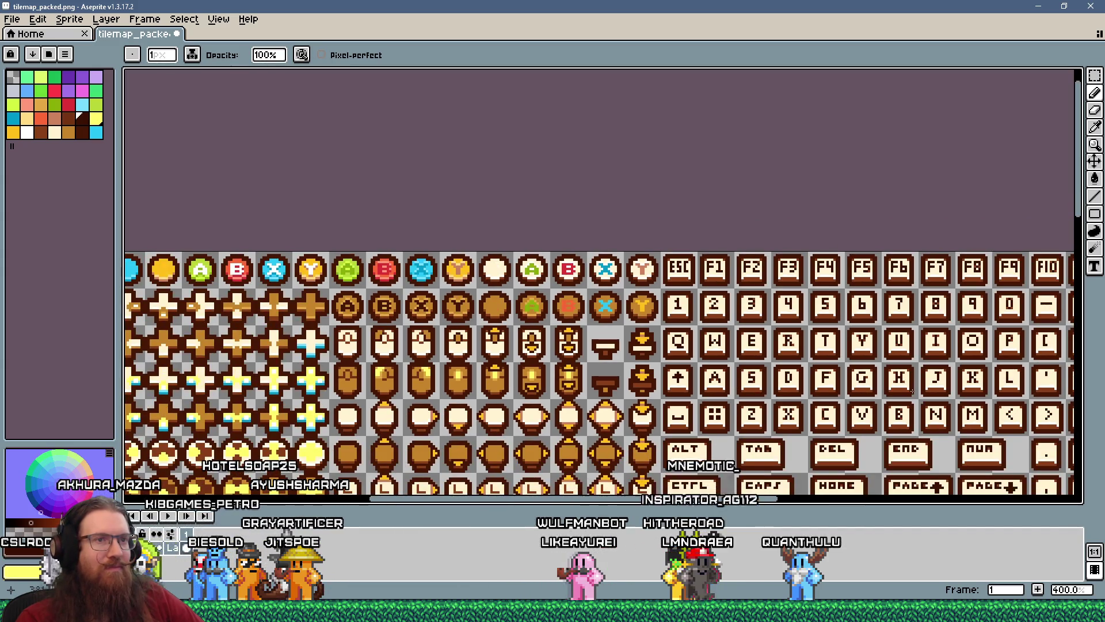
{"action": "scroll", "coordinate": [912, 392], "scroll_direction": "up", "scroll_amount": 2}
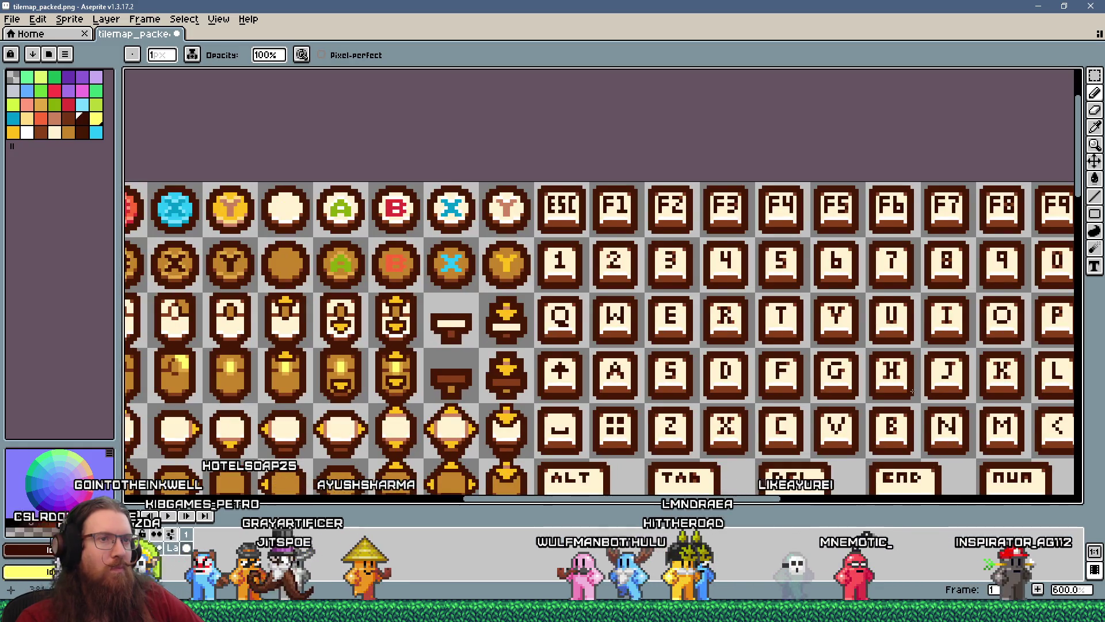
{"action": "scroll", "coordinate": [912, 392], "scroll_direction": "up", "scroll_amount": 1}
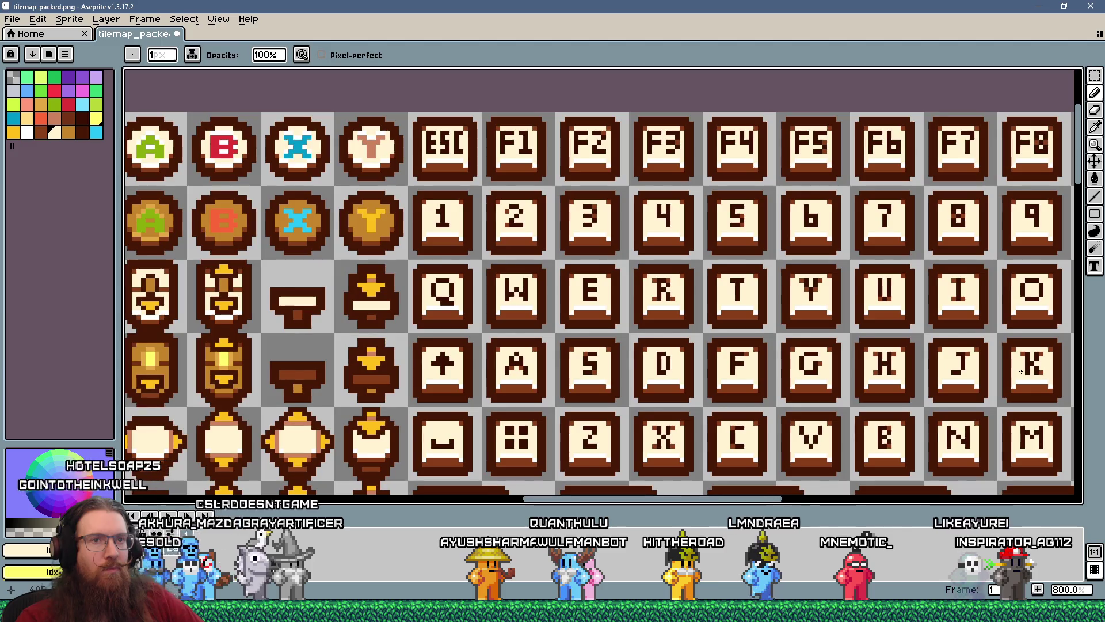
{"action": "key", "text": "i"}
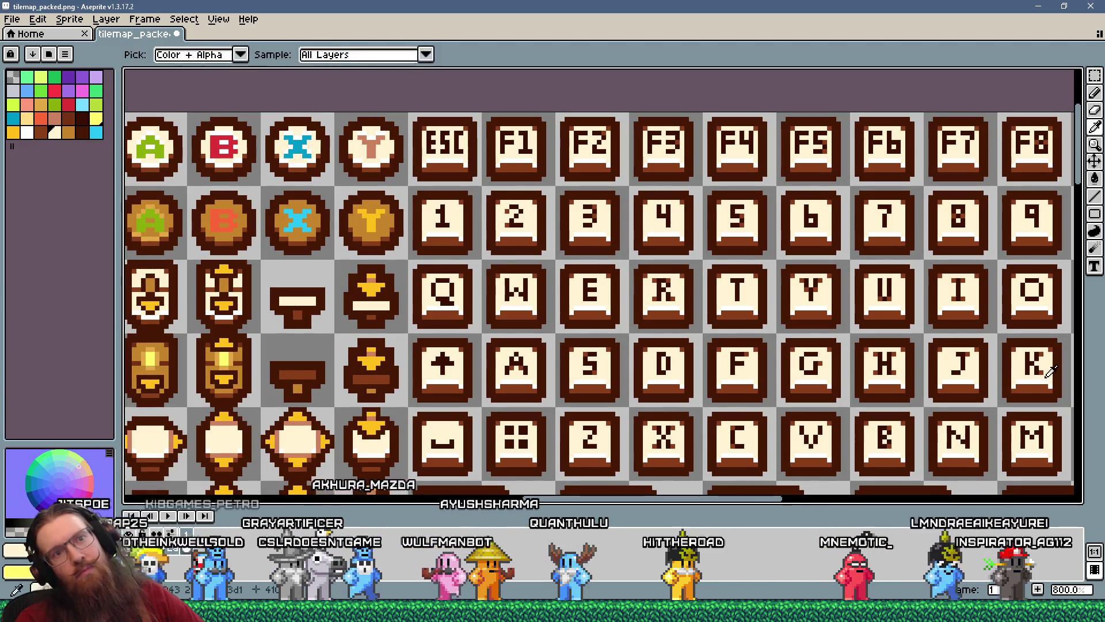
{"action": "left_click", "coordinate": [1022, 371], "text": "alt"}
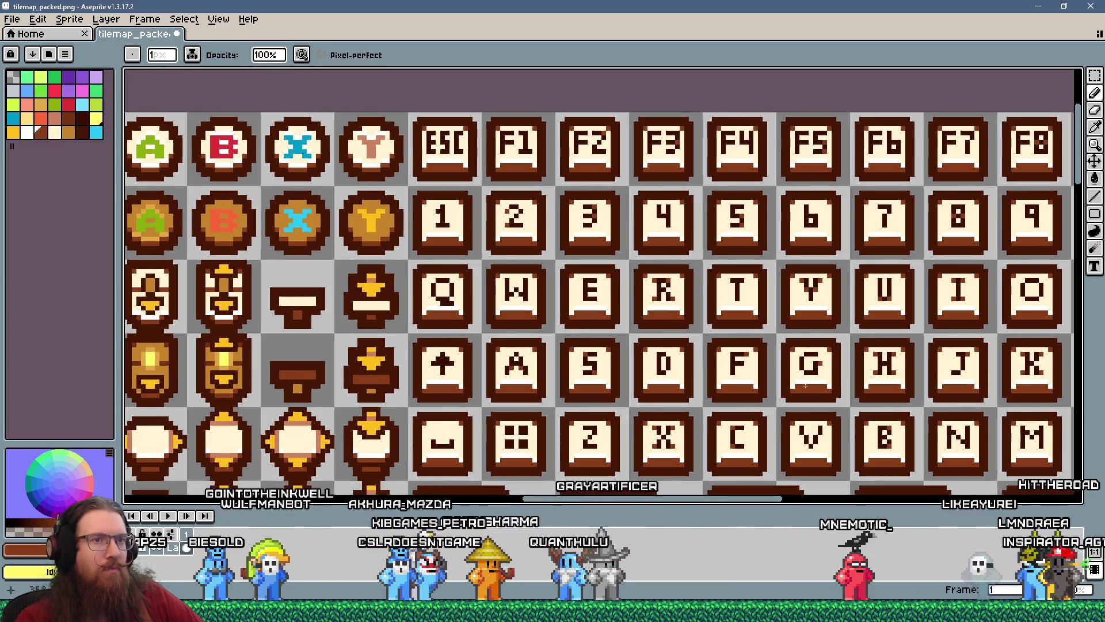
{"action": "scroll", "coordinate": [750, 375], "scroll_direction": "down", "scroll_amount": 4}
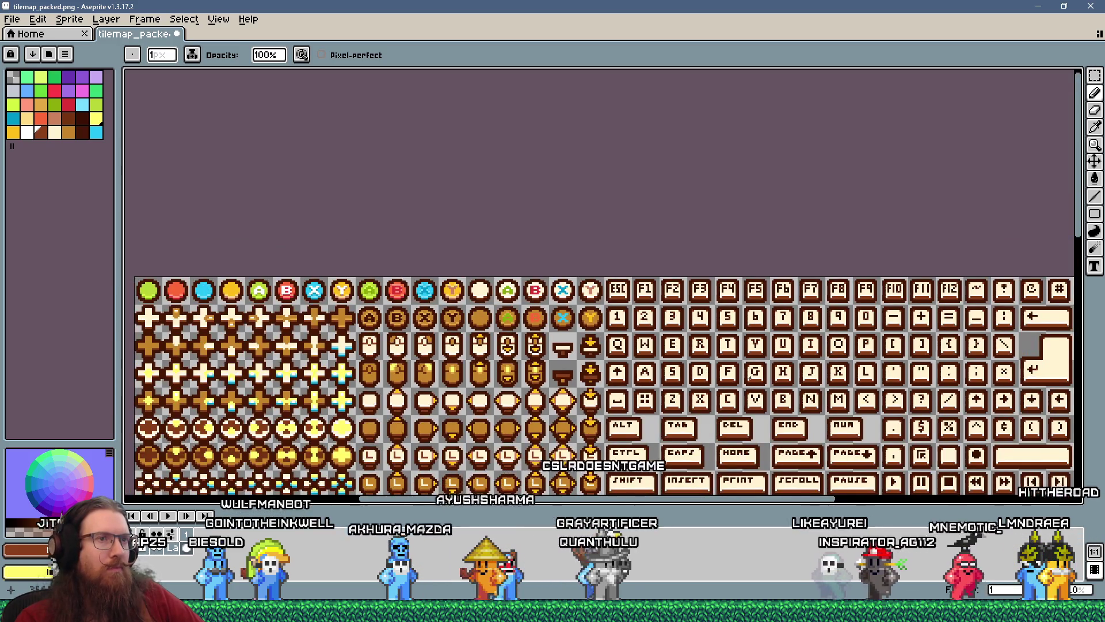
{"action": "scroll", "coordinate": [749, 374], "scroll_direction": "up", "scroll_amount": 1}
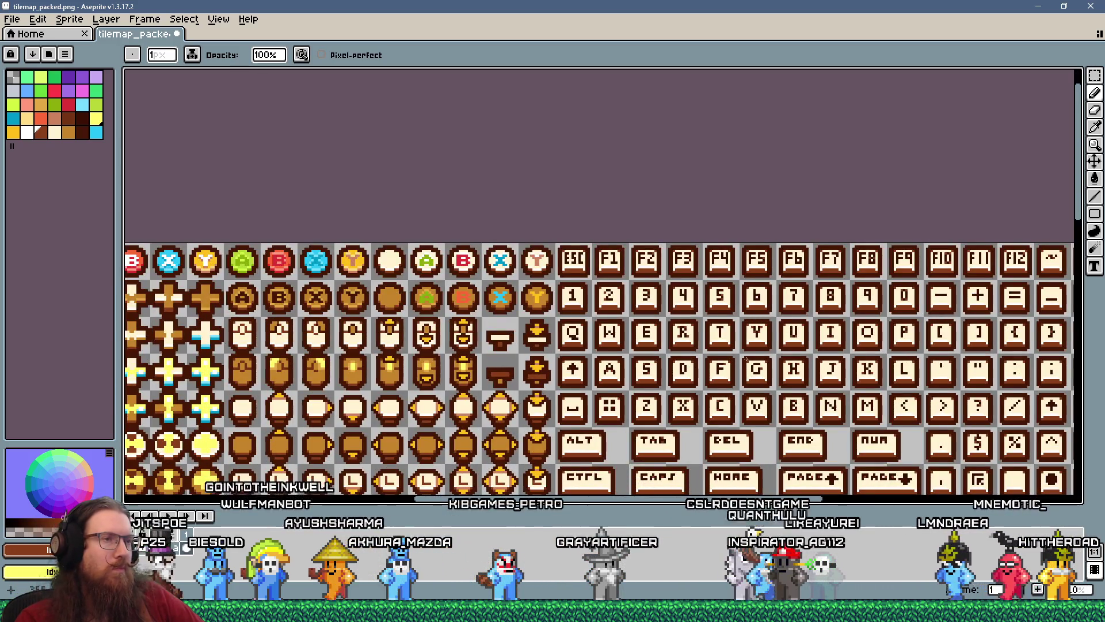
{"action": "scroll", "coordinate": [728, 329], "scroll_direction": "up", "scroll_amount": 6}
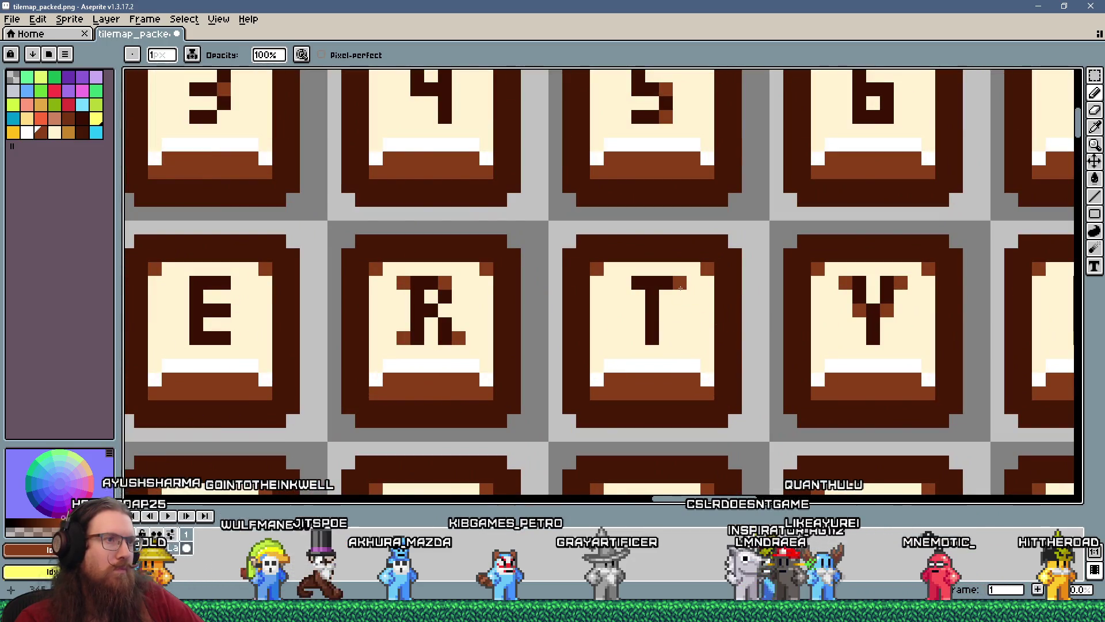
{"action": "scroll", "coordinate": [653, 342], "scroll_direction": "down", "scroll_amount": 6}
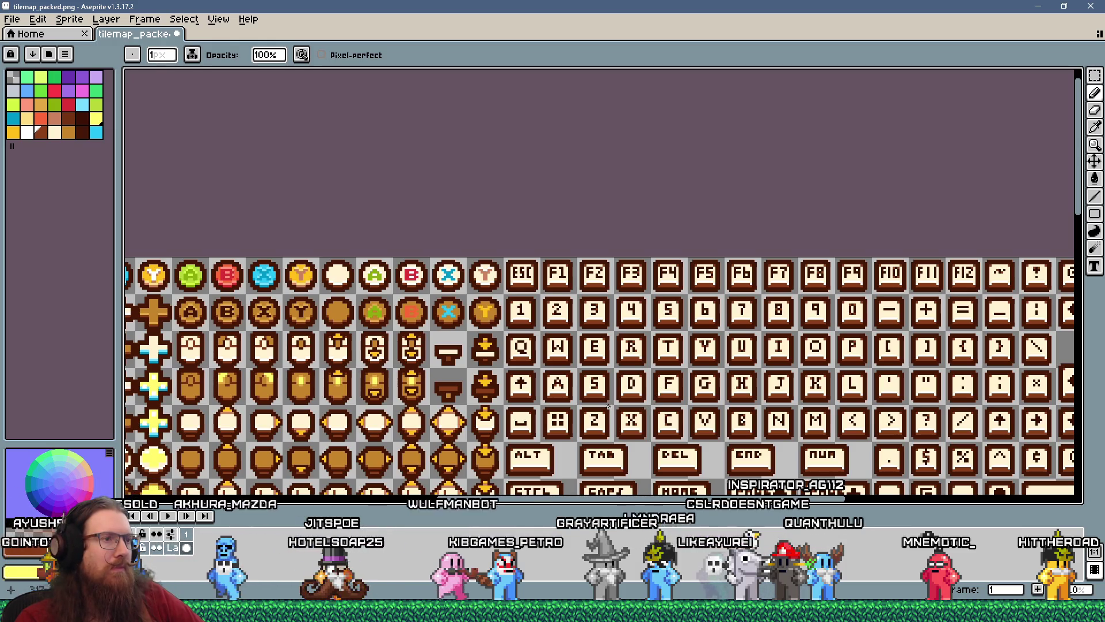
{"action": "scroll", "coordinate": [580, 399], "scroll_direction": "up", "scroll_amount": 4}
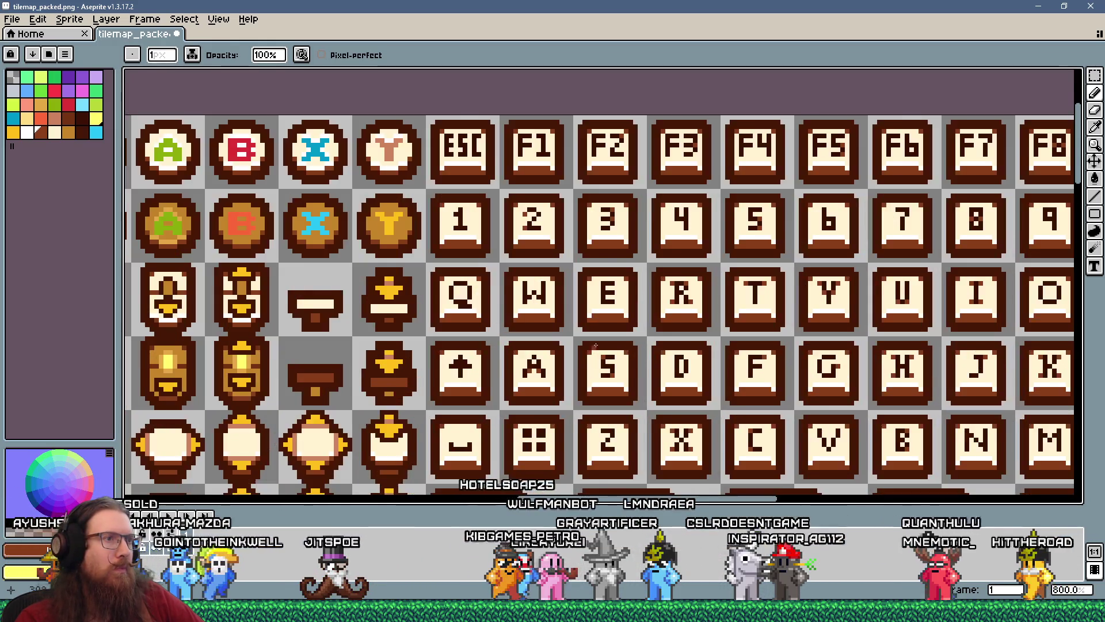
{"action": "scroll", "coordinate": [622, 260], "scroll_direction": "down", "scroll_amount": 4}
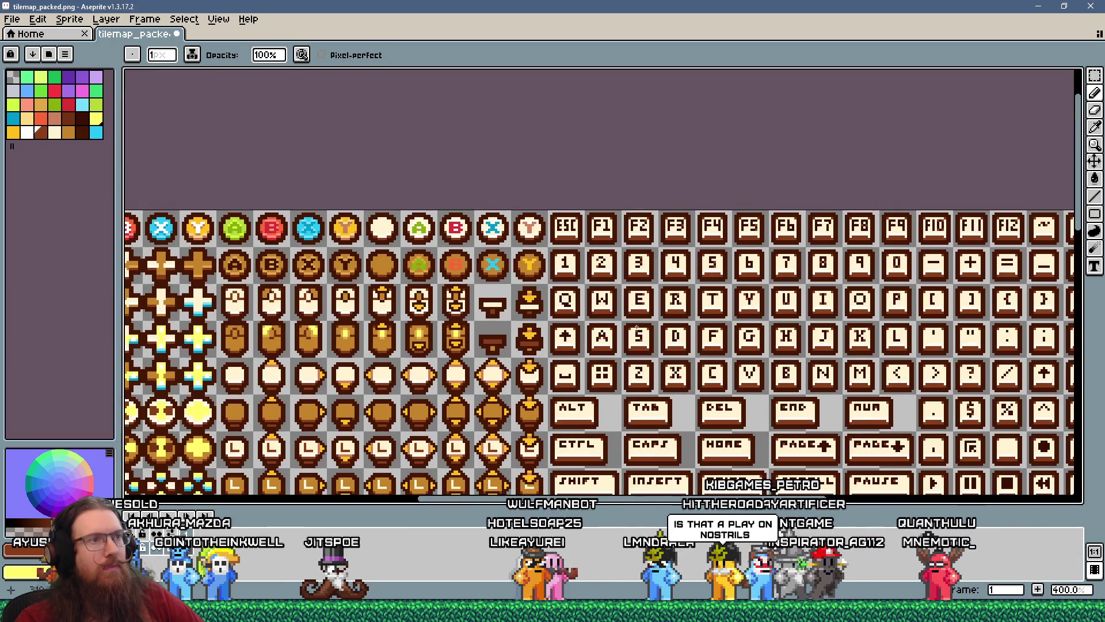
{"action": "scroll", "coordinate": [632, 289], "scroll_direction": "up", "scroll_amount": 2}
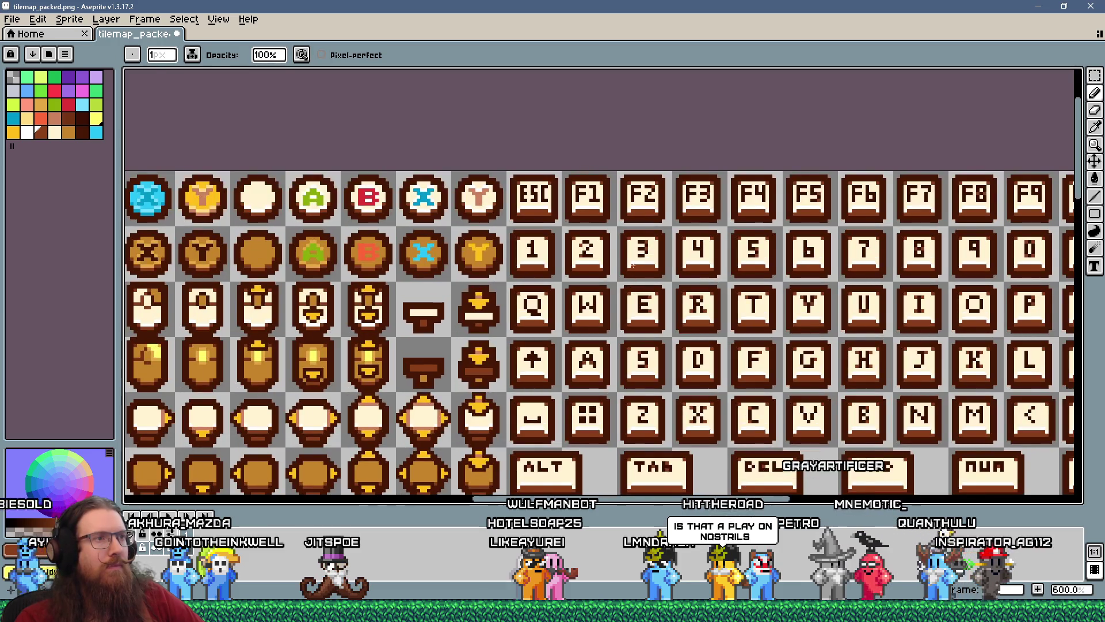
{"action": "scroll", "coordinate": [633, 268], "scroll_direction": "up", "scroll_amount": 4}
{"action": "scroll", "coordinate": [643, 226], "scroll_direction": "down", "scroll_amount": 6}
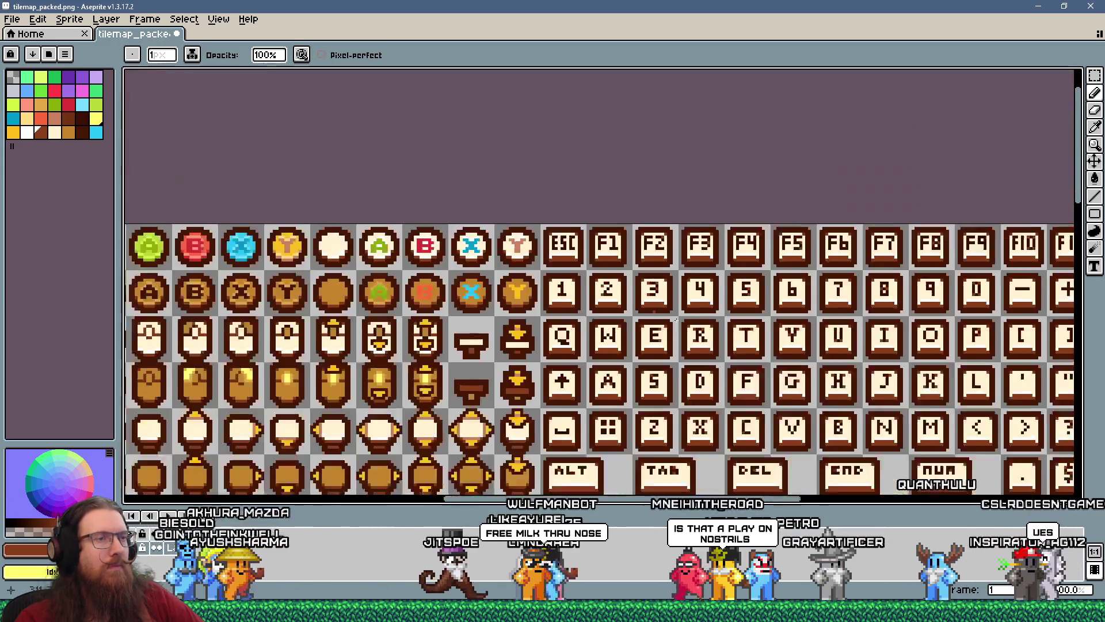
{"action": "scroll", "coordinate": [721, 344], "scroll_direction": "down", "scroll_amount": 1}
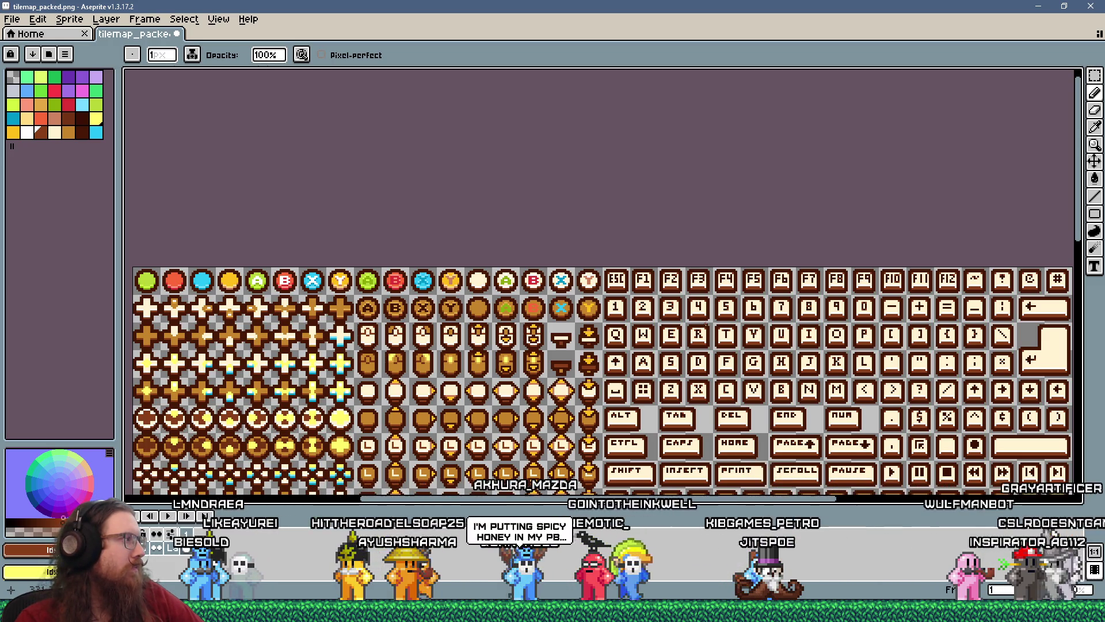
- Zoom around the tilesheet to review the controller and keyboard key tiles
{"action": "scroll", "coordinate": [706, 321], "scroll_direction": "down", "scroll_amount": 1}
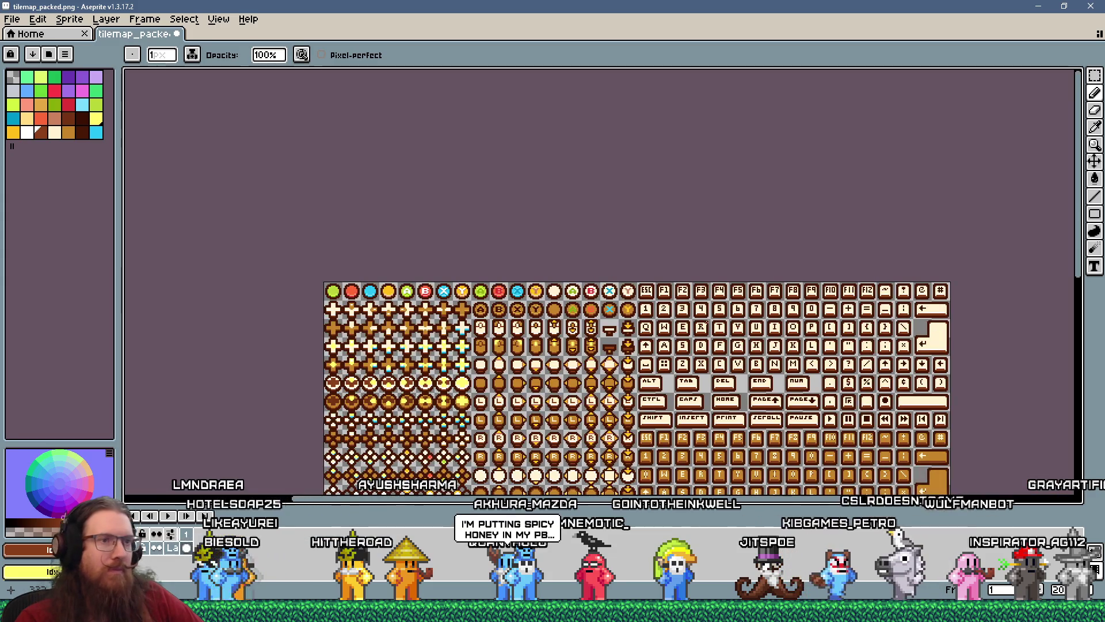
{"action": "scroll", "coordinate": [798, 322], "scroll_direction": "up", "scroll_amount": 3}
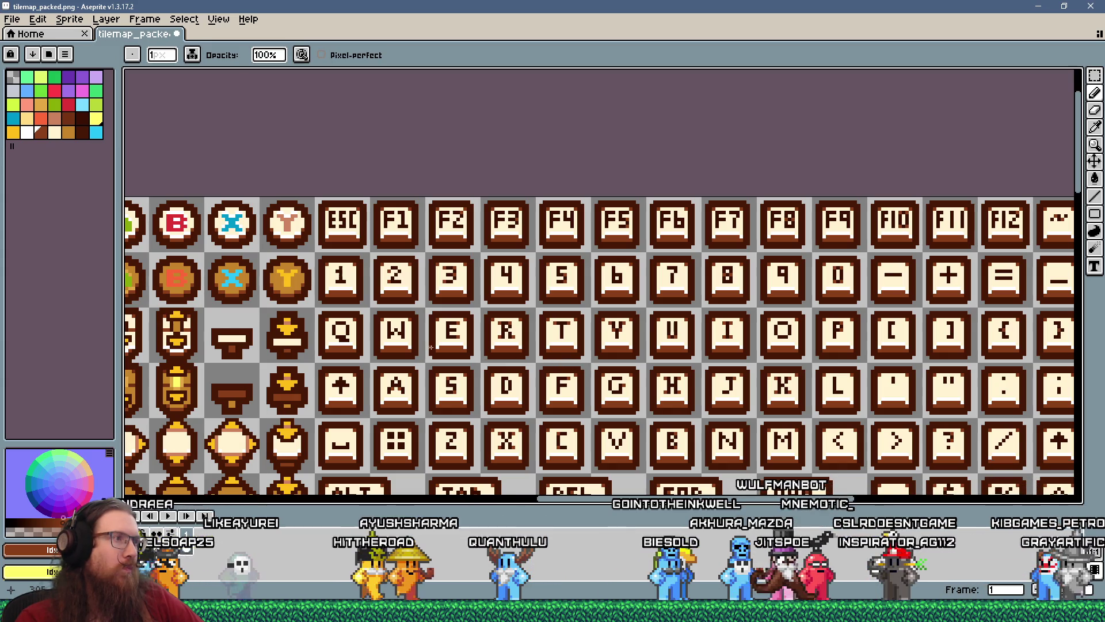
{"action": "scroll", "coordinate": [293, 318], "scroll_direction": "up", "scroll_amount": 4}
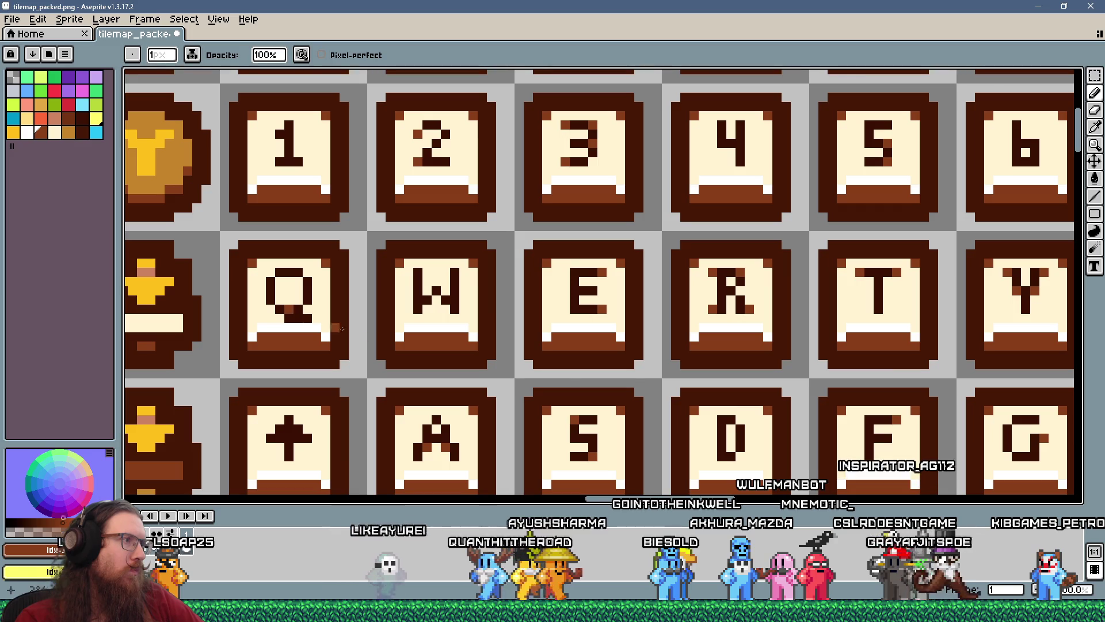
{"action": "scroll", "coordinate": [391, 334], "scroll_direction": "down", "scroll_amount": 3}
{"action": "scroll", "coordinate": [391, 334], "scroll_direction": "down", "scroll_amount": 2}
{"action": "scroll", "coordinate": [518, 345], "scroll_direction": "up", "scroll_amount": 2}
{"action": "scroll", "coordinate": [435, 325], "scroll_direction": "up", "scroll_amount": 3}
{"action": "scroll", "coordinate": [720, 403], "scroll_direction": "down", "scroll_amount": 3}
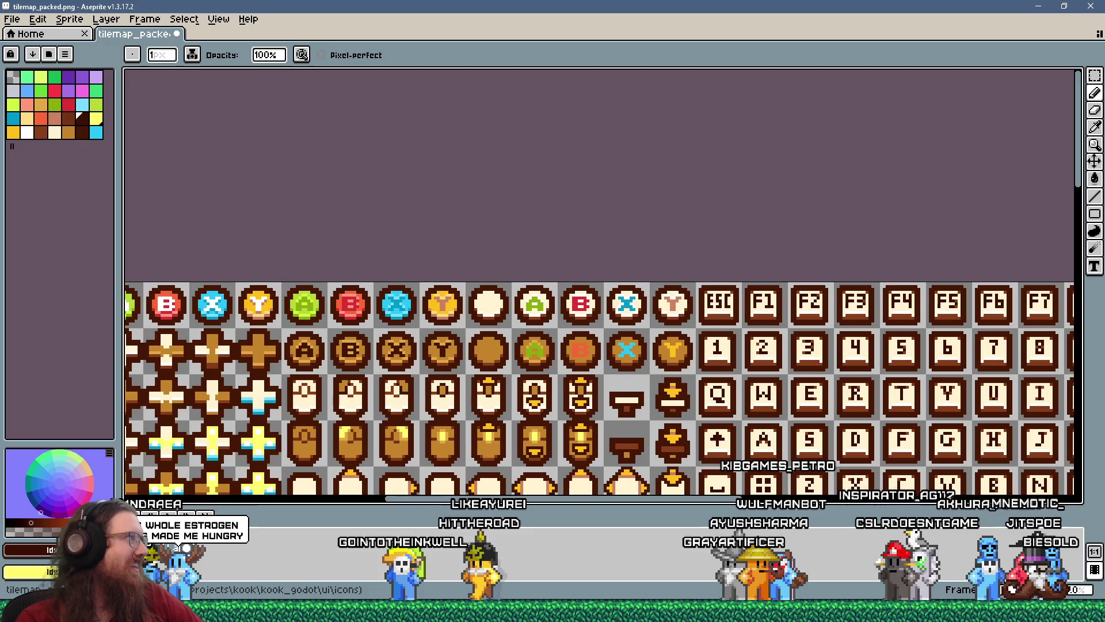
{"action": "scroll", "coordinate": [681, 375], "scroll_direction": "down", "scroll_amount": 5}
{"action": "scroll", "coordinate": [681, 375], "scroll_direction": "up", "scroll_amount": 5}
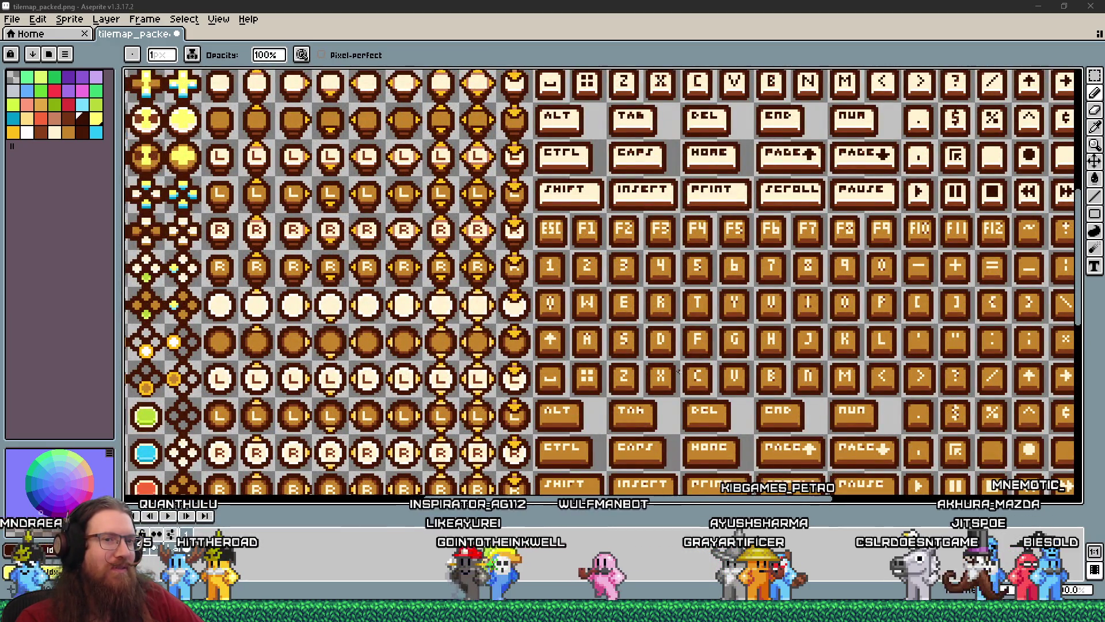
{"action": "scroll", "coordinate": [679, 371], "scroll_direction": "down", "scroll_amount": 5}
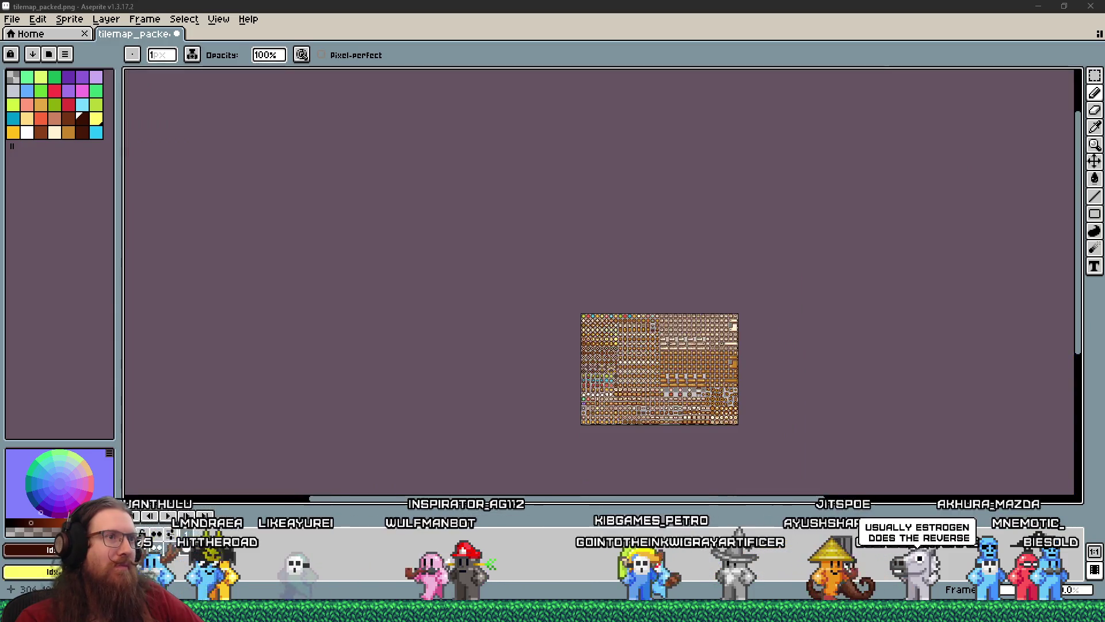
{"action": "scroll", "coordinate": [658, 345], "scroll_direction": "up", "scroll_amount": 5}
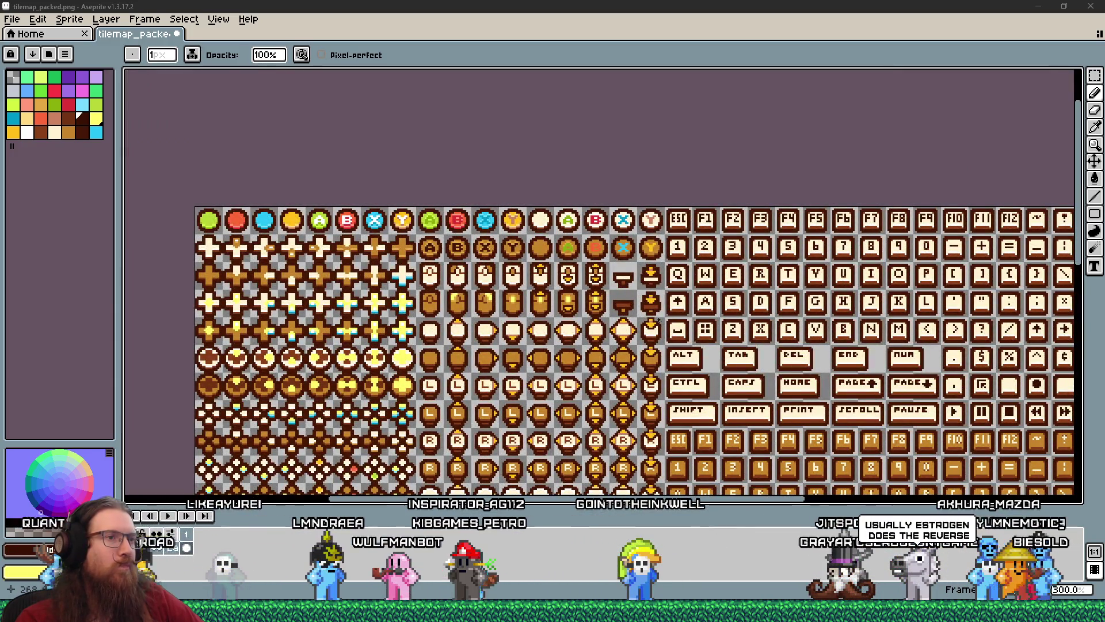
{"action": "scroll", "coordinate": [658, 321], "scroll_direction": "down", "scroll_amount": 1}
{"action": "scroll", "coordinate": [658, 321], "scroll_direction": "up", "scroll_amount": 1}
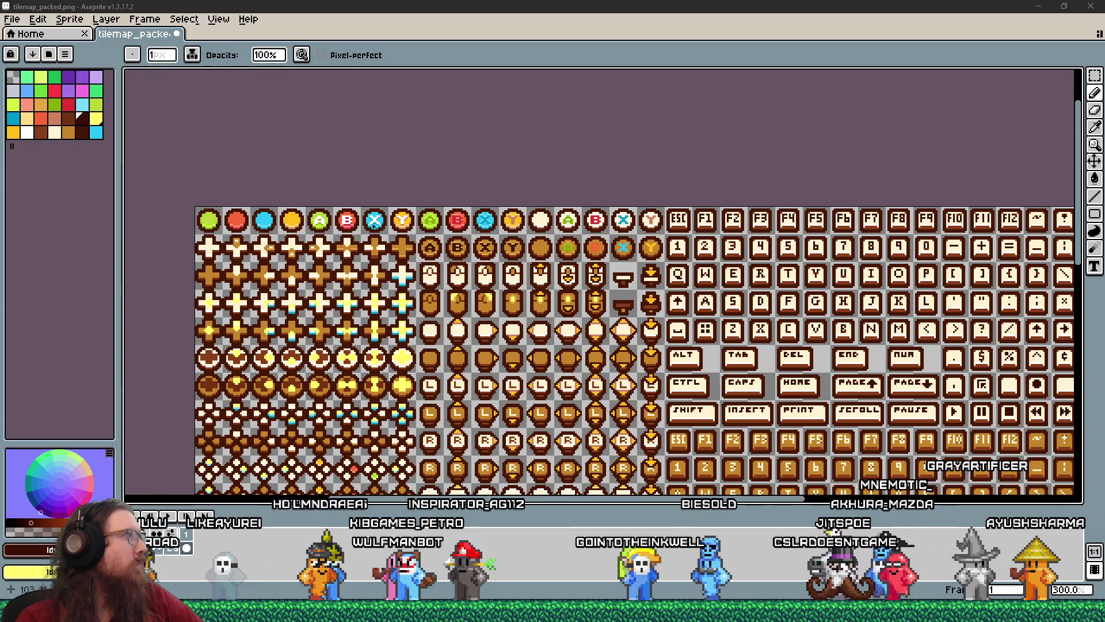
- Save tilemap_packed.png via File > Save and bring up the window switcher
{"action": "left_click", "coordinate": [13, 19]}
{"action": "left_click", "coordinate": [24, 81]}
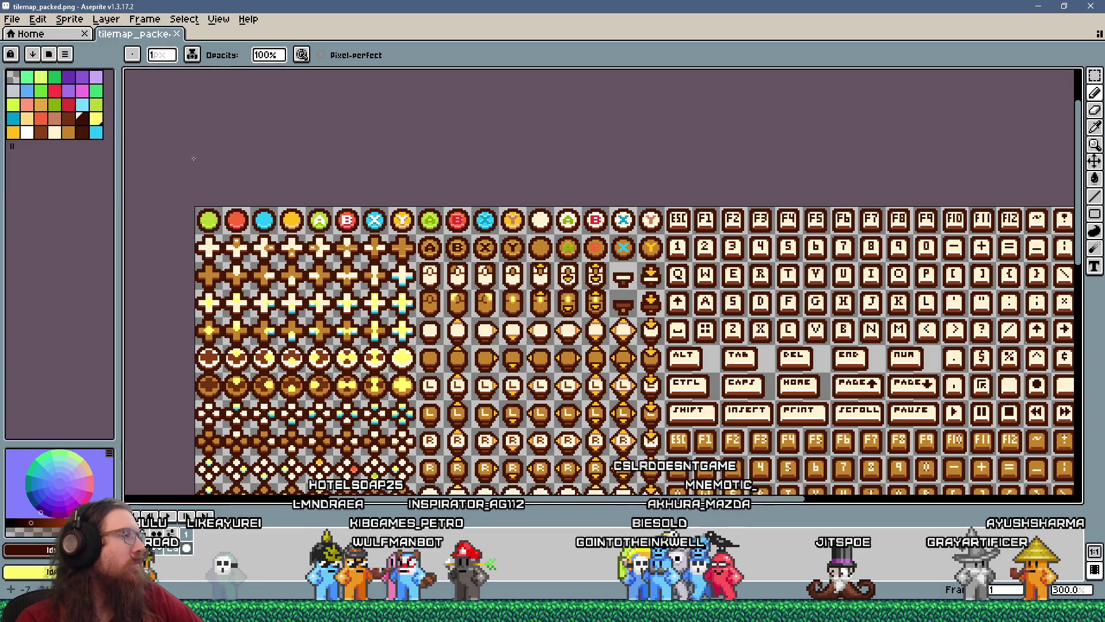
{"action": "key", "text": "alt+Tab"}
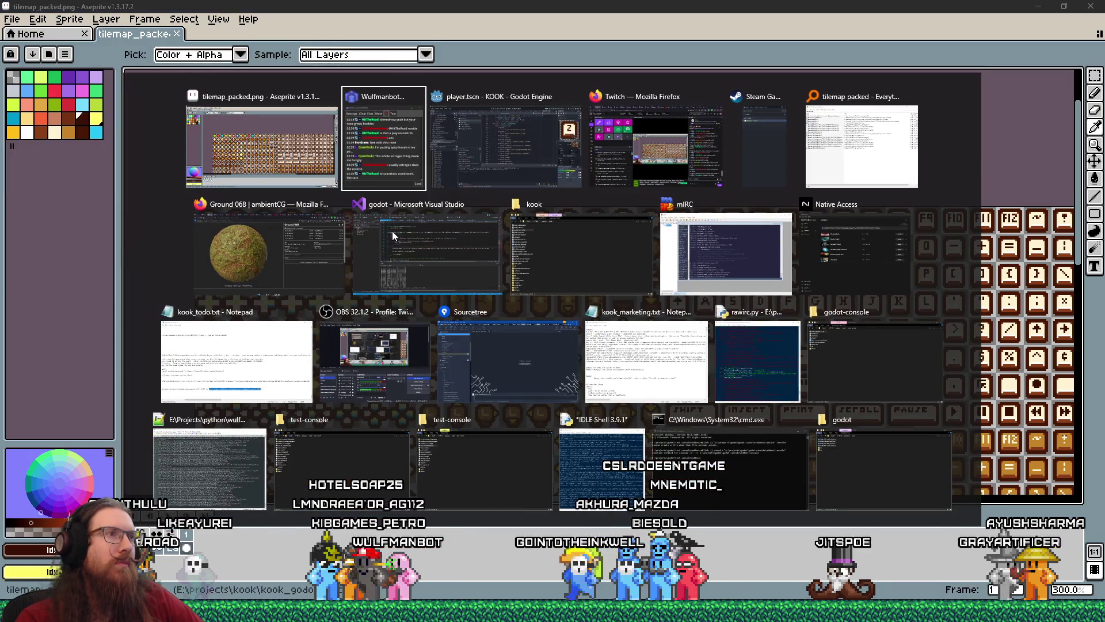
- Switch to Godot, preview kb_2.tres's updated 2 key icon, and run KOOK
{"action": "key", "text": "alt+Tab"}
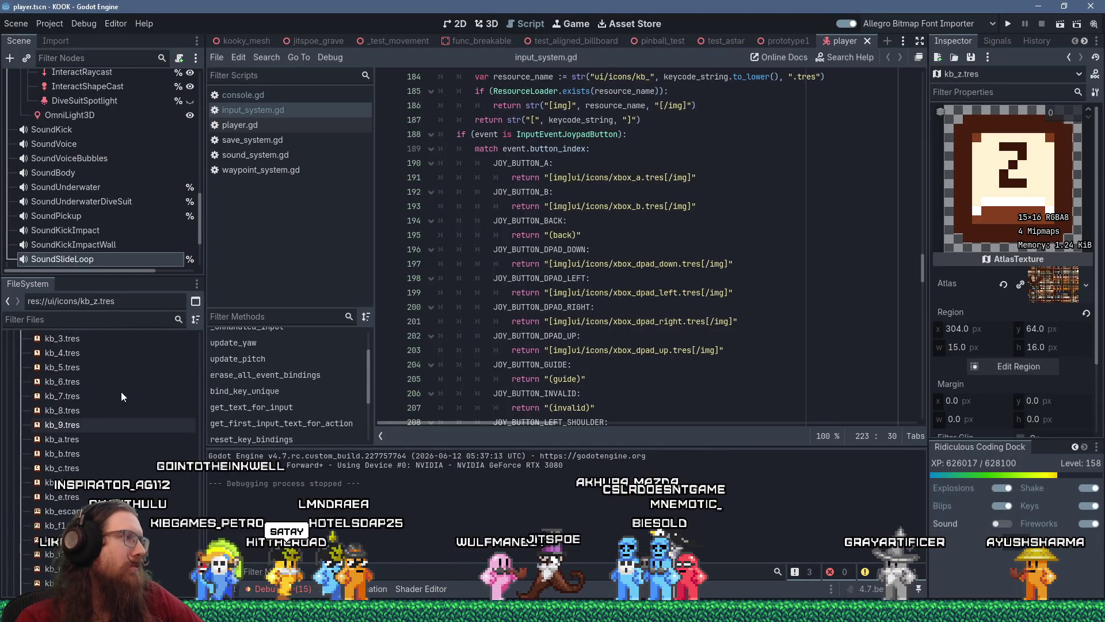
{"action": "scroll", "coordinate": [121, 391], "scroll_direction": "up", "scroll_amount": 10}
{"action": "left_click", "coordinate": [84, 422]}
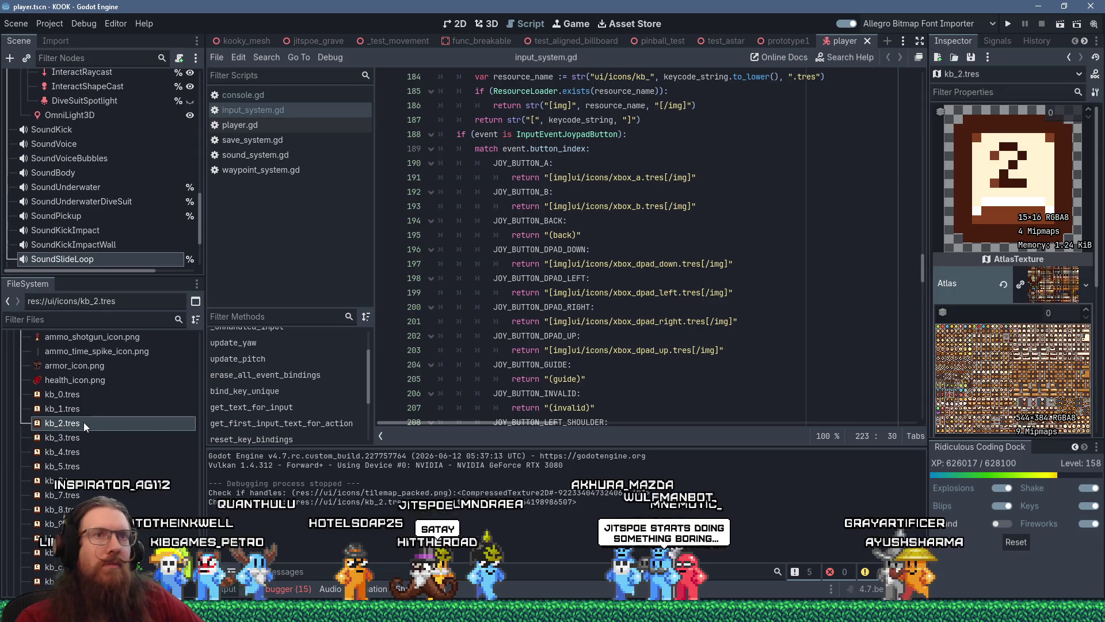
{"action": "left_click", "coordinate": [1005, 23]}
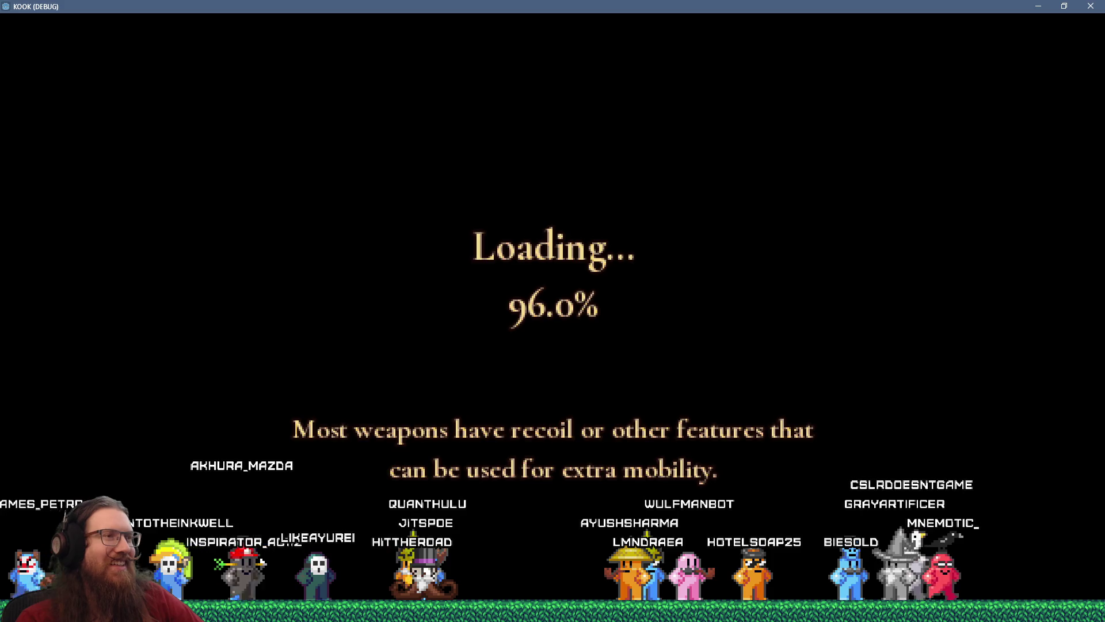
- Run giveall in the console, then walk the canal street, square and café to check weapon key icons
{"action": "key", "text": "grave"}
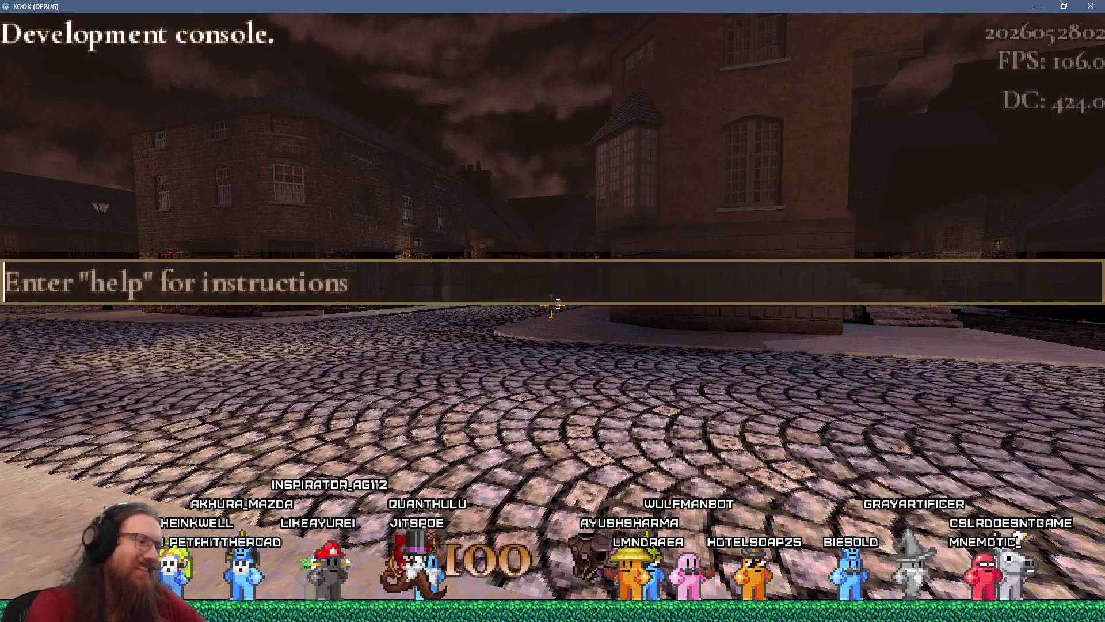
{"action": "type", "text": "giveall"}
{"action": "key", "text": "Return"}
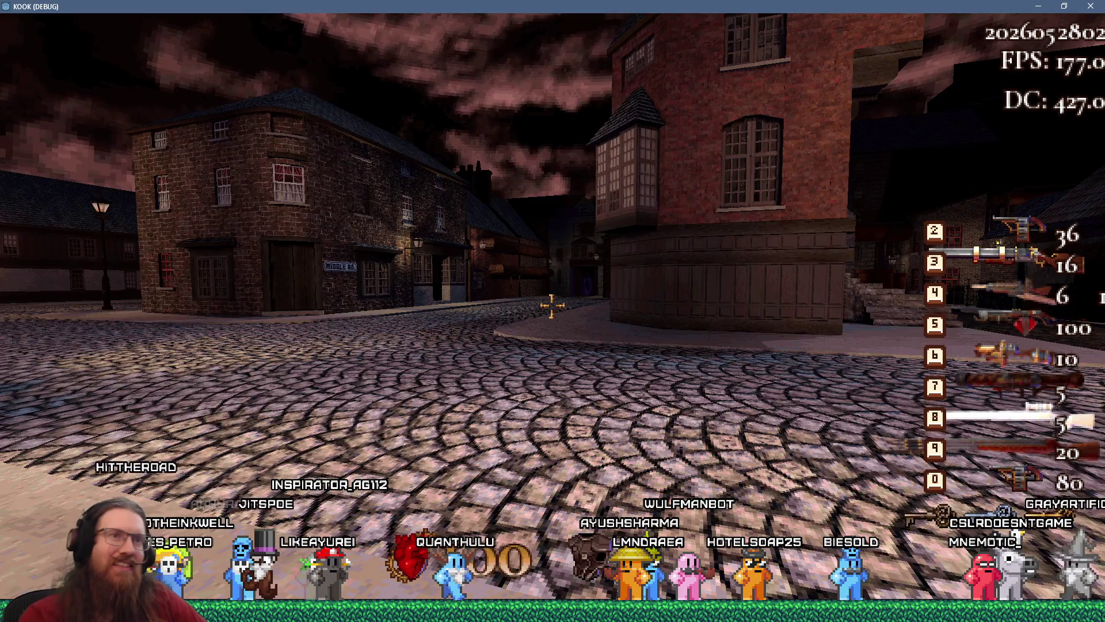
{"action": "key", "text": "w"}
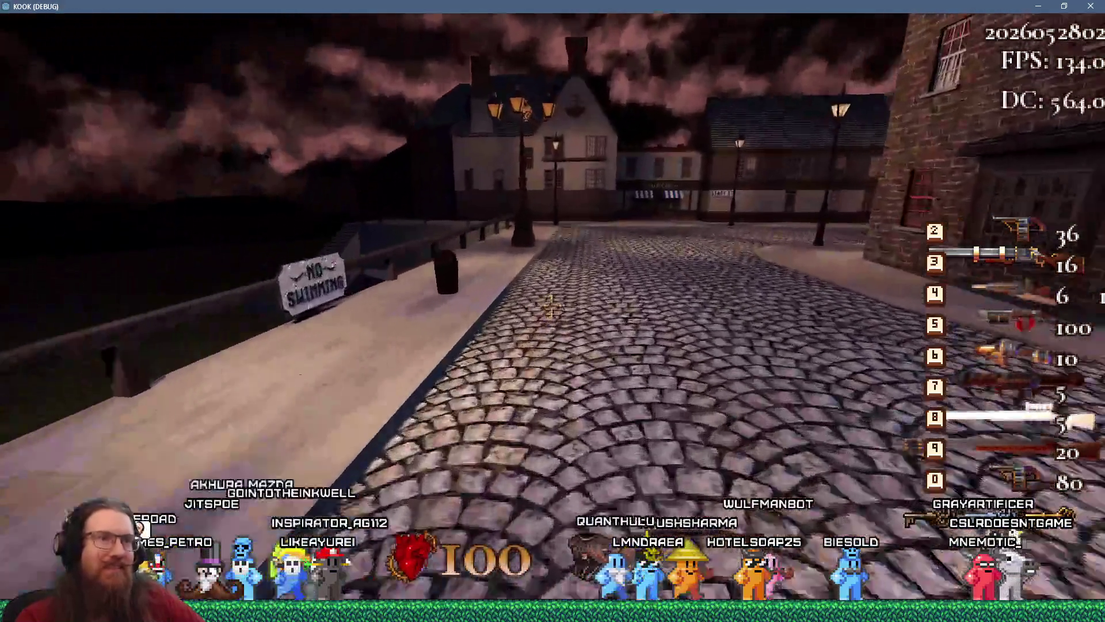
{"action": "key", "text": "w"}
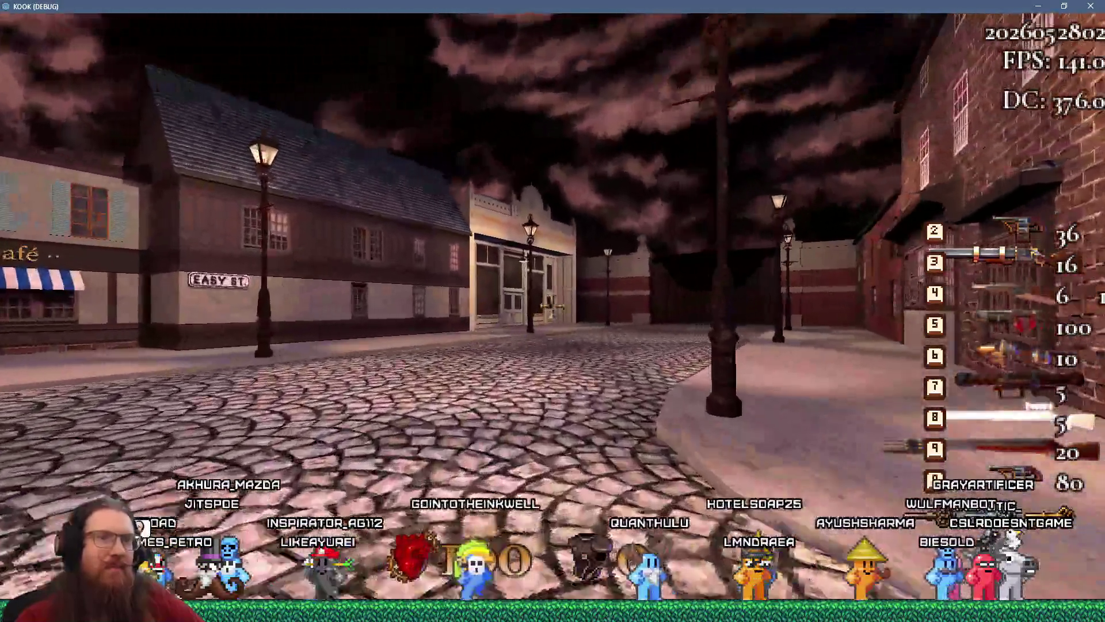
{"action": "key", "text": "w"}
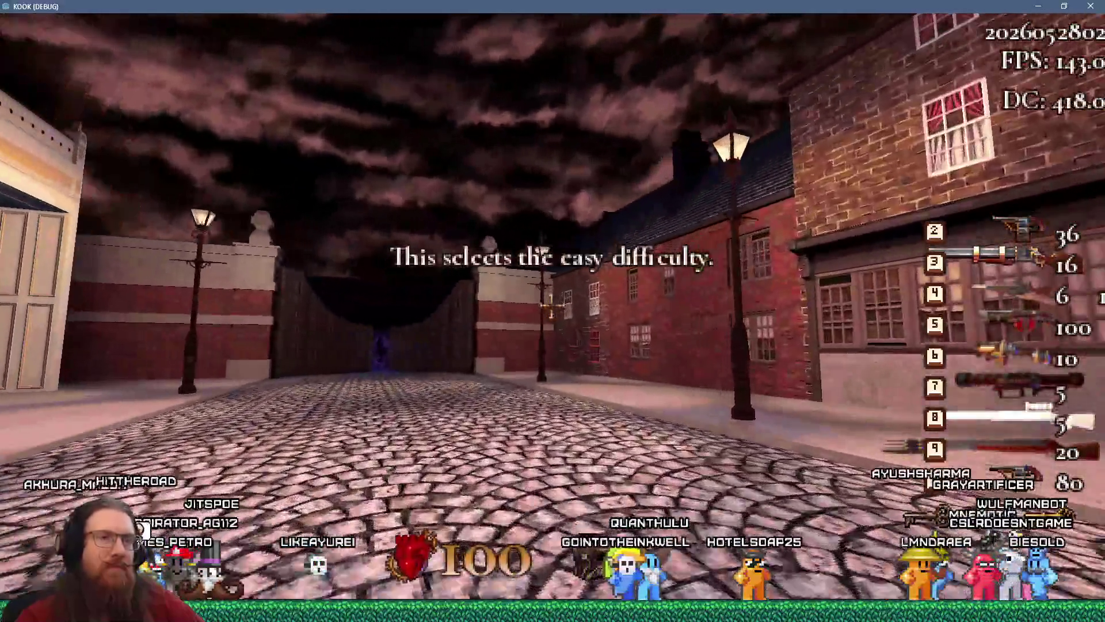
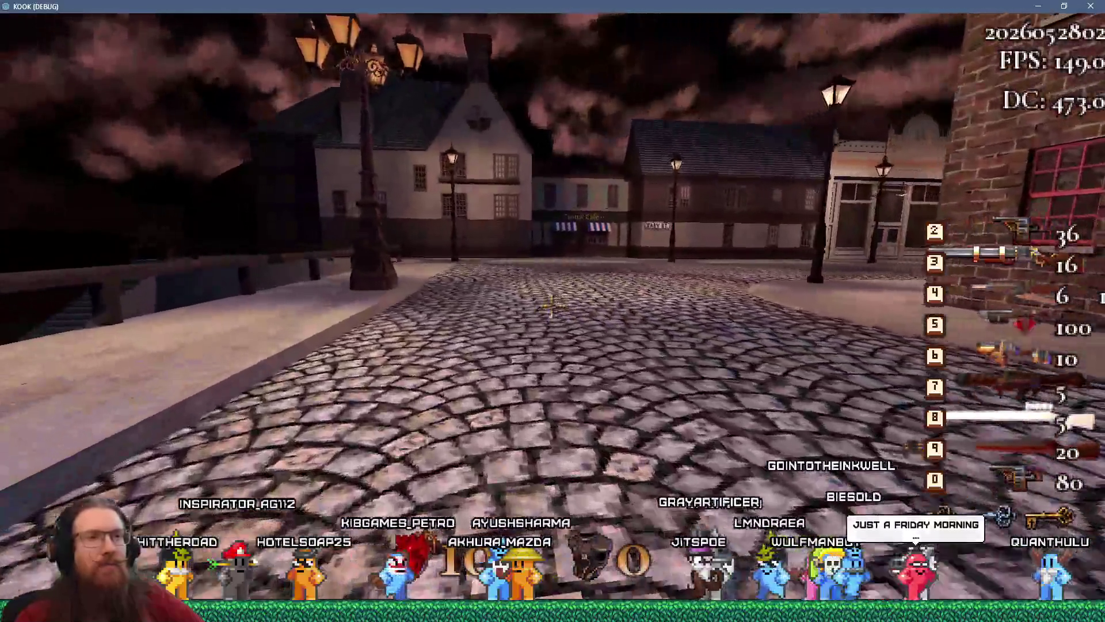
- Walk from the Middle Rd corner along the riverside street to the café row, past the easy trigger
{"action": "key", "text": "w"}
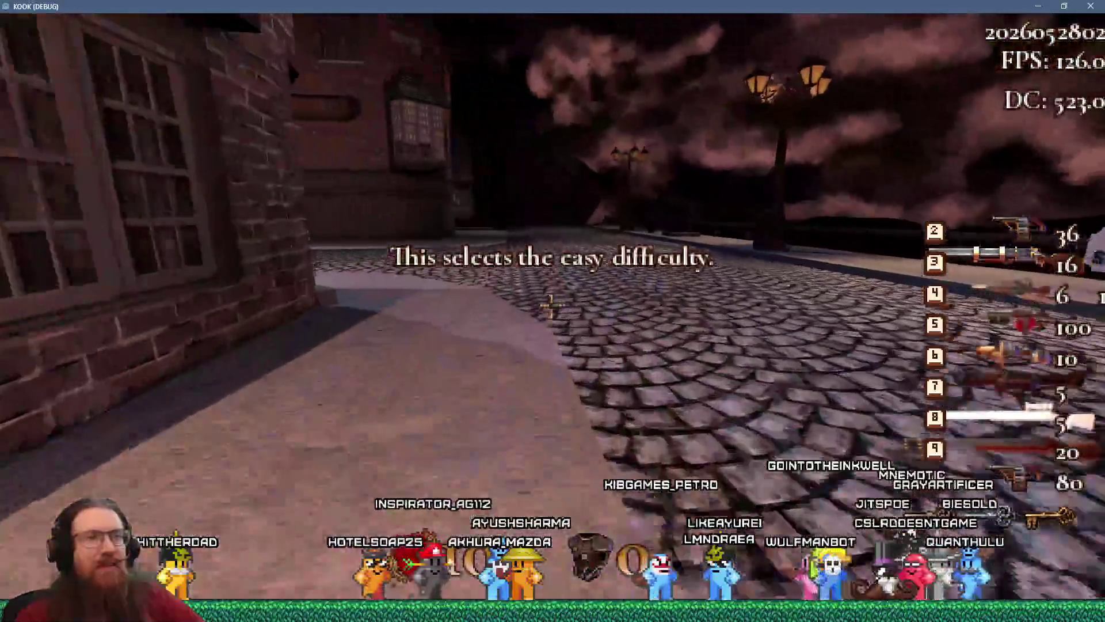
{"action": "key", "text": "w"}
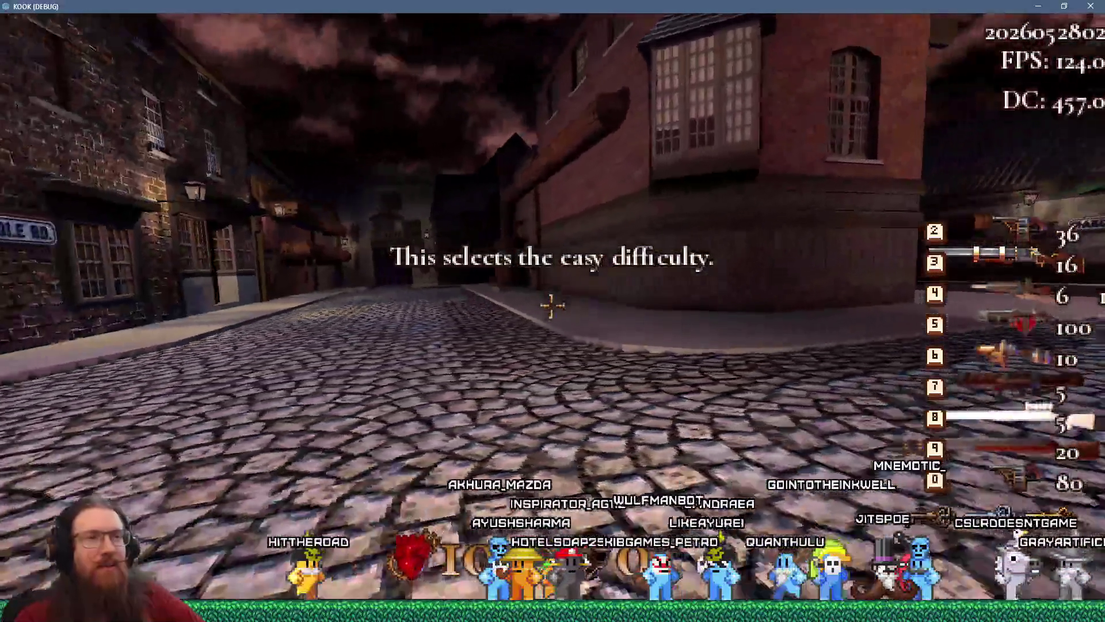
{"action": "key", "text": "w"}
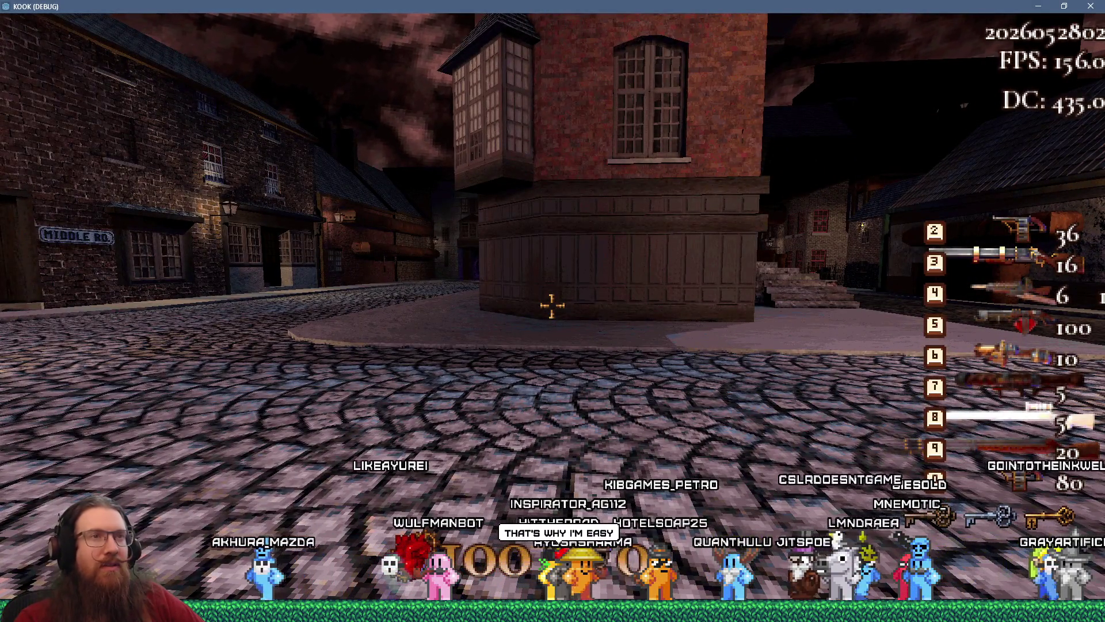
{"action": "key", "text": "w"}
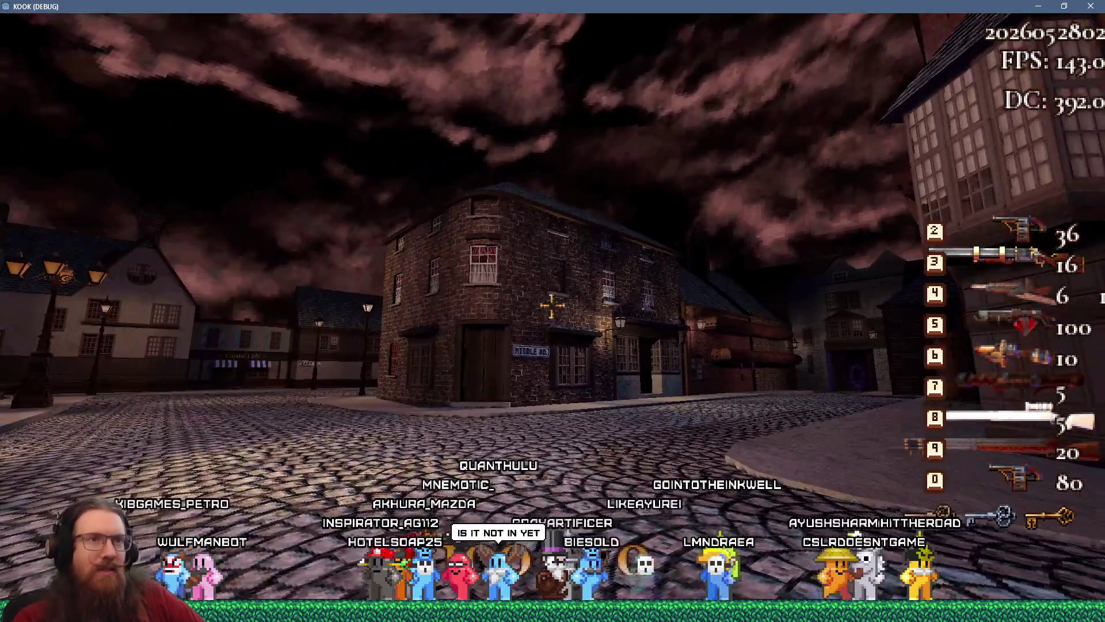
{"action": "key", "text": "w"}
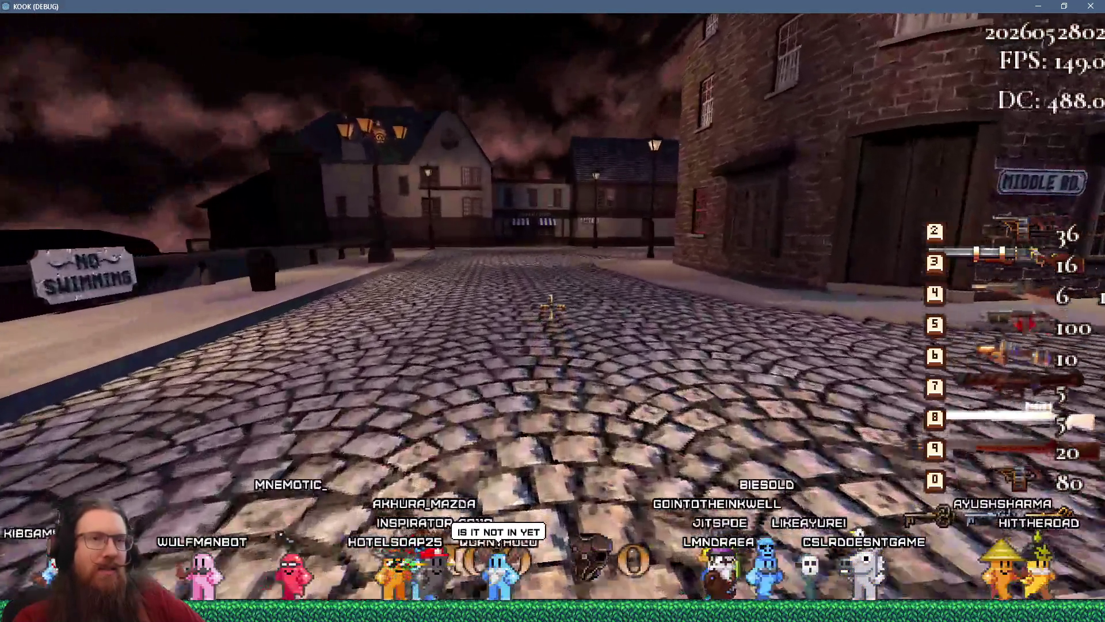
{"action": "key", "text": "w"}
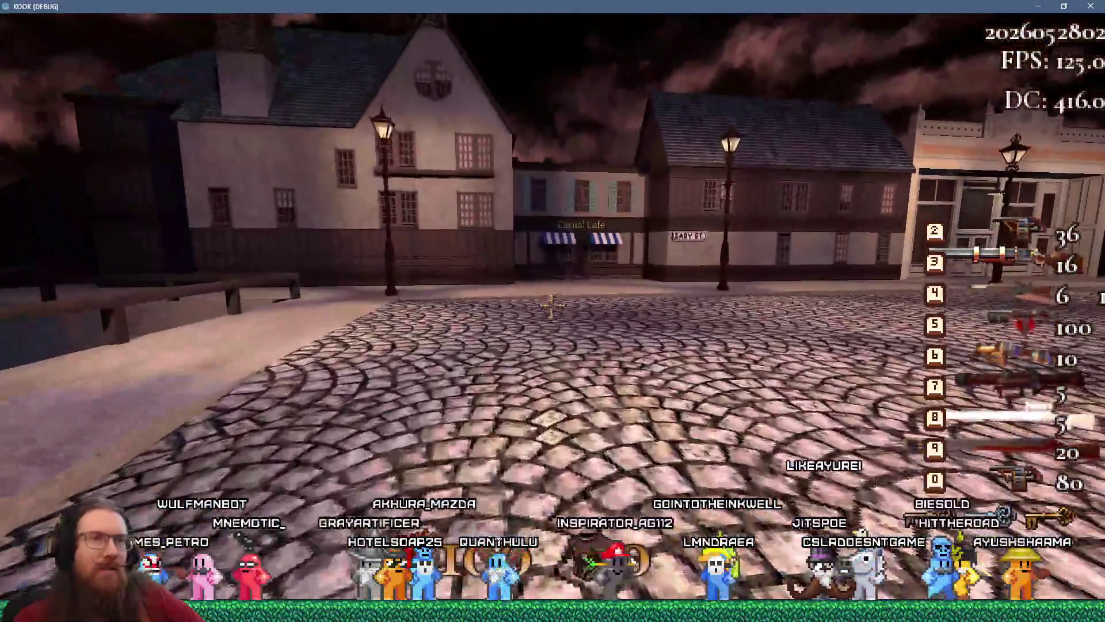
{"action": "key", "text": "w"}
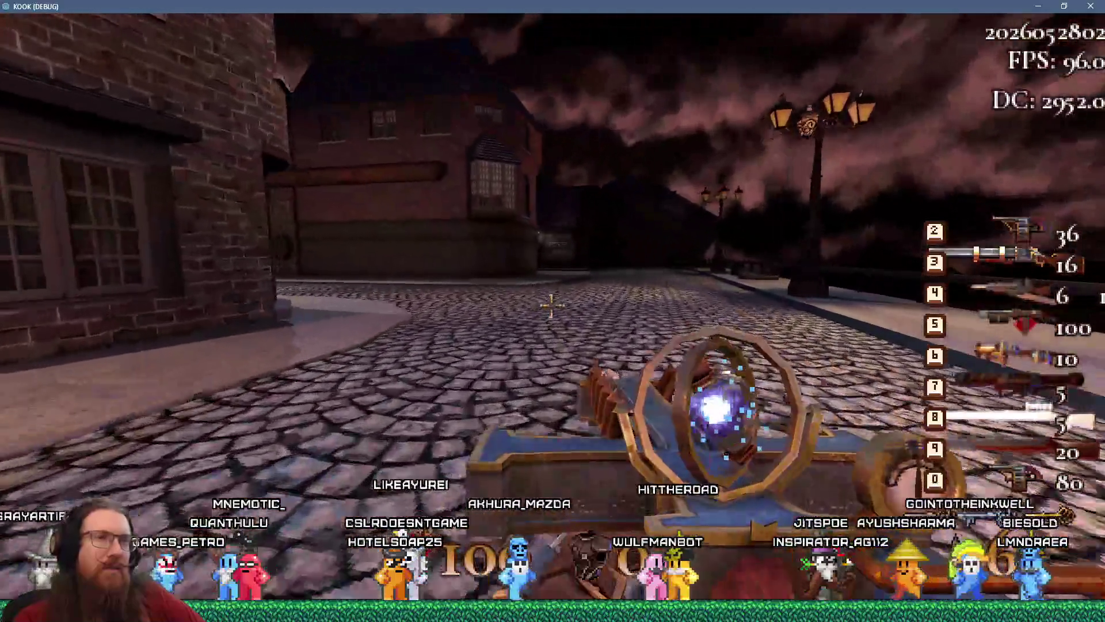
- Walk down the streets through the medium difficulty trigger toward the town square
{"action": "key", "text": "w"}
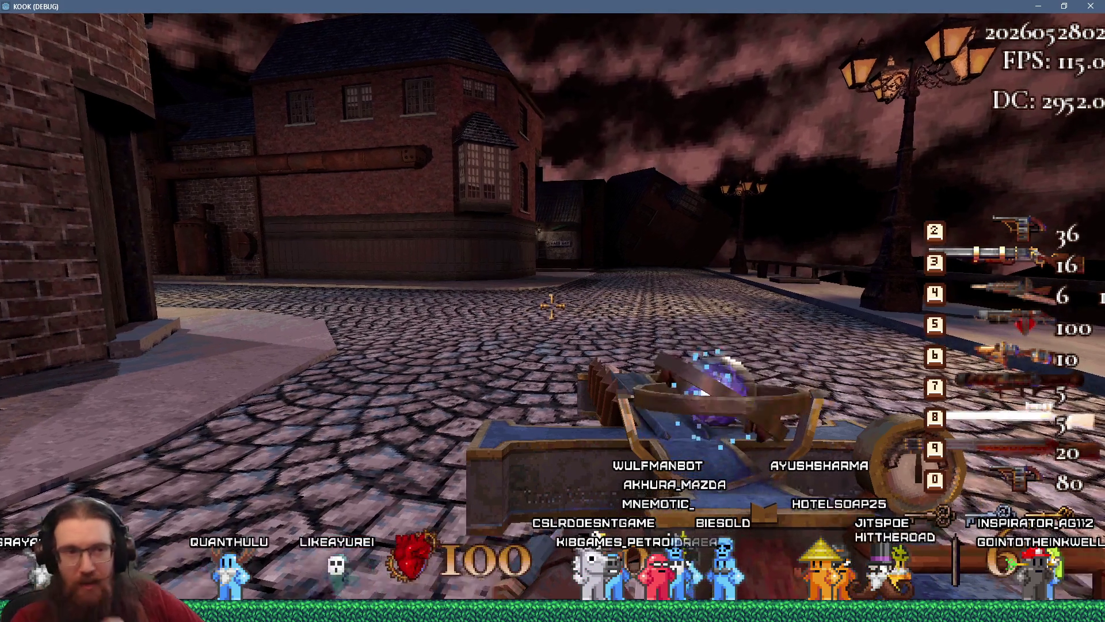
{"action": "mouse_move", "coordinate": [553, 310]}
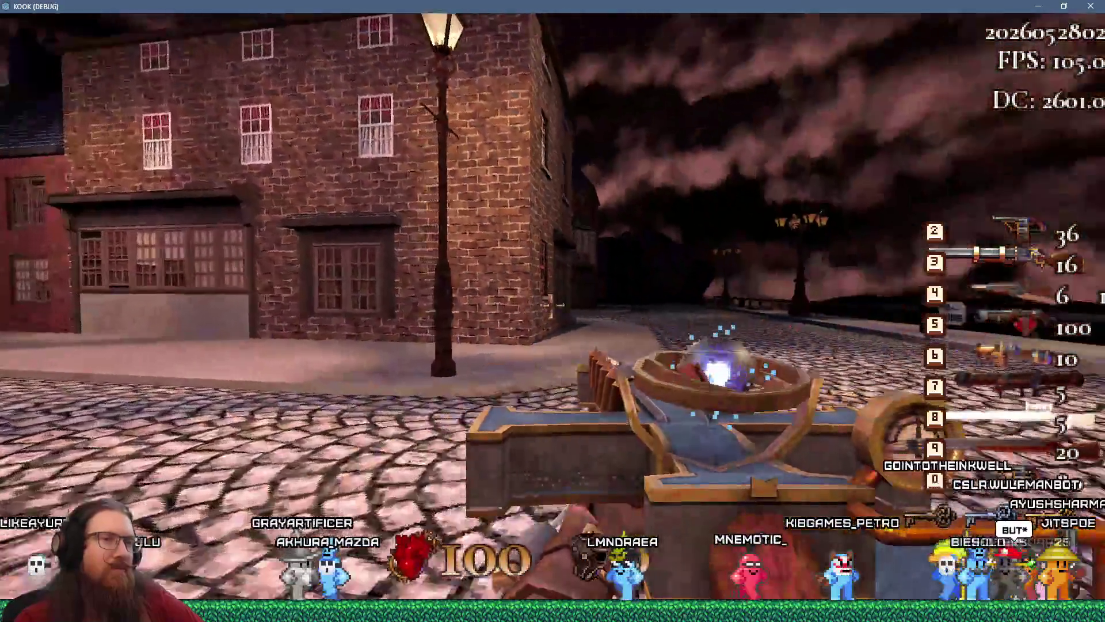
{"action": "key", "text": "w"}
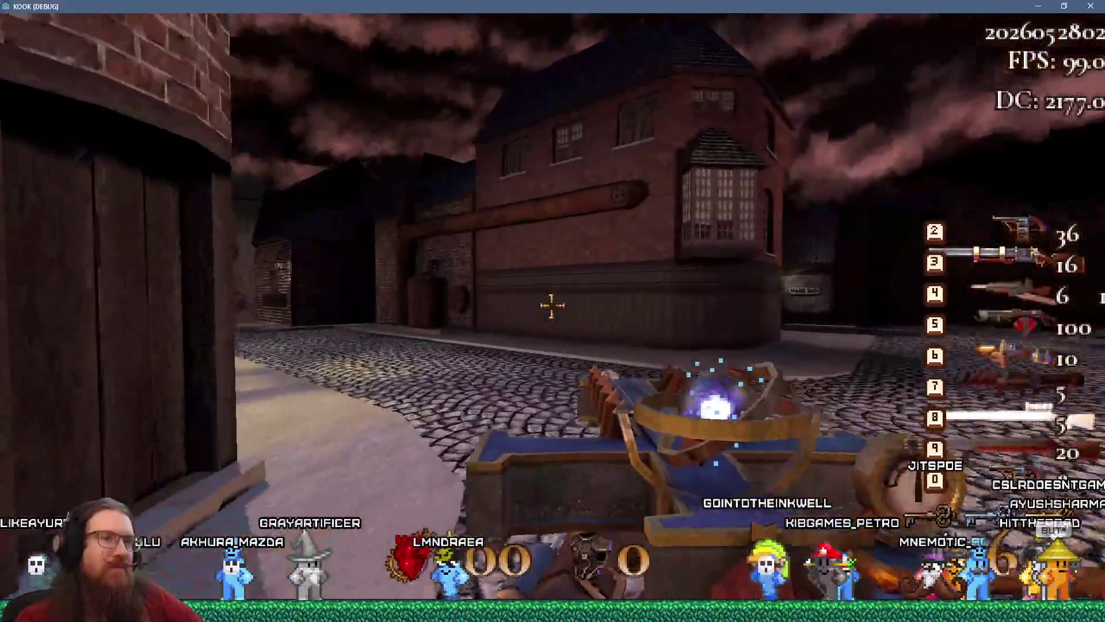
{"action": "key", "text": "w"}
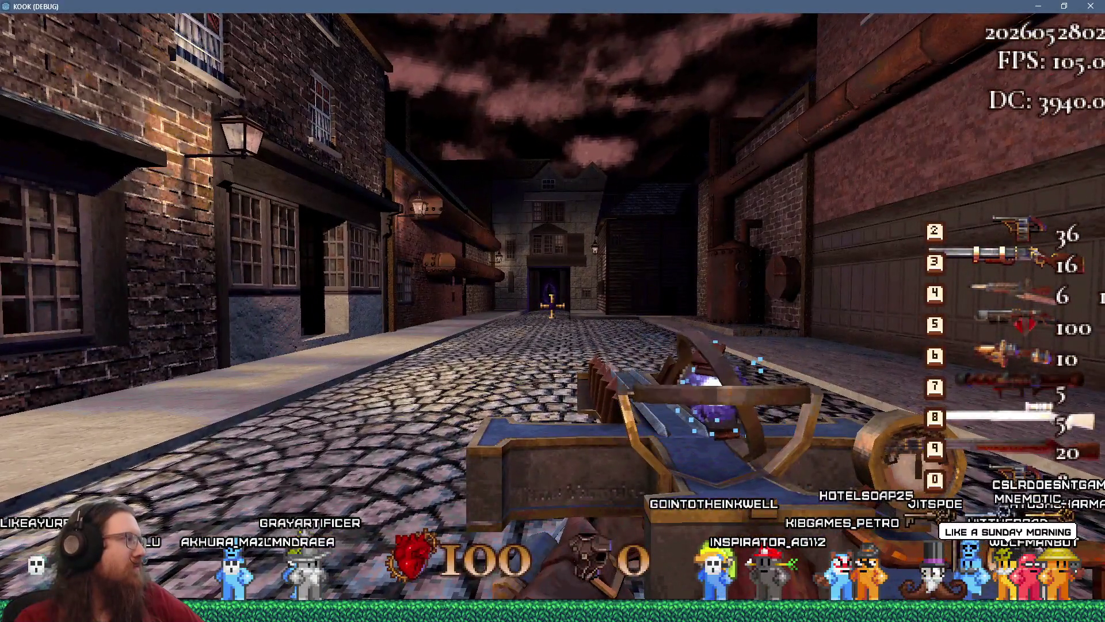
{"action": "key", "text": "w"}
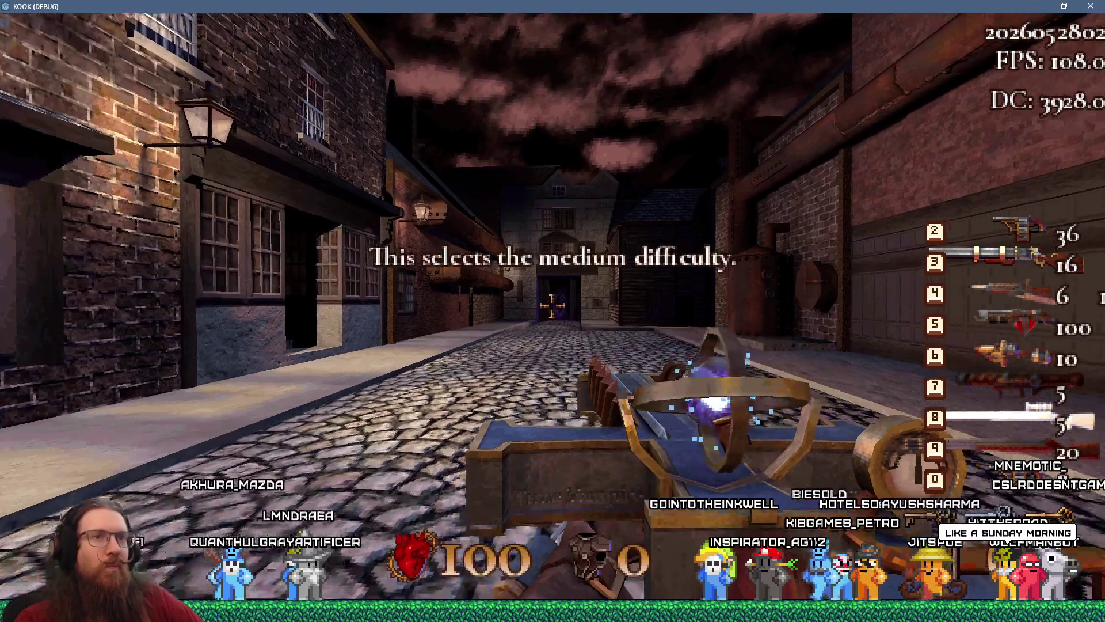
{"action": "key", "text": "w"}
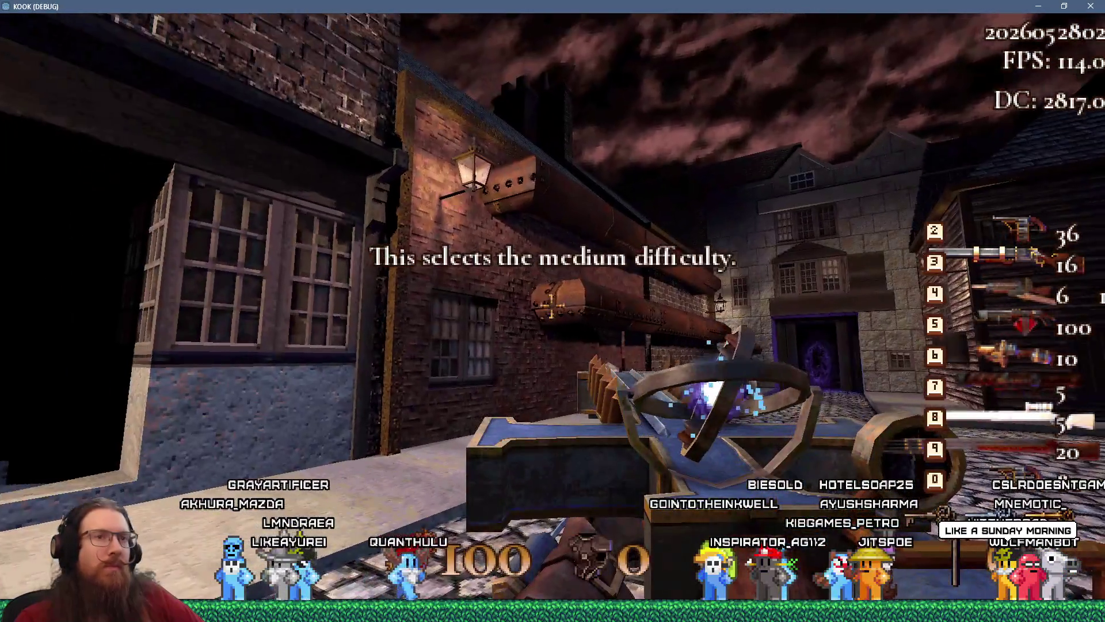
{"action": "key", "text": "w"}
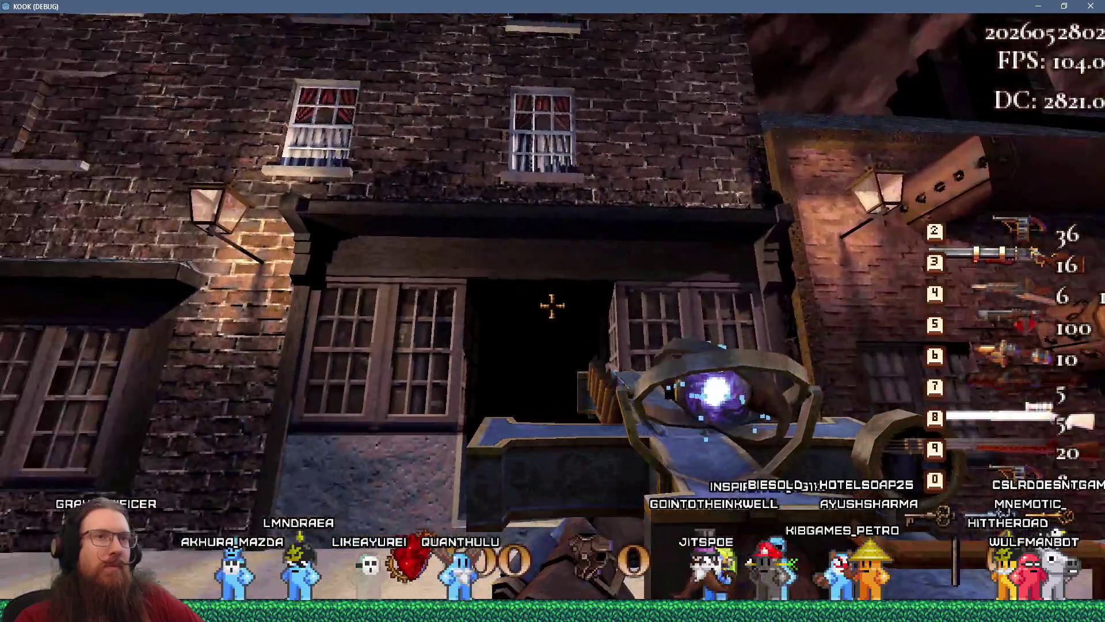
{"action": "key", "text": "w"}
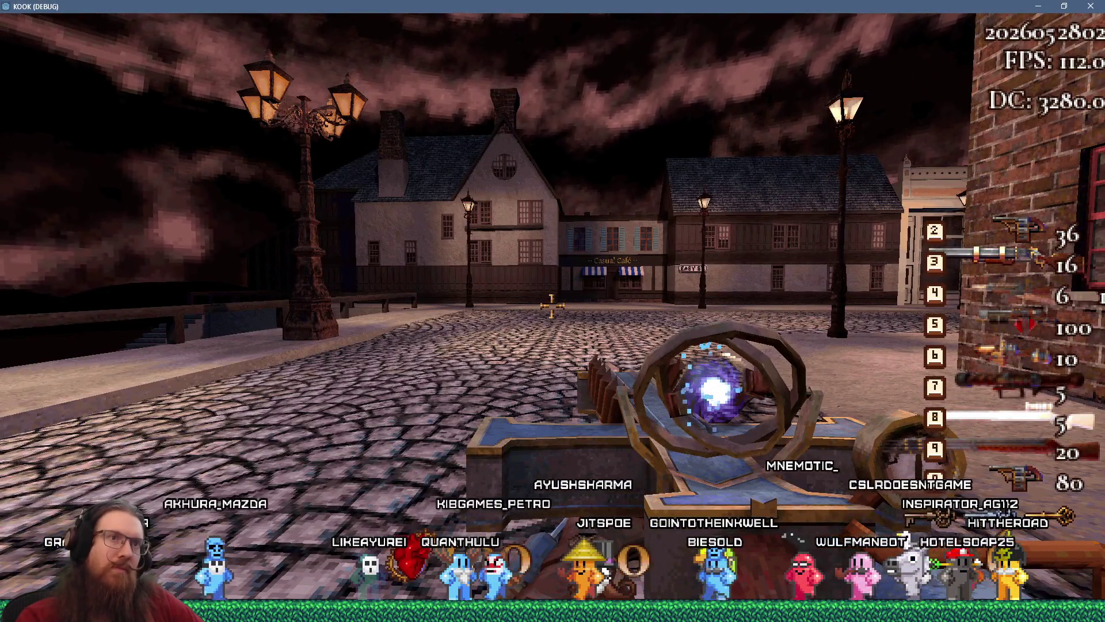
- Quit the game from the developer console and switch back to the Godot editor
{"action": "key", "text": "grave"}
{"action": "type", "text": "qt"}
{"action": "key", "text": "Return"}
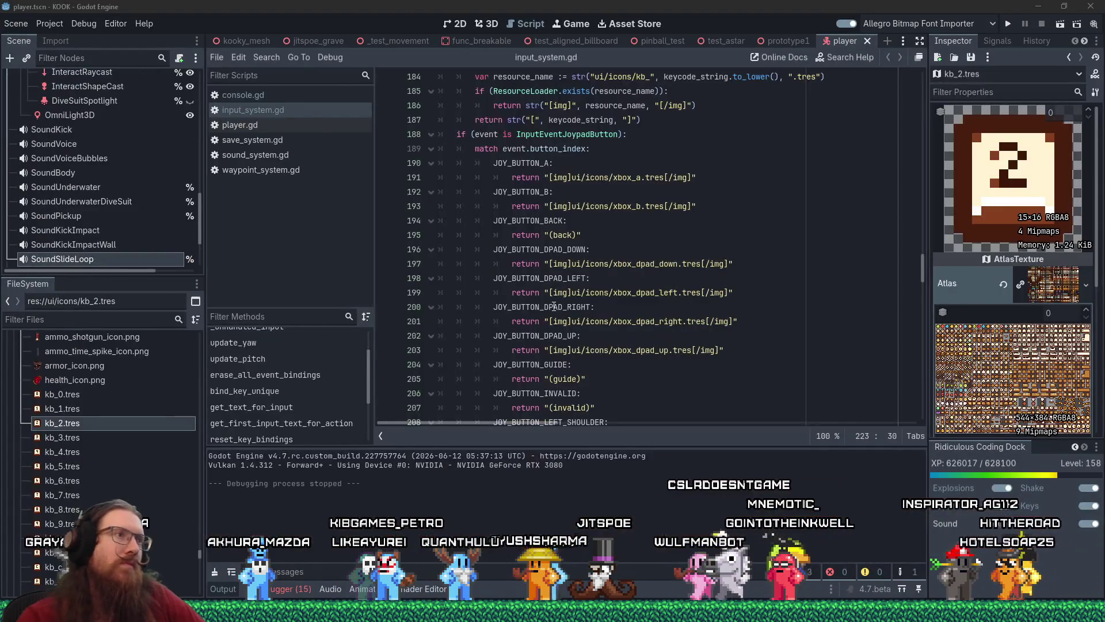
{"action": "key", "text": "alt+Tab"}
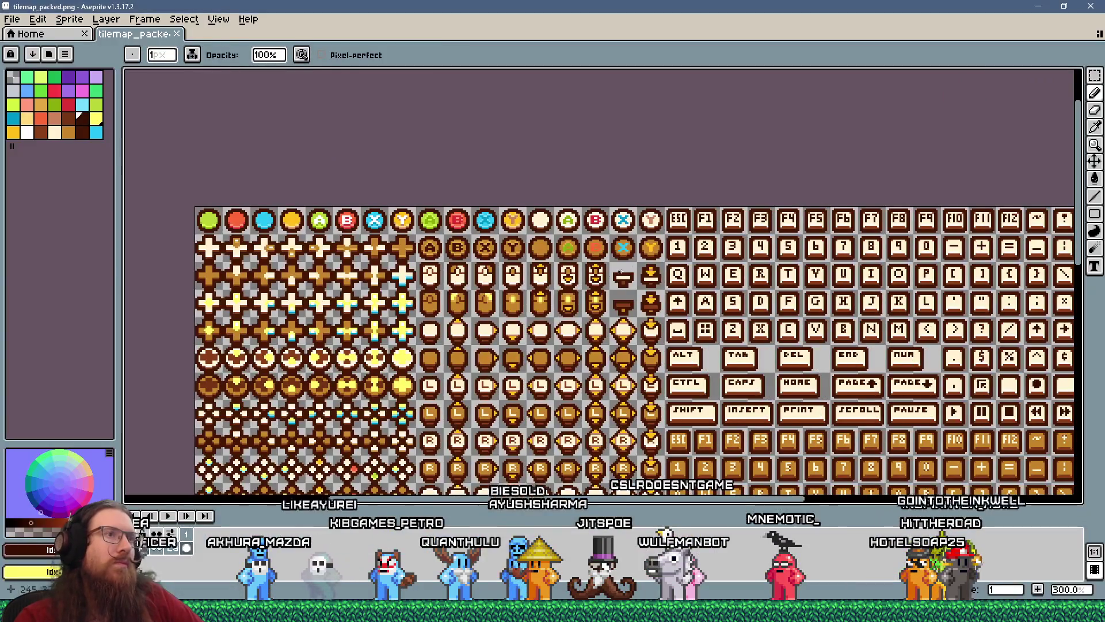
- Marquee-select the 2 keycap glyph and move it one pixel right
{"action": "scroll", "coordinate": [706, 236], "scroll_direction": "up", "scroll_amount": 8}
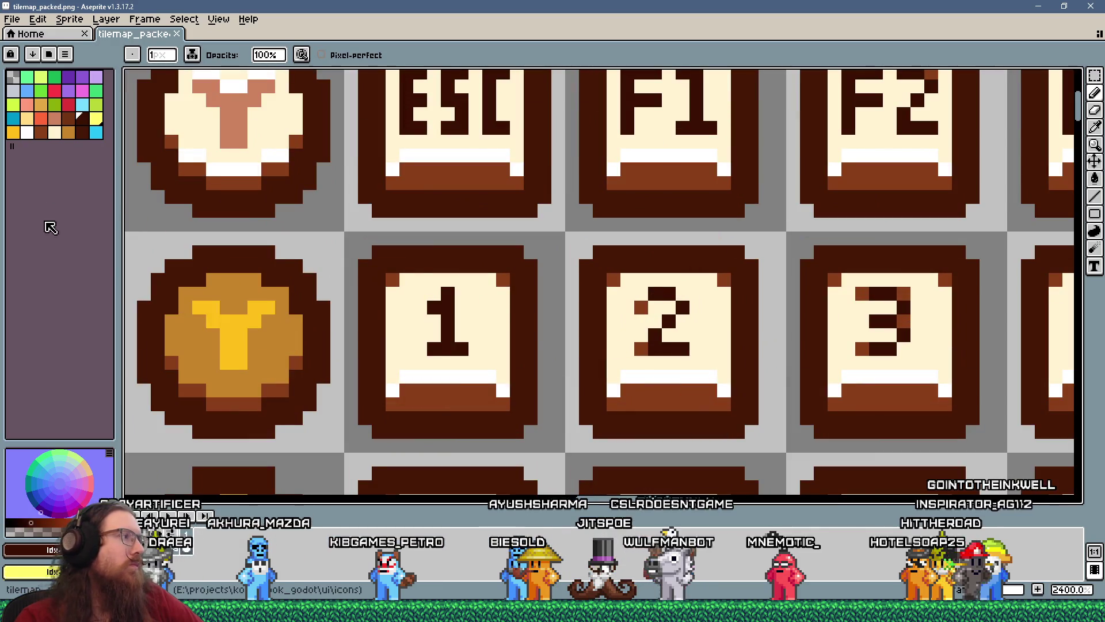
{"action": "left_click", "coordinate": [1095, 76]}
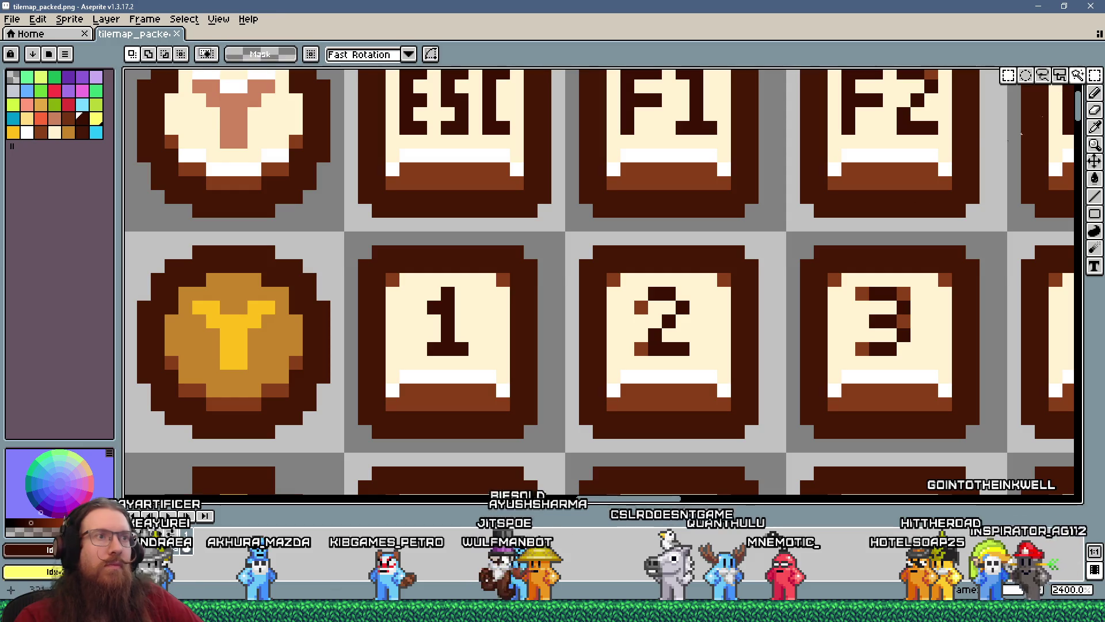
{"action": "mouse_move", "coordinate": [772, 246]}
{"action": "left_mouse_down"}
{"action": "mouse_move", "coordinate": [691, 395]}
{"action": "mouse_move", "coordinate": [633, 438]}
{"action": "left_mouse_up"}
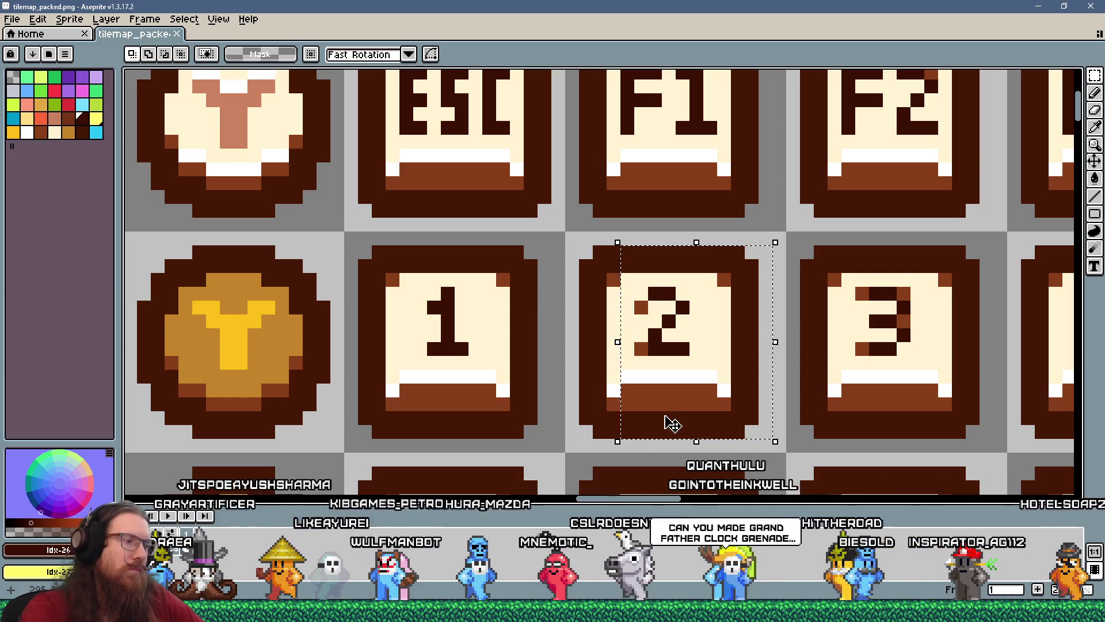
{"action": "left_click", "coordinate": [668, 419]}
{"action": "left_click_drag", "start_coordinate": [672, 424], "coordinate": [698, 415]}
{"action": "scroll", "coordinate": [690, 377], "scroll_direction": "down", "scroll_amount": 1}
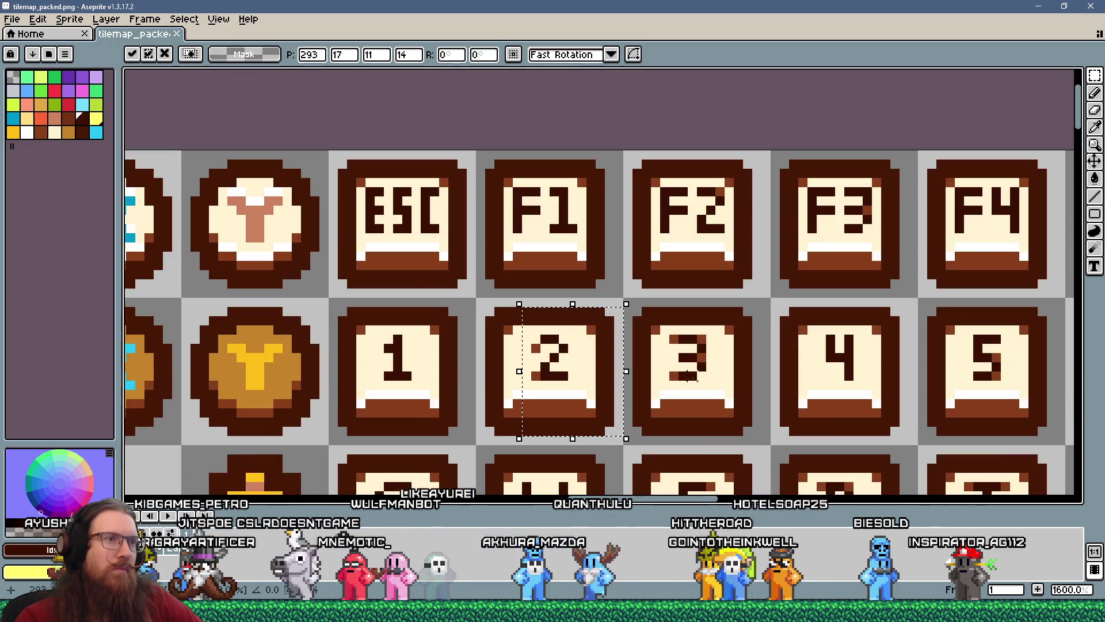
{"action": "left_click", "coordinate": [756, 430]}
- Marquee-select the 3 glyph and nudge it one pixel right
{"action": "left_click_drag", "start_coordinate": [773, 448], "coordinate": [658, 294]}
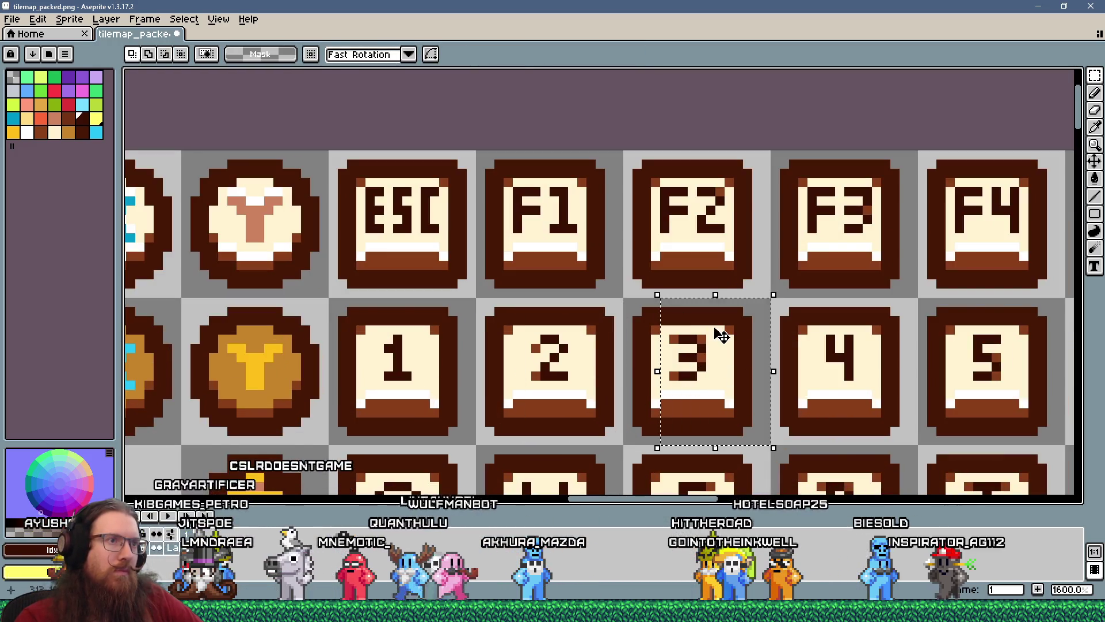
{"action": "left_click", "coordinate": [715, 334]}
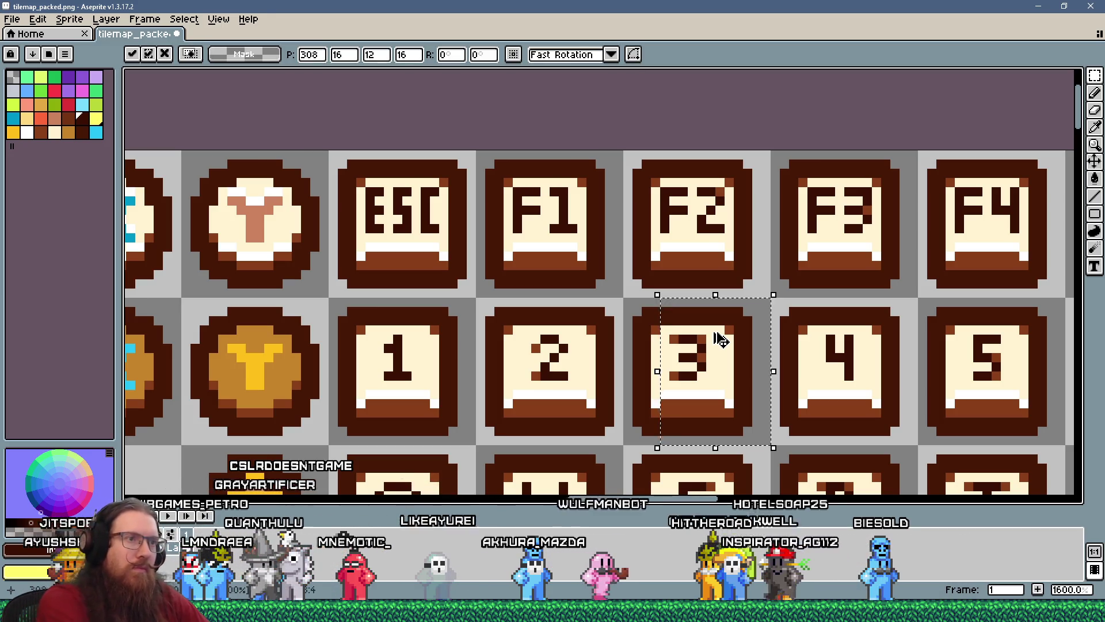
{"action": "left_click_drag", "start_coordinate": [719, 339], "coordinate": [728, 340]}
{"action": "scroll", "coordinate": [730, 341], "scroll_direction": "down", "scroll_amount": 1}
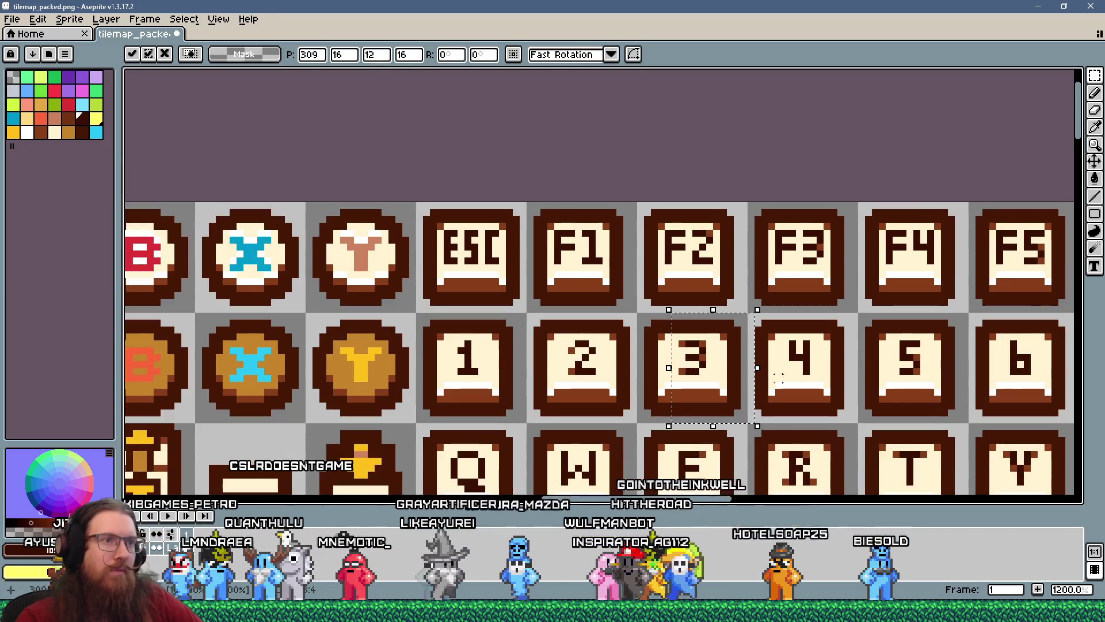
{"action": "scroll", "coordinate": [837, 400], "scroll_direction": "up", "scroll_amount": 1}
- Select the 4 glyph, shift it one pixel right with the arrow key, and commit
{"action": "left_click_drag", "start_coordinate": [855, 419], "coordinate": [760, 295]}
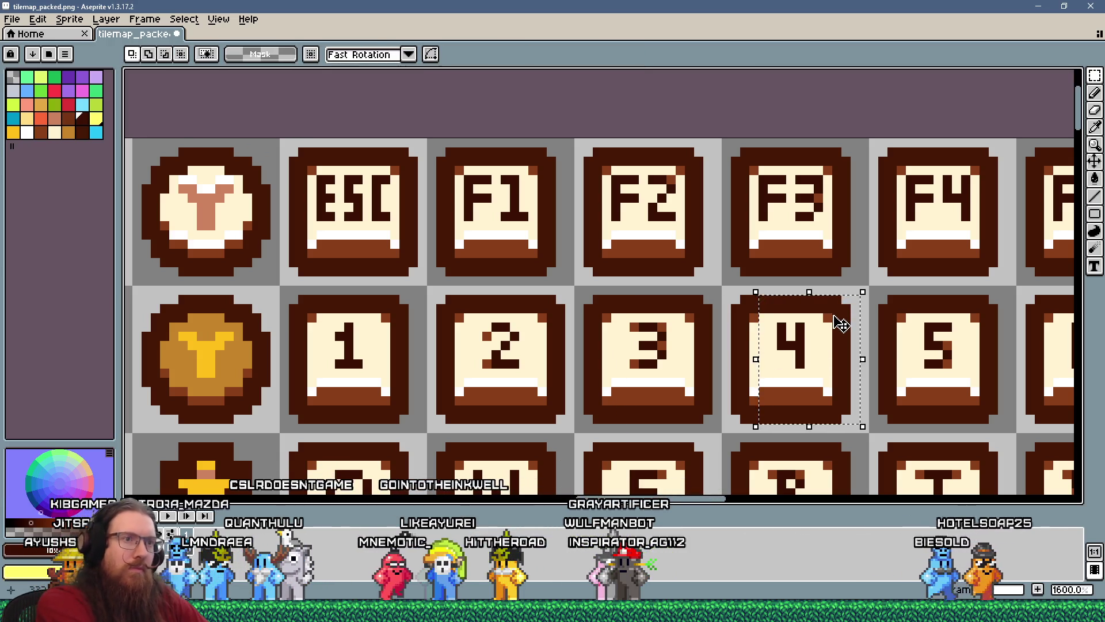
{"action": "key", "text": "Right"}
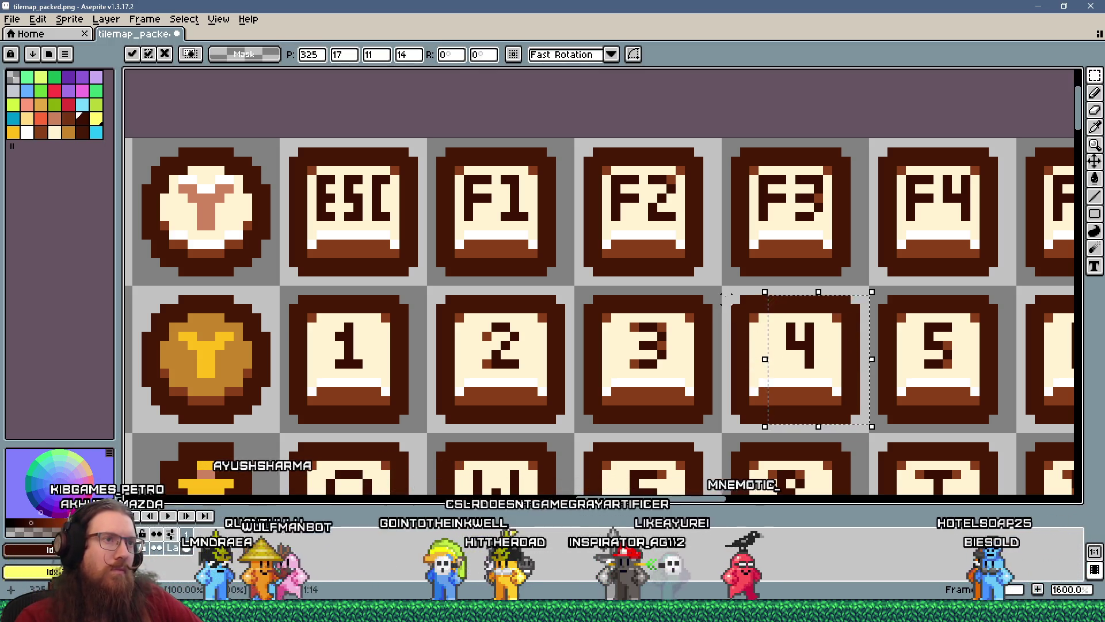
{"action": "key", "text": "Return"}
{"action": "scroll", "coordinate": [757, 355], "scroll_direction": "down", "scroll_amount": 1}
{"action": "scroll", "coordinate": [757, 355], "scroll_direction": "up", "scroll_amount": 3}
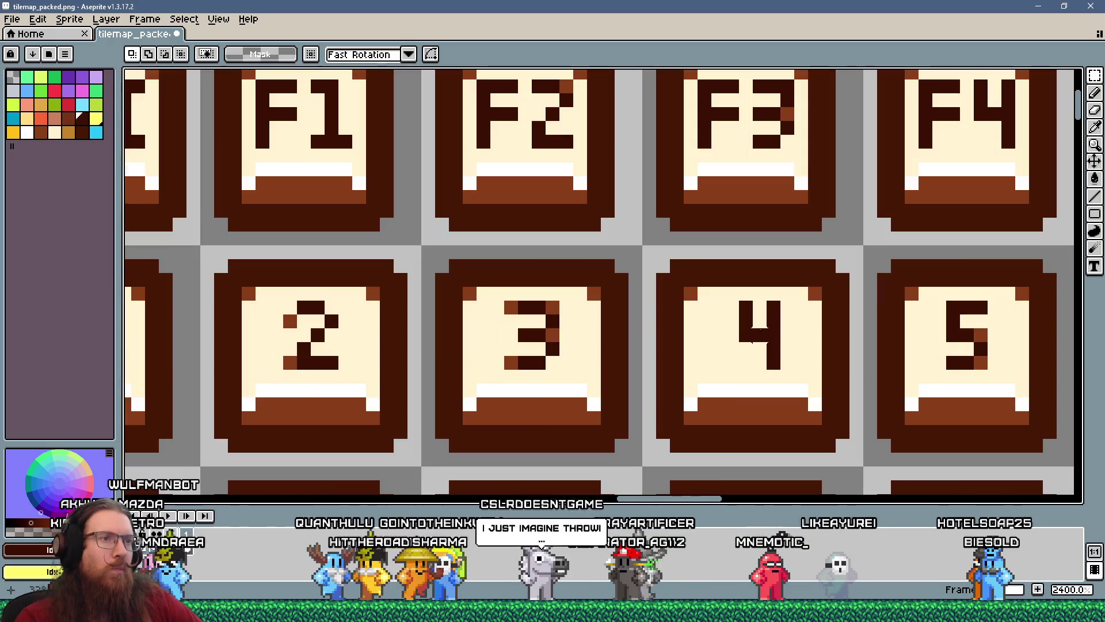
- Touch up stray pixels in the 4 glyph with the Pencil, painting one cream
{"action": "left_click", "coordinate": [1094, 94]}
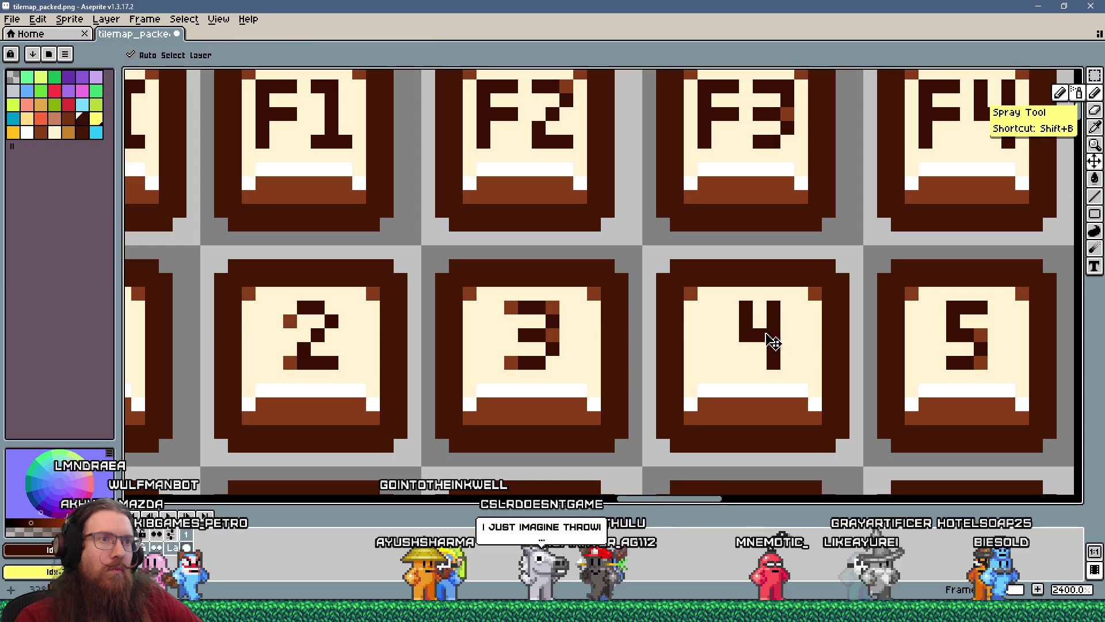
{"action": "left_click", "coordinate": [732, 321]}
{"action": "right_click", "coordinate": [746, 321]}
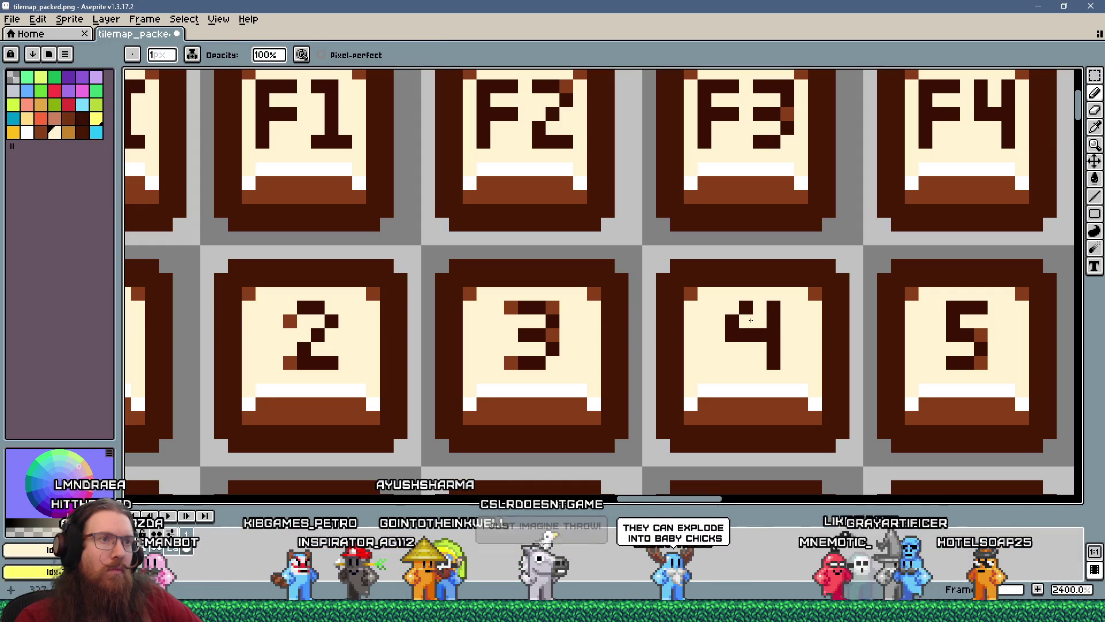
{"action": "scroll", "coordinate": [751, 320], "scroll_direction": "down", "scroll_amount": 4}
{"action": "scroll", "coordinate": [775, 314], "scroll_direction": "up", "scroll_amount": 4}
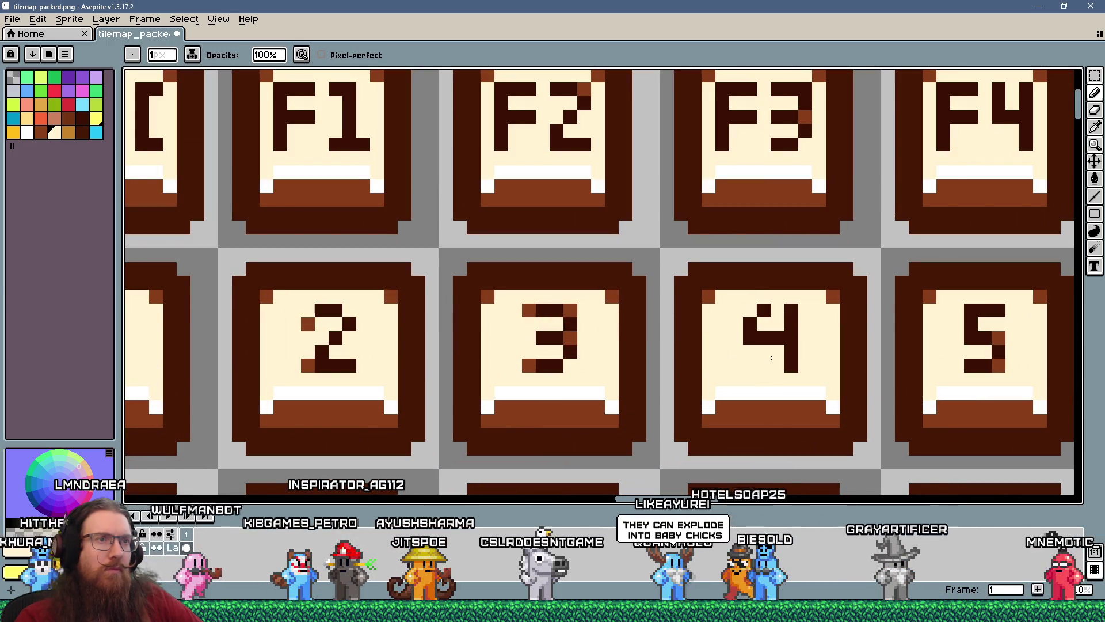
{"action": "scroll", "coordinate": [772, 357], "scroll_direction": "down", "scroll_amount": 4}
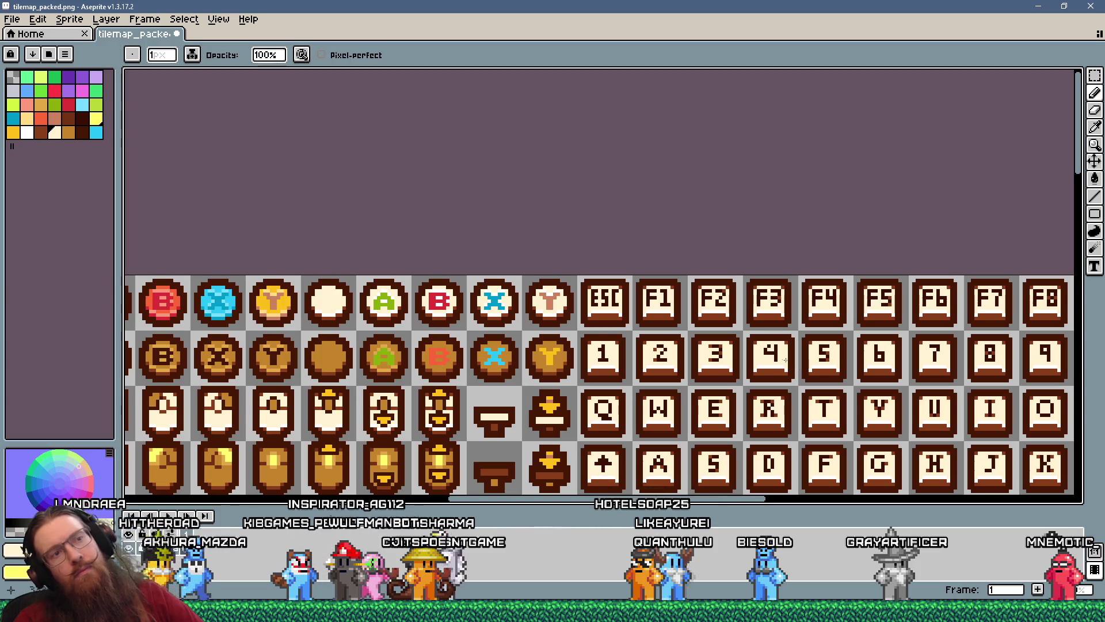
{"action": "scroll", "coordinate": [788, 362], "scroll_direction": "up", "scroll_amount": 2}
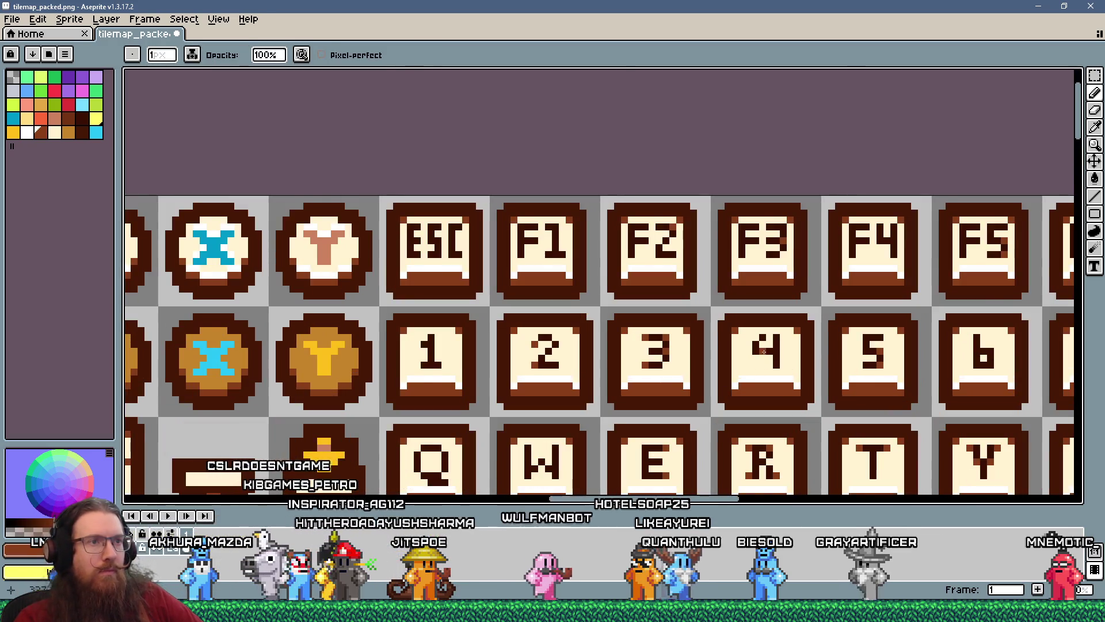
{"action": "scroll", "coordinate": [766, 353], "scroll_direction": "up", "scroll_amount": 2}
{"action": "scroll", "coordinate": [766, 334], "scroll_direction": "down", "scroll_amount": 2}
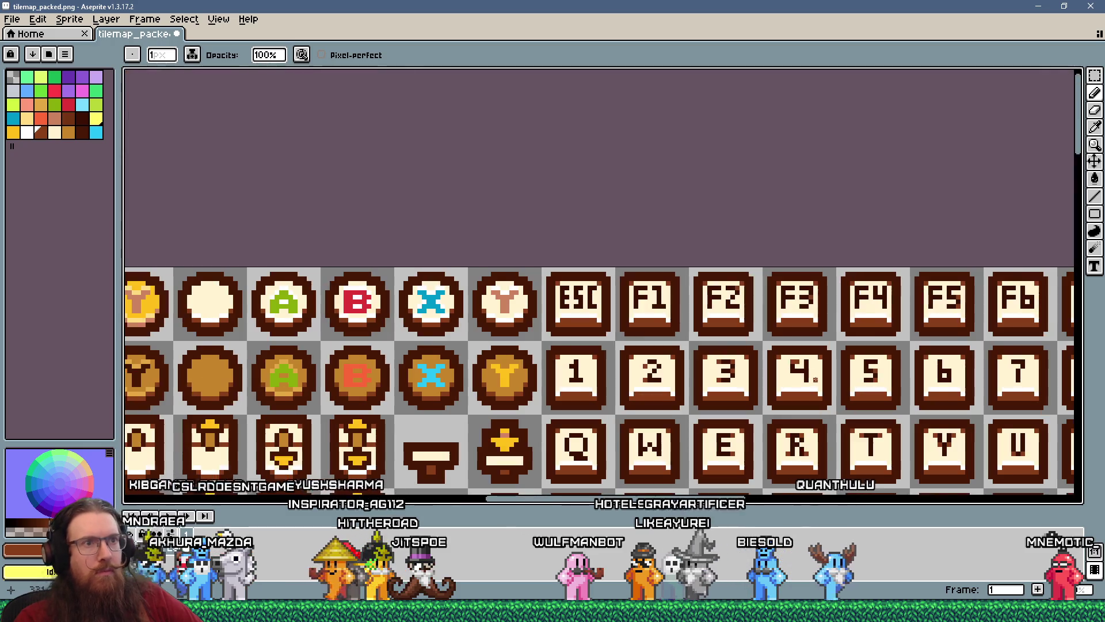
{"action": "scroll", "coordinate": [782, 342], "scroll_direction": "up", "scroll_amount": 2}
- Sample a colour from the tiles and switch to the Rectangular Marquee tool
{"action": "key", "text": "alt"}
{"action": "scroll", "coordinate": [800, 351], "scroll_direction": "down", "scroll_amount": 5}
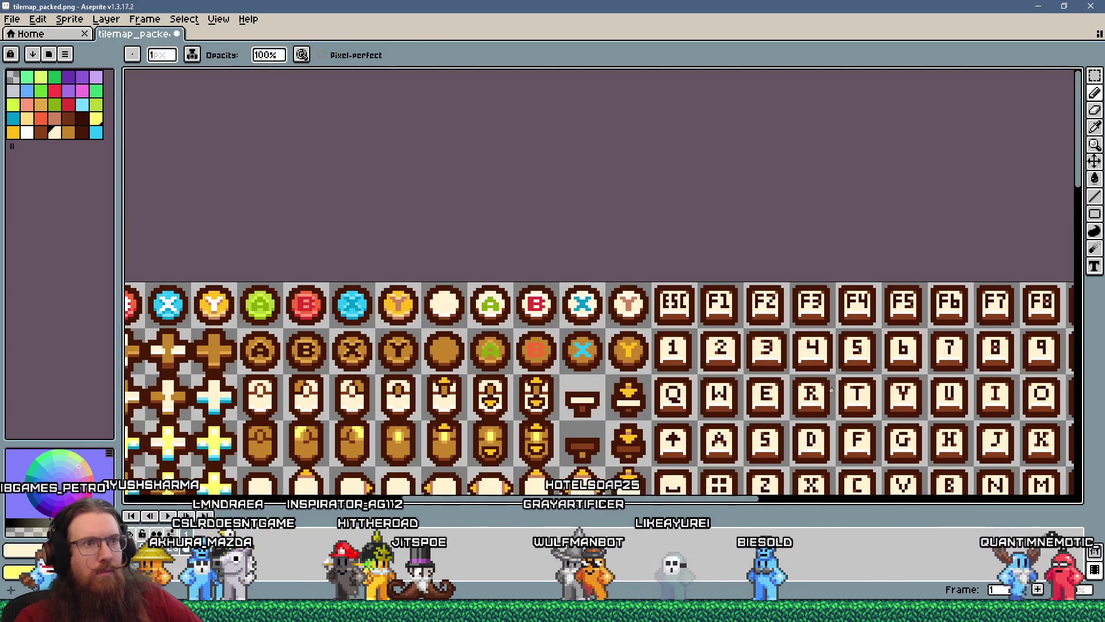
{"action": "scroll", "coordinate": [743, 363], "scroll_direction": "up", "scroll_amount": 5}
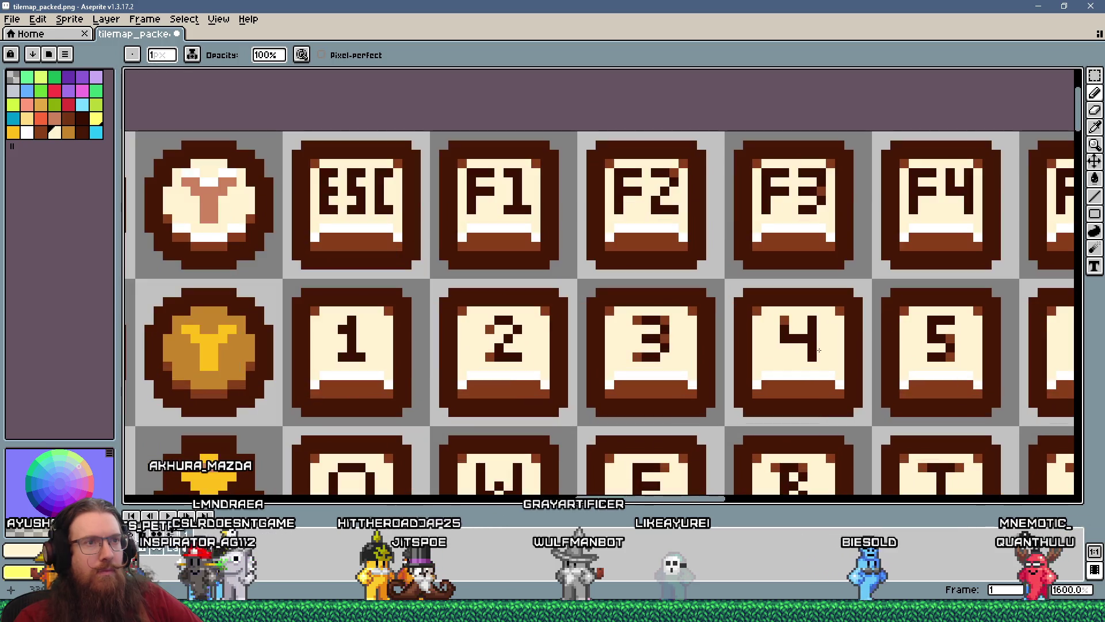
{"action": "scroll", "coordinate": [744, 364], "scroll_direction": "down", "scroll_amount": 3}
{"action": "scroll", "coordinate": [816, 360], "scroll_direction": "up", "scroll_amount": 3}
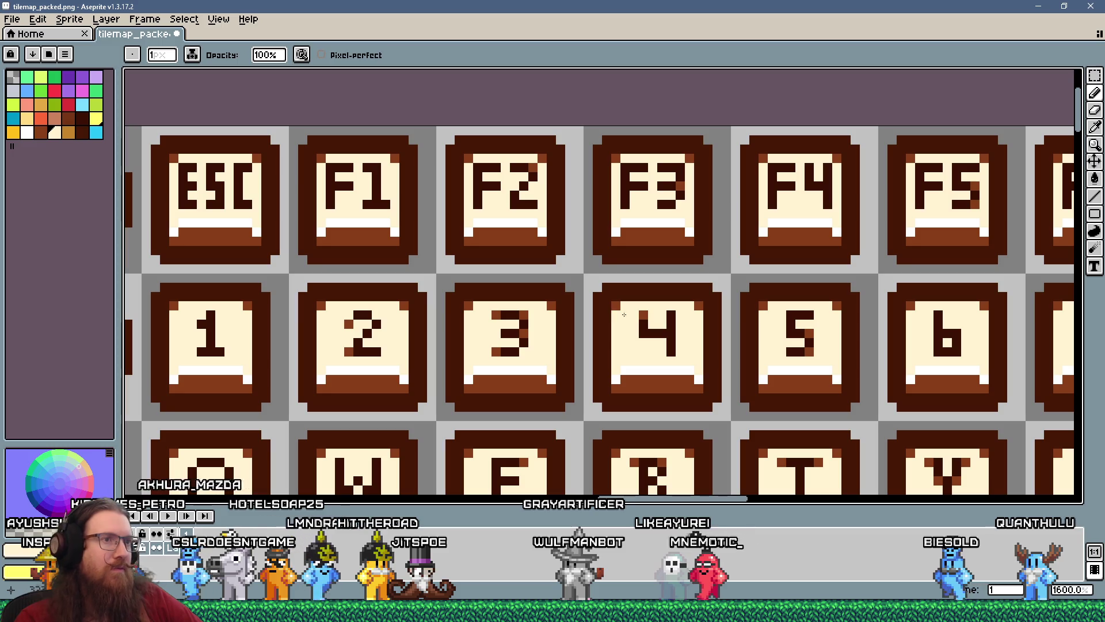
{"action": "left_click", "coordinate": [1094, 75]}
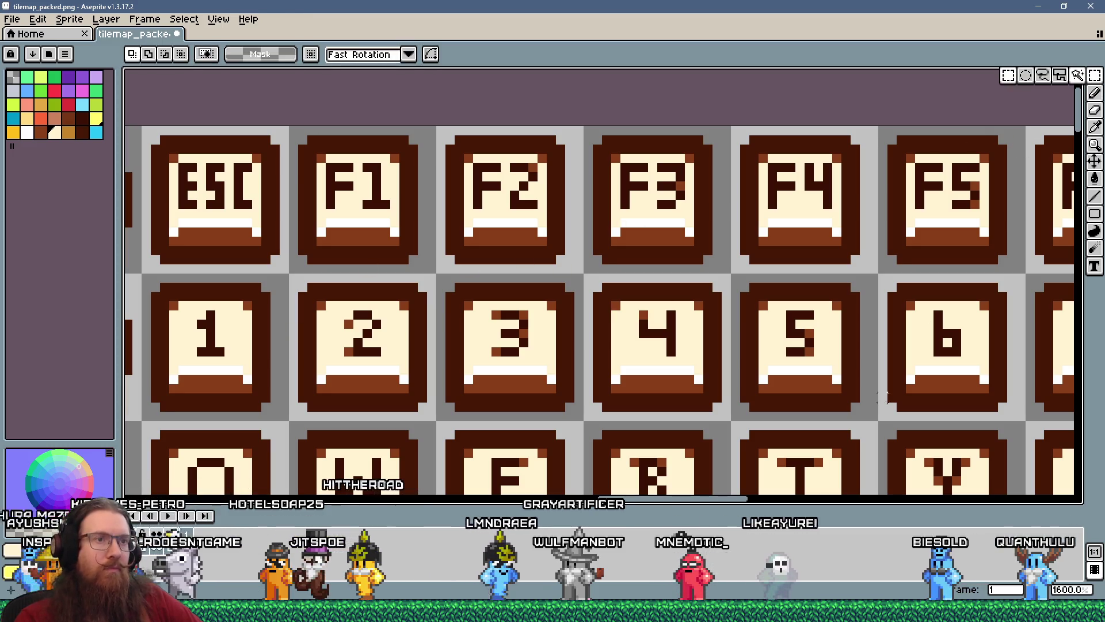
- Select the 5 glyph and shift it one pixel right
{"action": "left_click_drag", "start_coordinate": [855, 415], "coordinate": [792, 270]}
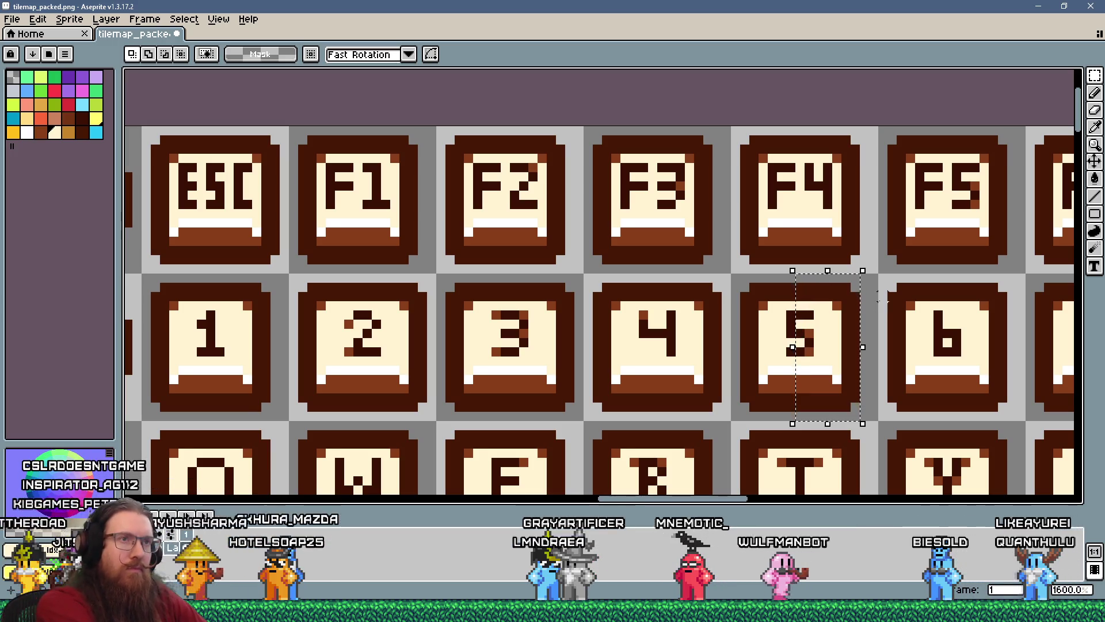
{"action": "key", "text": "ctrl+t"}
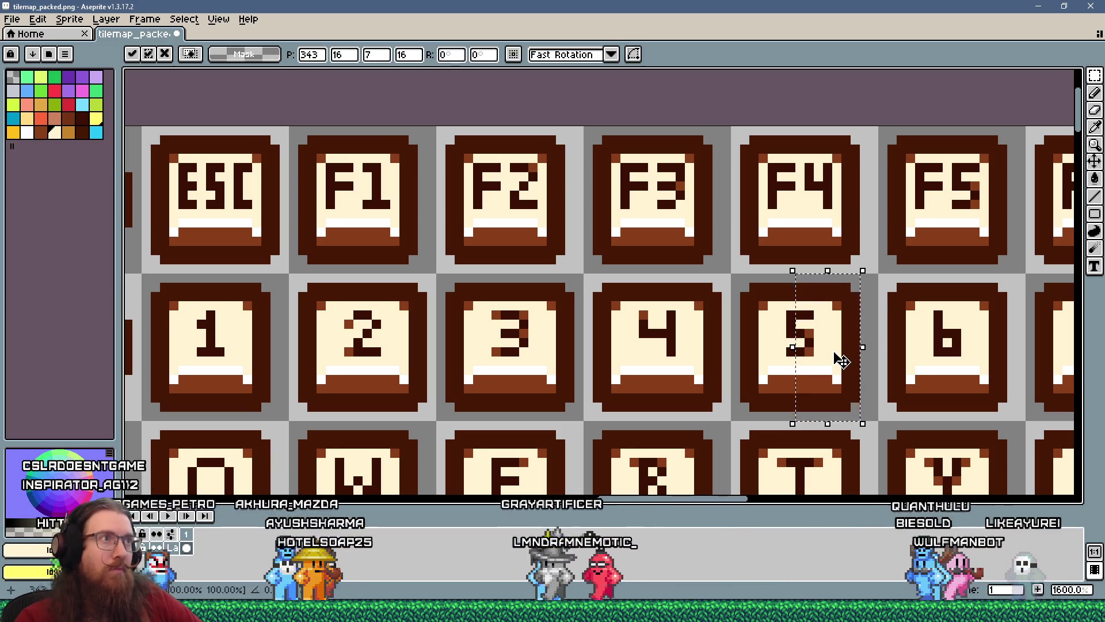
{"action": "left_click_drag", "start_coordinate": [839, 360], "coordinate": [851, 363]}
{"action": "scroll", "coordinate": [846, 361], "scroll_direction": "down", "scroll_amount": 3}
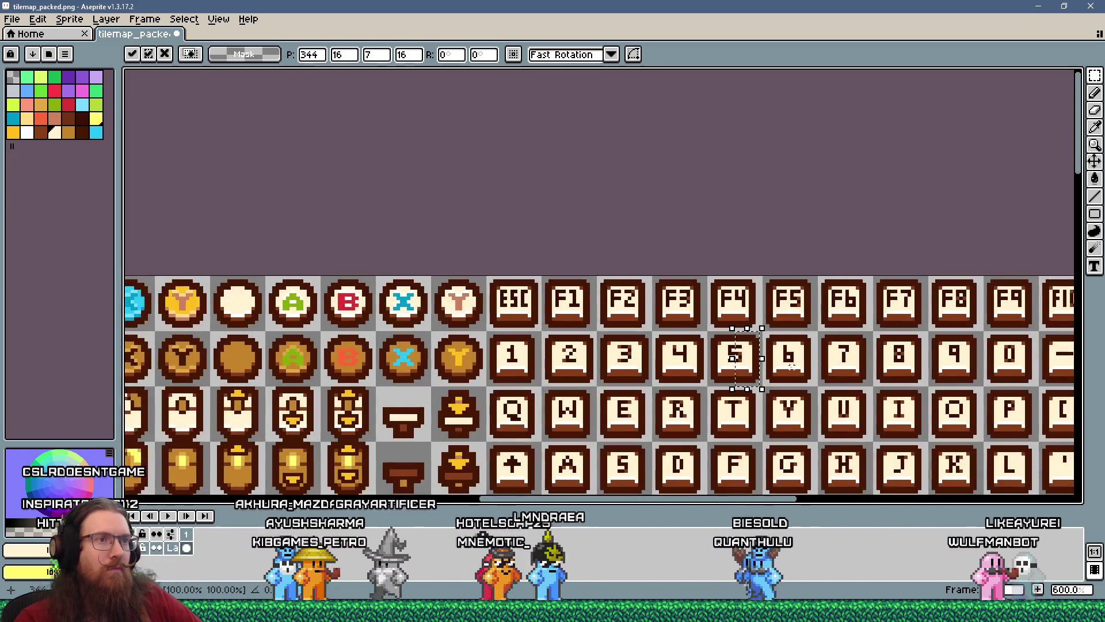
{"action": "scroll", "coordinate": [840, 391], "scroll_direction": "up", "scroll_amount": 3}
{"action": "key", "text": "Return"}
- Select the 6 glyph and nudge it one pixel right
{"action": "left_click_drag", "start_coordinate": [767, 278], "coordinate": [846, 421]}
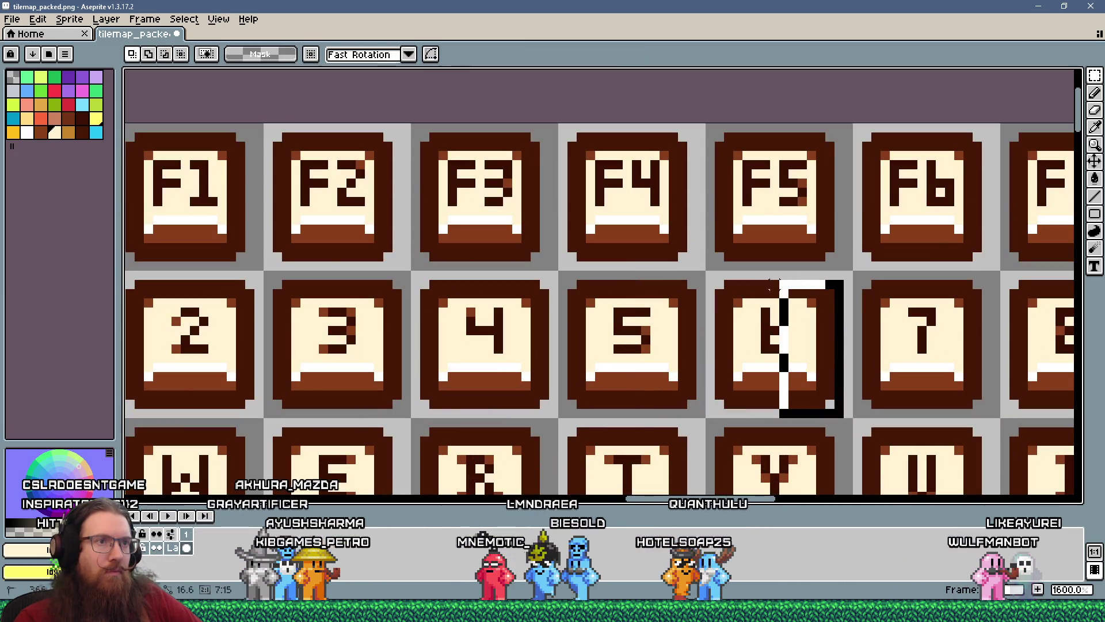
{"action": "left_click", "coordinate": [823, 308]}
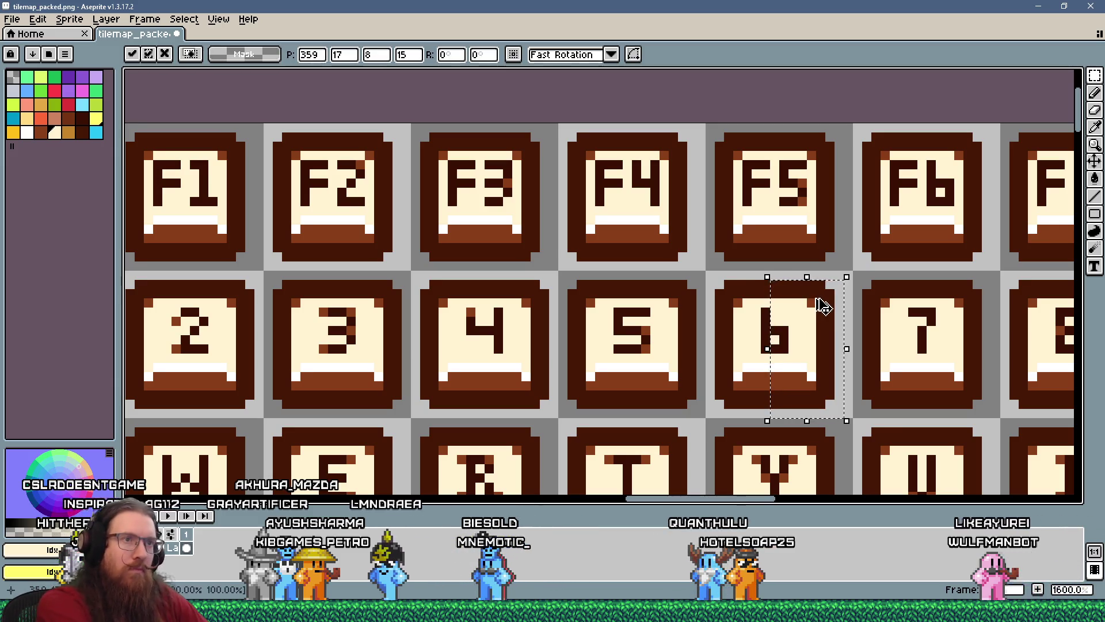
{"action": "left_click_drag", "start_coordinate": [802, 337], "coordinate": [807, 336]}
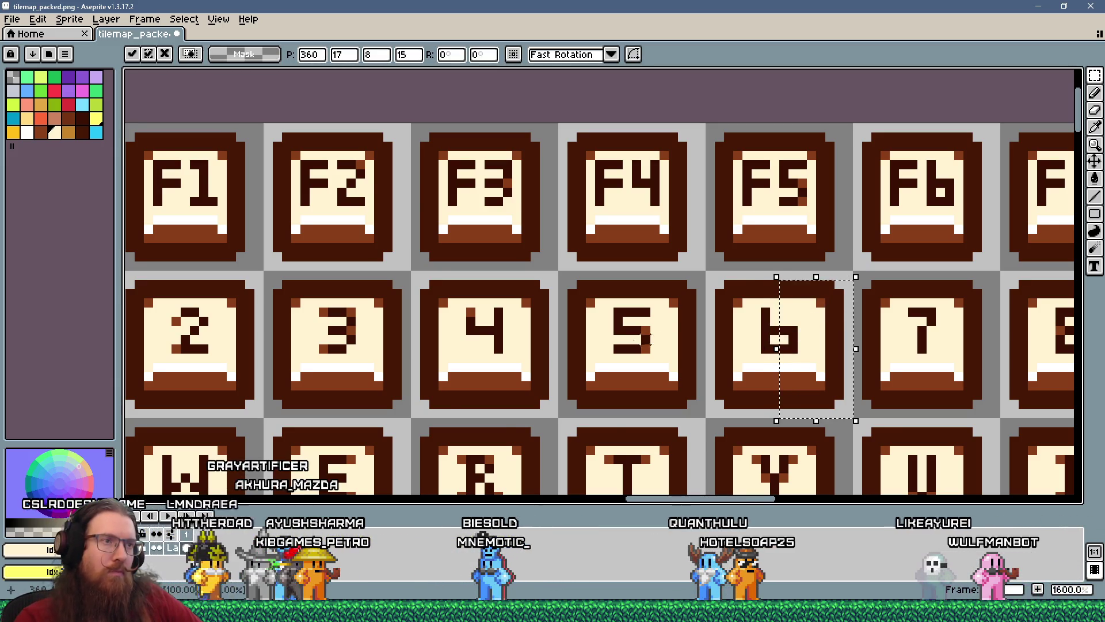
{"action": "scroll", "coordinate": [720, 365], "scroll_direction": "down", "scroll_amount": 3}
{"action": "scroll", "coordinate": [720, 361], "scroll_direction": "up", "scroll_amount": 3}
{"action": "scroll", "coordinate": [720, 361], "scroll_direction": "down", "scroll_amount": 3}
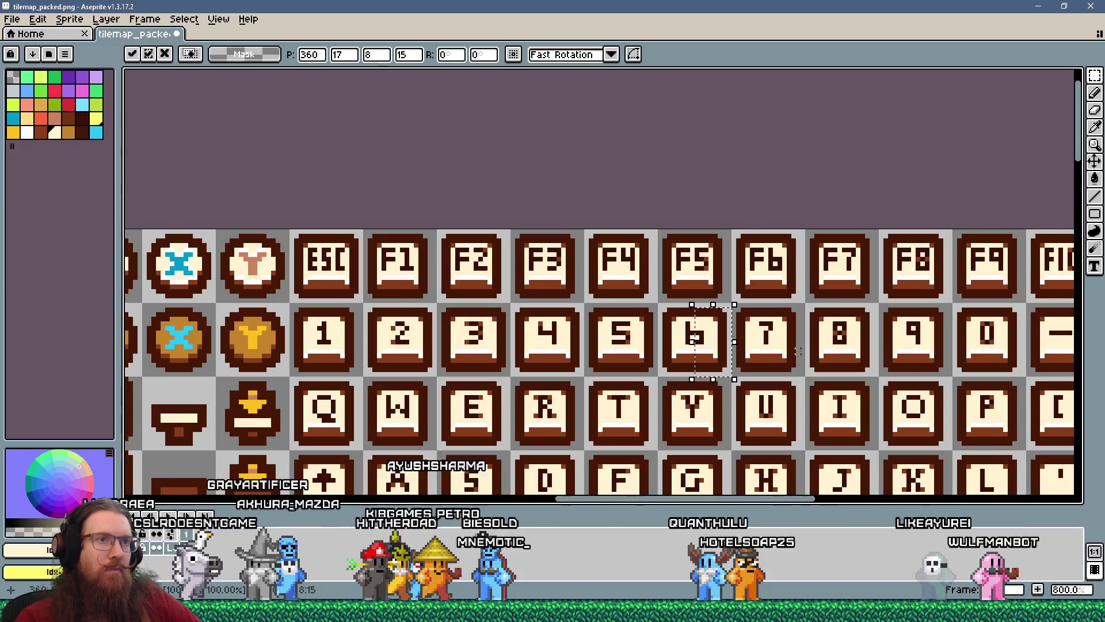
{"action": "scroll", "coordinate": [730, 375], "scroll_direction": "up", "scroll_amount": 2}
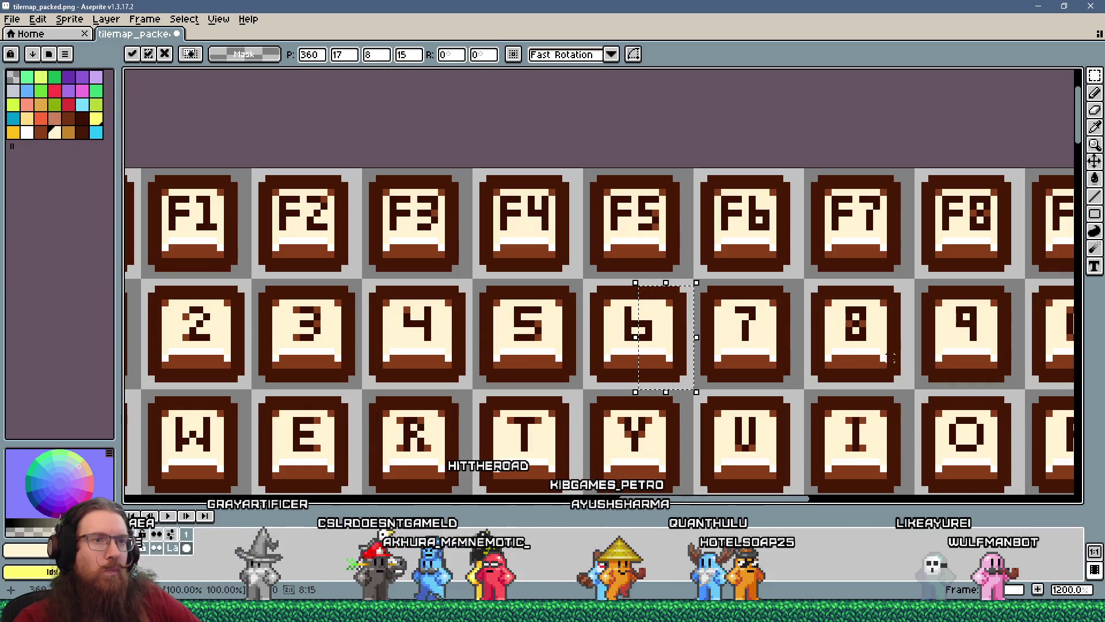
{"action": "left_click", "coordinate": [879, 329]}
- Shift the right side of the 8 and the whole 7 glyph one pixel right
{"action": "left_click_drag", "start_coordinate": [876, 328], "coordinate": [850, 269]}
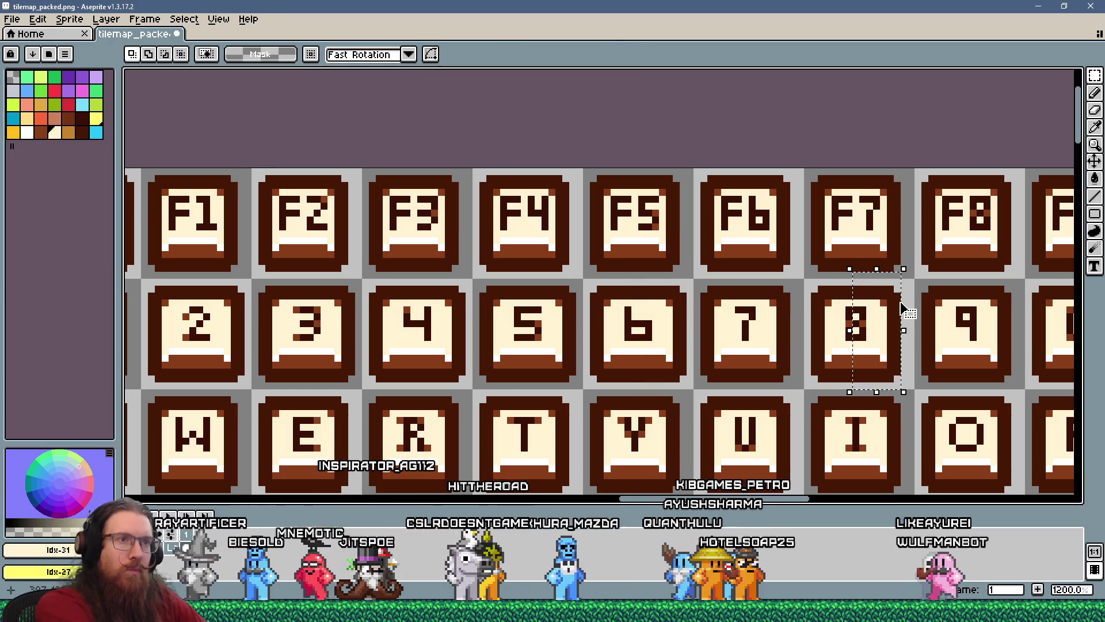
{"action": "left_click", "coordinate": [902, 312]}
{"action": "key", "text": "Right"}
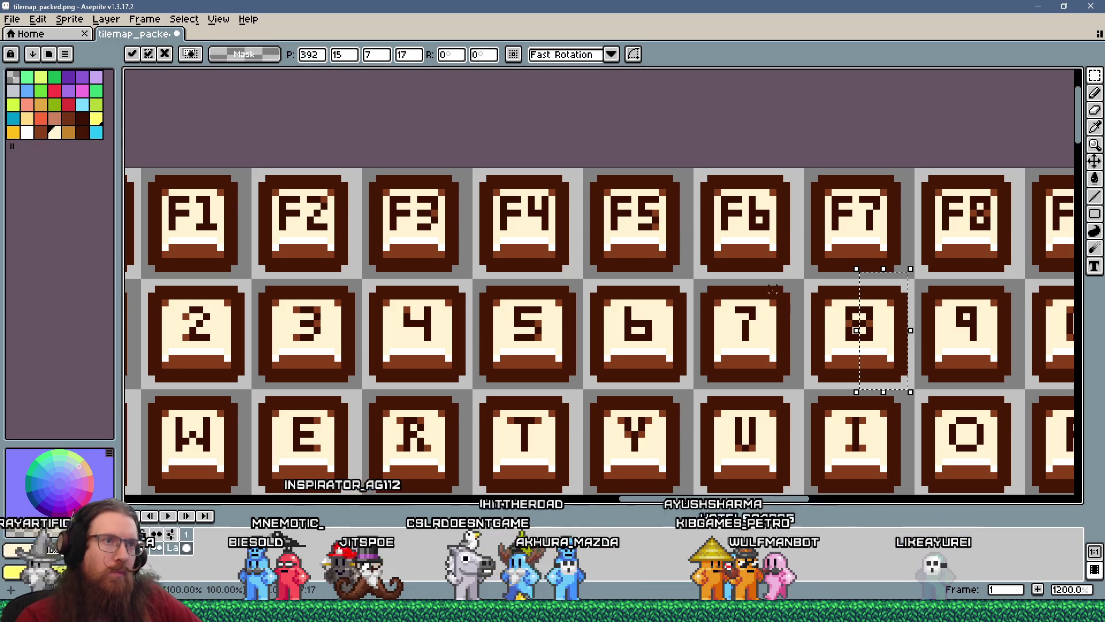
{"action": "mouse_move", "coordinate": [798, 281]}
{"action": "left_mouse_down"}
{"action": "mouse_move", "coordinate": [774, 369]}
{"action": "mouse_move", "coordinate": [732, 399]}
{"action": "left_mouse_up"}
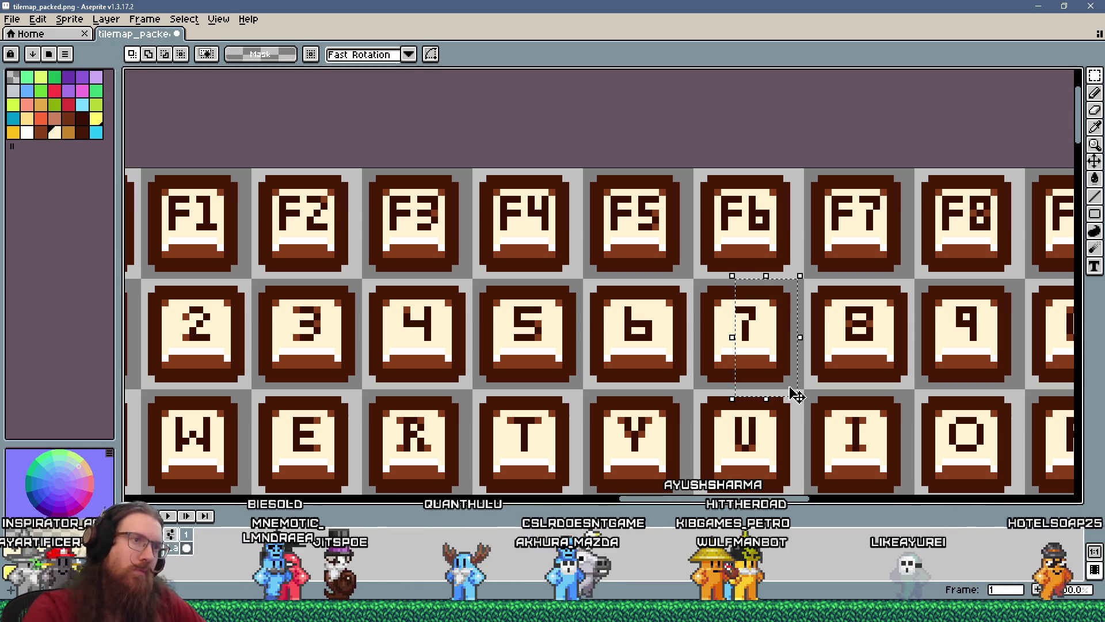
{"action": "left_click", "coordinate": [787, 341]}
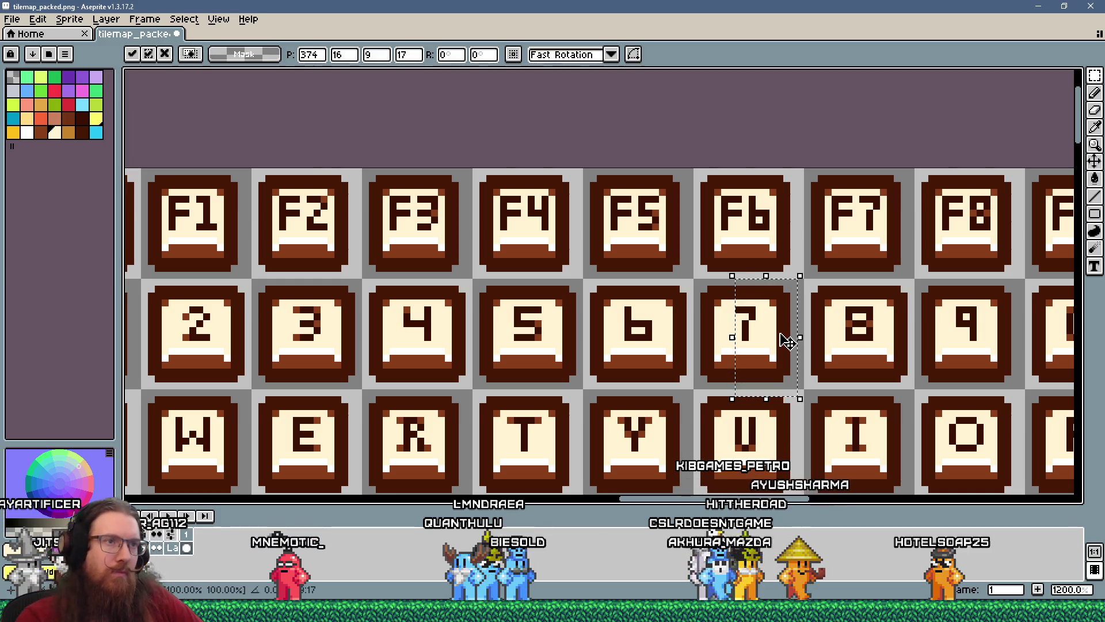
{"action": "key", "text": "Right"}
{"action": "key", "text": "Return"}
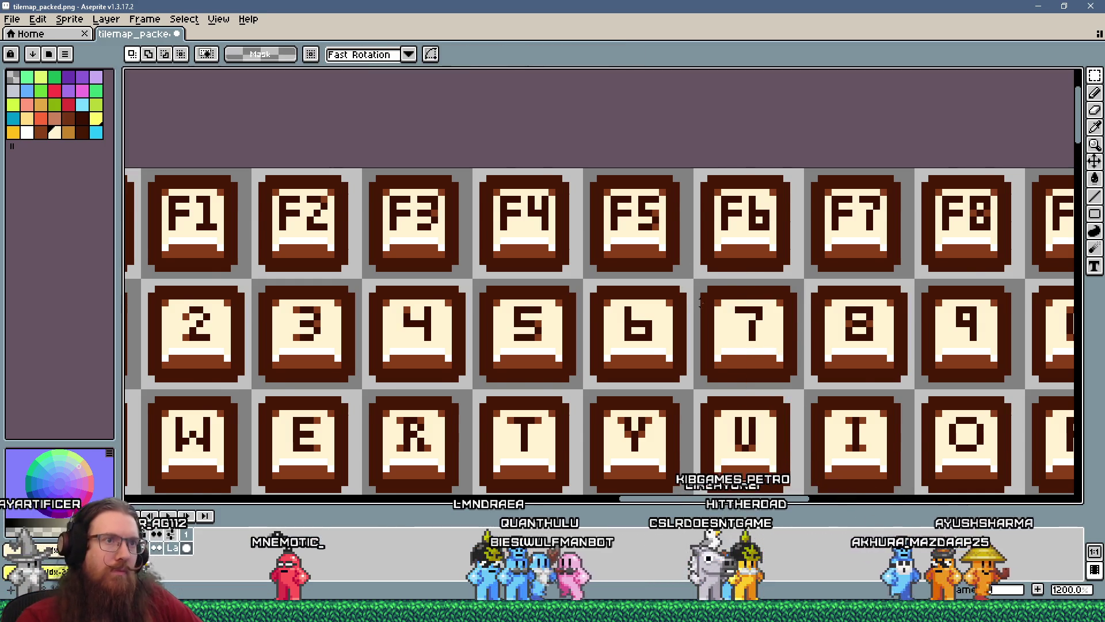
- Lift the selected 9 glyph and reposition it on its keycap
{"action": "scroll", "coordinate": [806, 357], "scroll_direction": "down", "scroll_amount": 1}
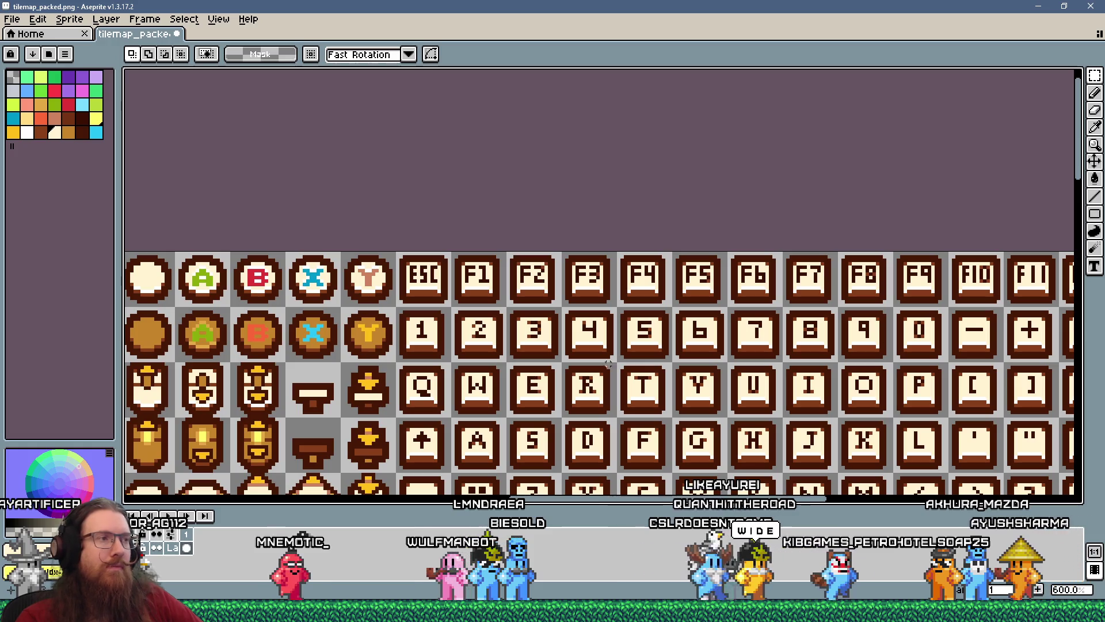
{"action": "scroll", "coordinate": [573, 314], "scroll_direction": "up", "scroll_amount": 3}
{"action": "scroll", "coordinate": [572, 311], "scroll_direction": "up", "scroll_amount": 1}
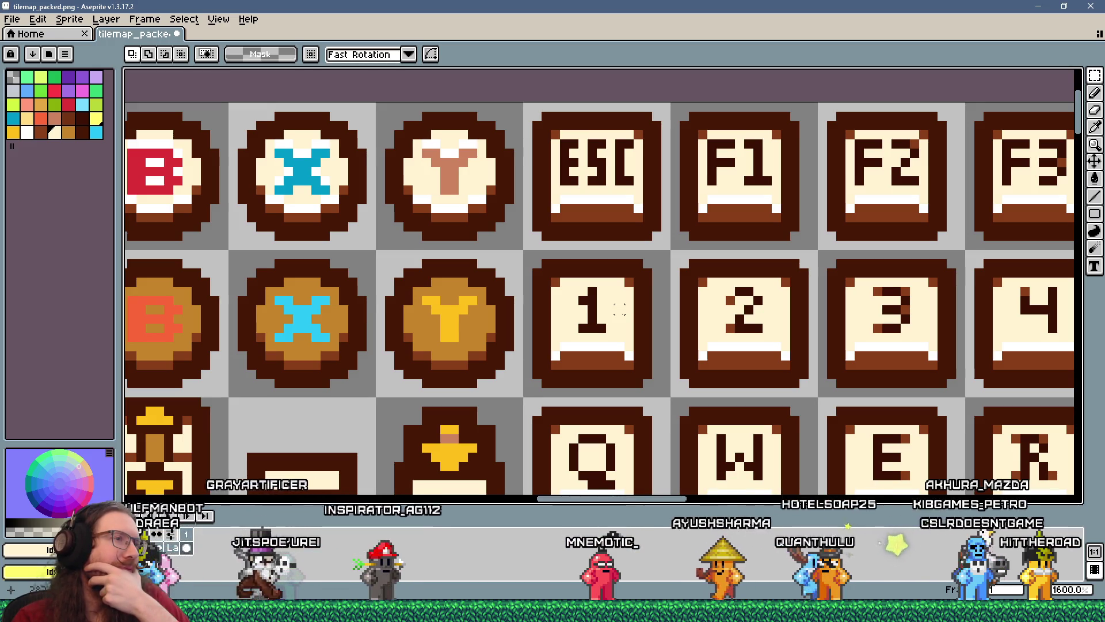
{"action": "scroll", "coordinate": [620, 309], "scroll_direction": "down", "scroll_amount": 3}
{"action": "scroll", "coordinate": [620, 312], "scroll_direction": "down", "scroll_amount": 2}
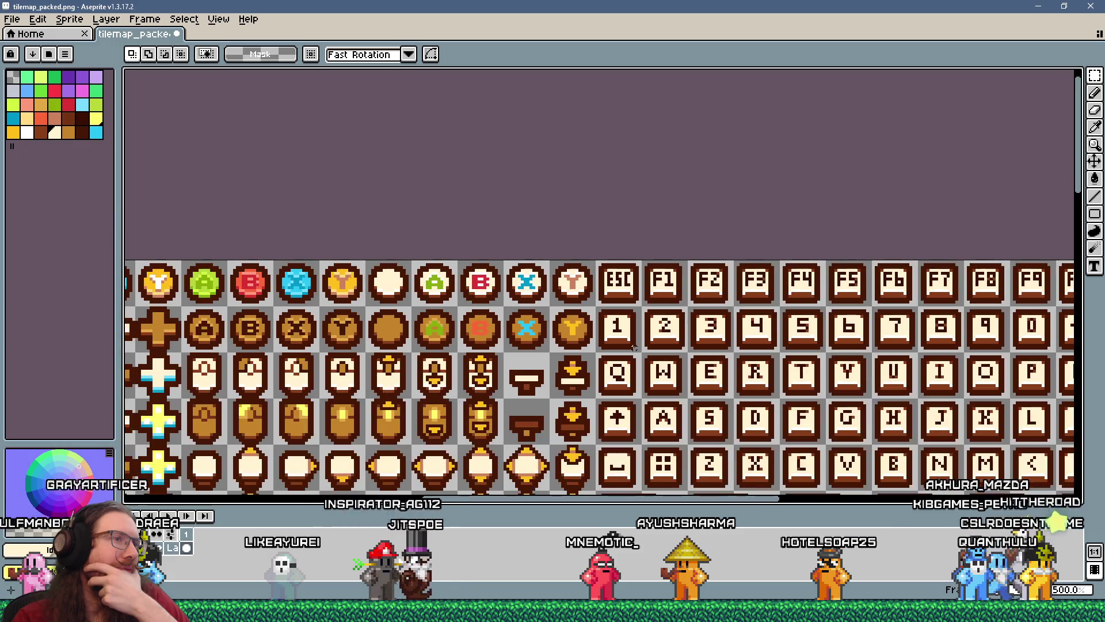
{"action": "scroll", "coordinate": [635, 348], "scroll_direction": "down", "scroll_amount": 2}
{"action": "scroll", "coordinate": [759, 326], "scroll_direction": "up", "scroll_amount": 2}
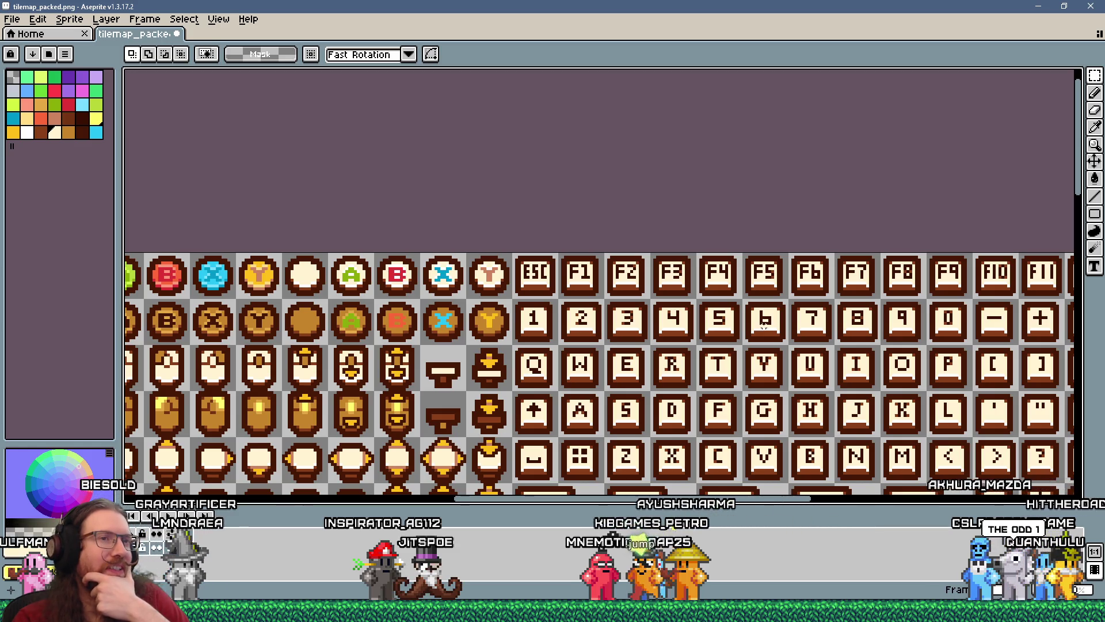
{"action": "scroll", "coordinate": [940, 324], "scroll_direction": "up", "scroll_amount": 4}
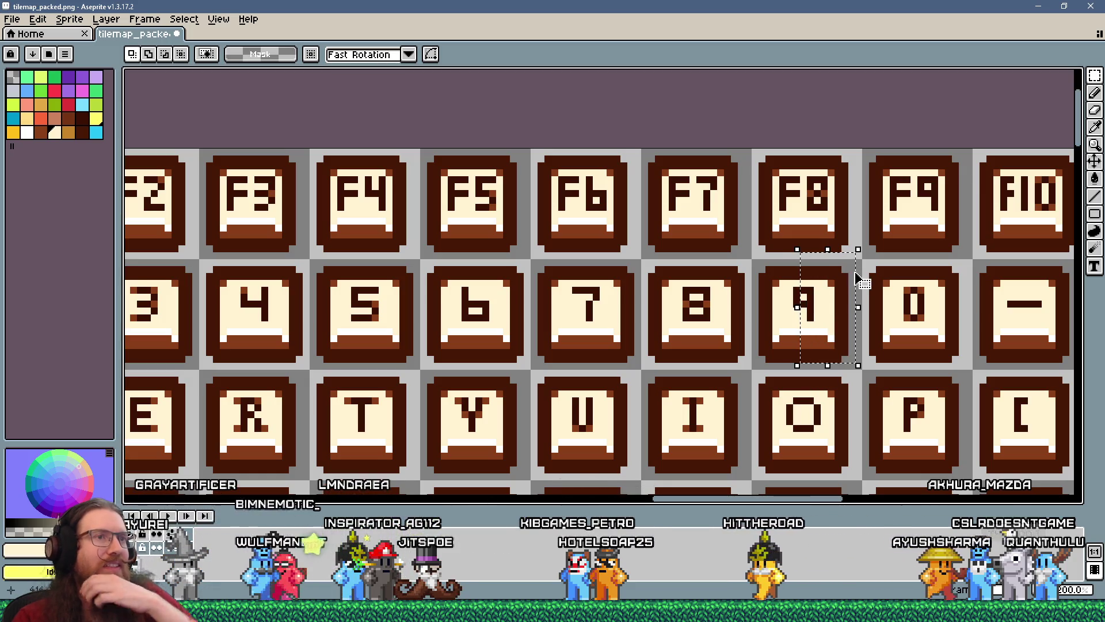
{"action": "left_click", "coordinate": [856, 293]}
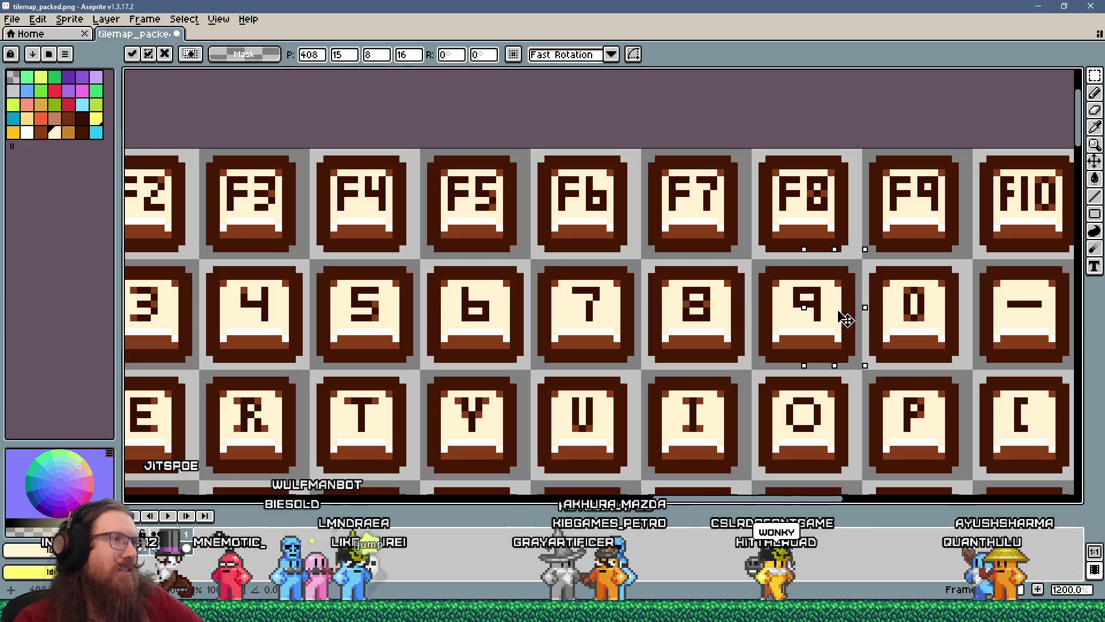
{"action": "scroll", "coordinate": [846, 320], "scroll_direction": "down", "scroll_amount": 3}
{"action": "scroll", "coordinate": [397, 317], "scroll_direction": "up", "scroll_amount": 3}
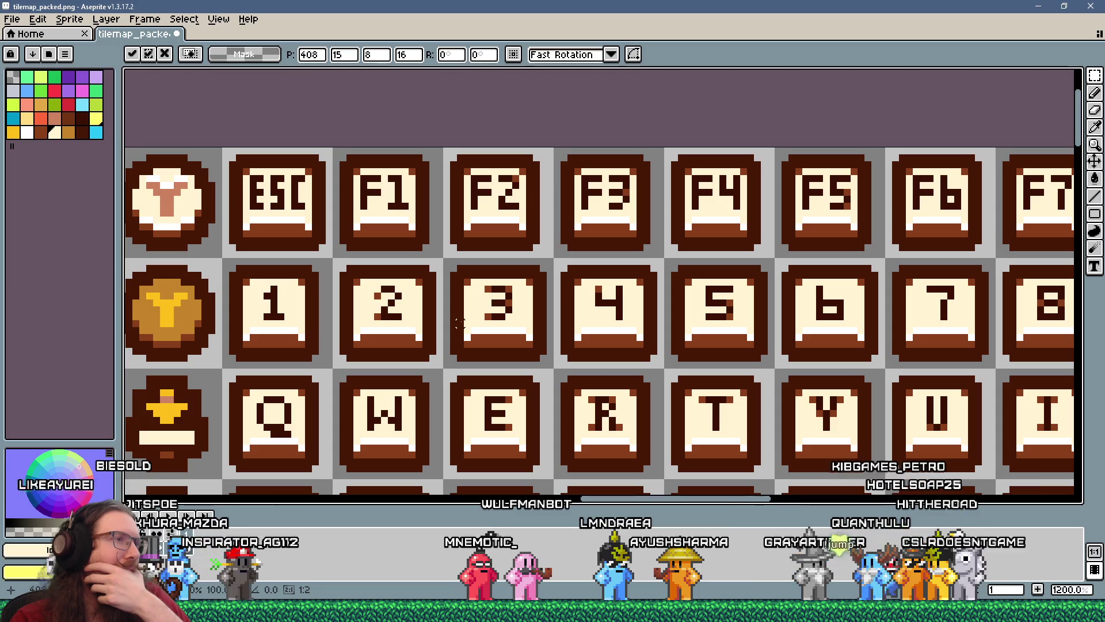
{"action": "scroll", "coordinate": [459, 324], "scroll_direction": "down", "scroll_amount": 6}
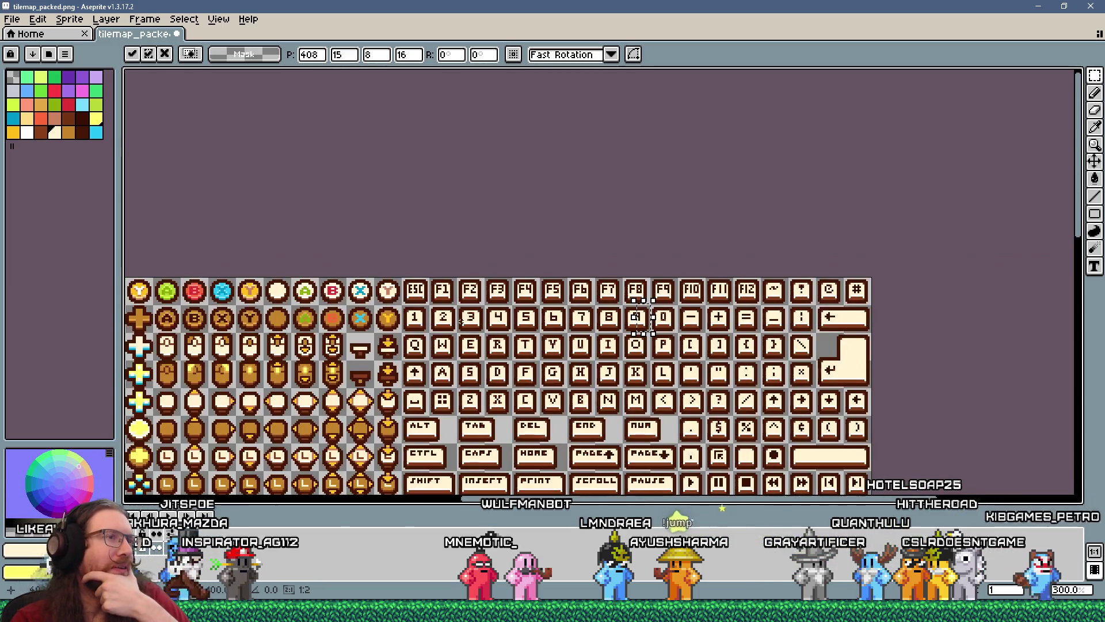
{"action": "scroll", "coordinate": [613, 298], "scroll_direction": "up", "scroll_amount": 1}
{"action": "key", "text": "ctrl+d"}
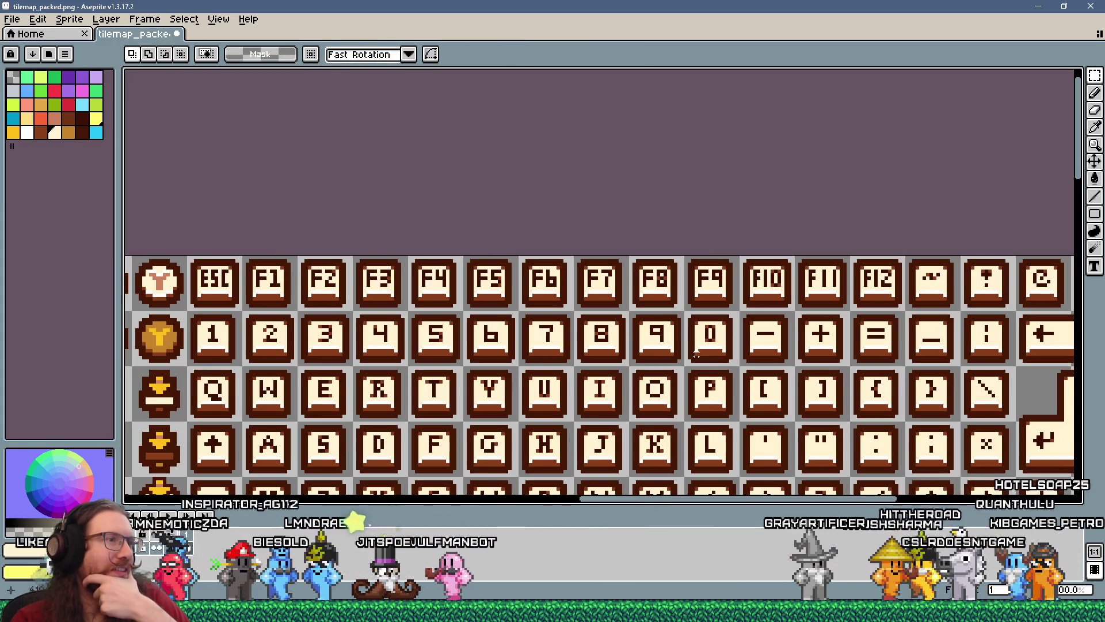
{"action": "scroll", "coordinate": [695, 355], "scroll_direction": "down", "scroll_amount": 1}
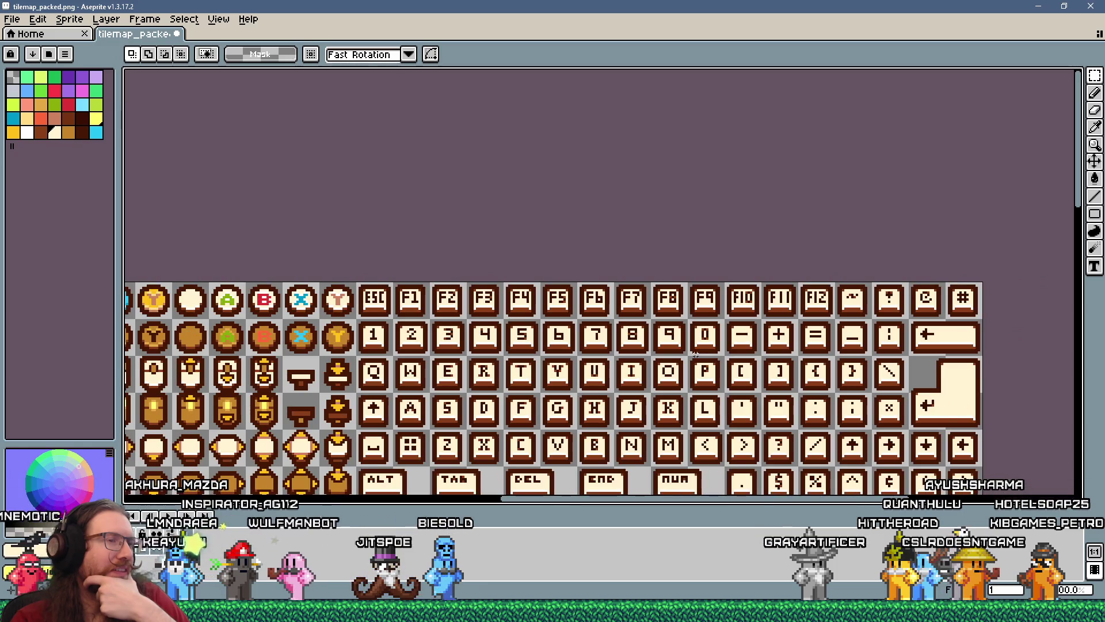
{"action": "scroll", "coordinate": [695, 355], "scroll_direction": "up", "scroll_amount": 1}
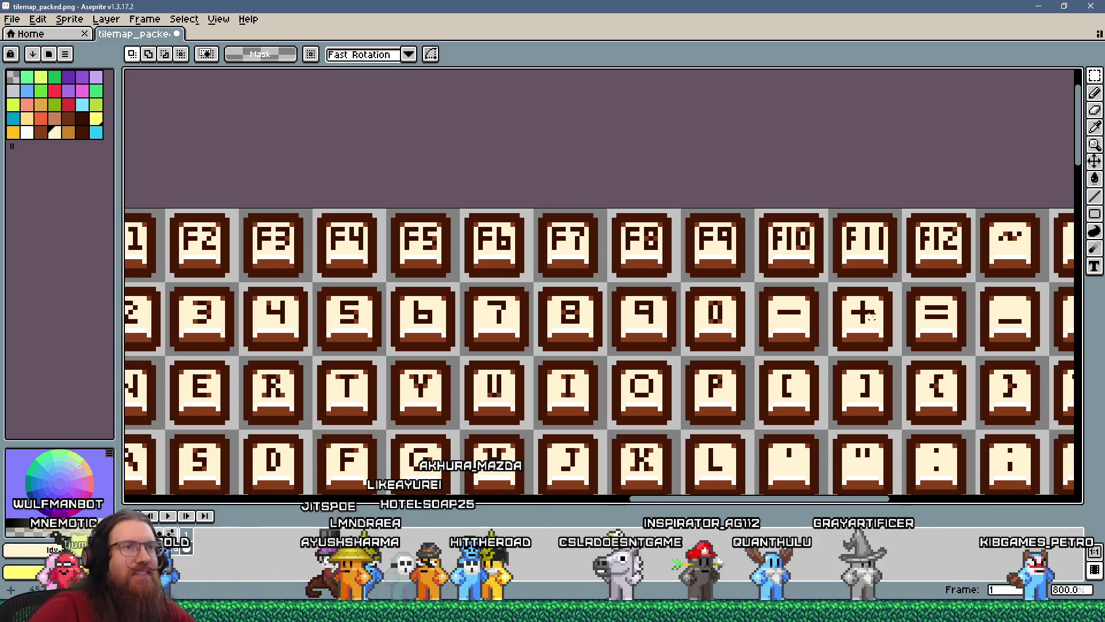
{"action": "scroll", "coordinate": [691, 311], "scroll_direction": "down", "scroll_amount": 3}
{"action": "scroll", "coordinate": [493, 320], "scroll_direction": "up", "scroll_amount": 1}
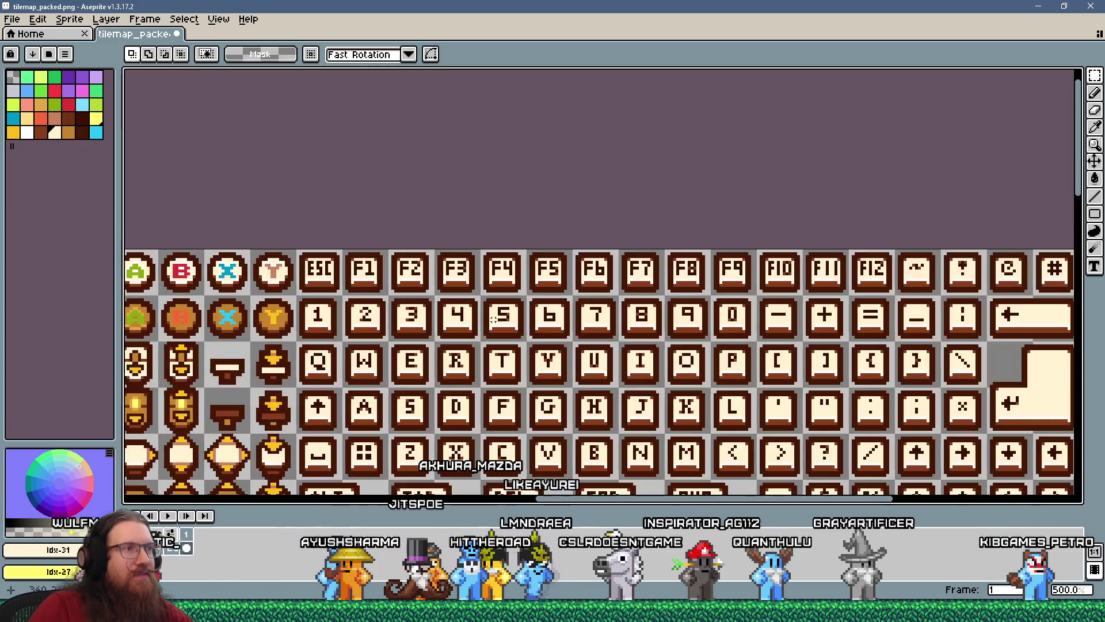
{"action": "scroll", "coordinate": [743, 326], "scroll_direction": "up", "scroll_amount": 4}
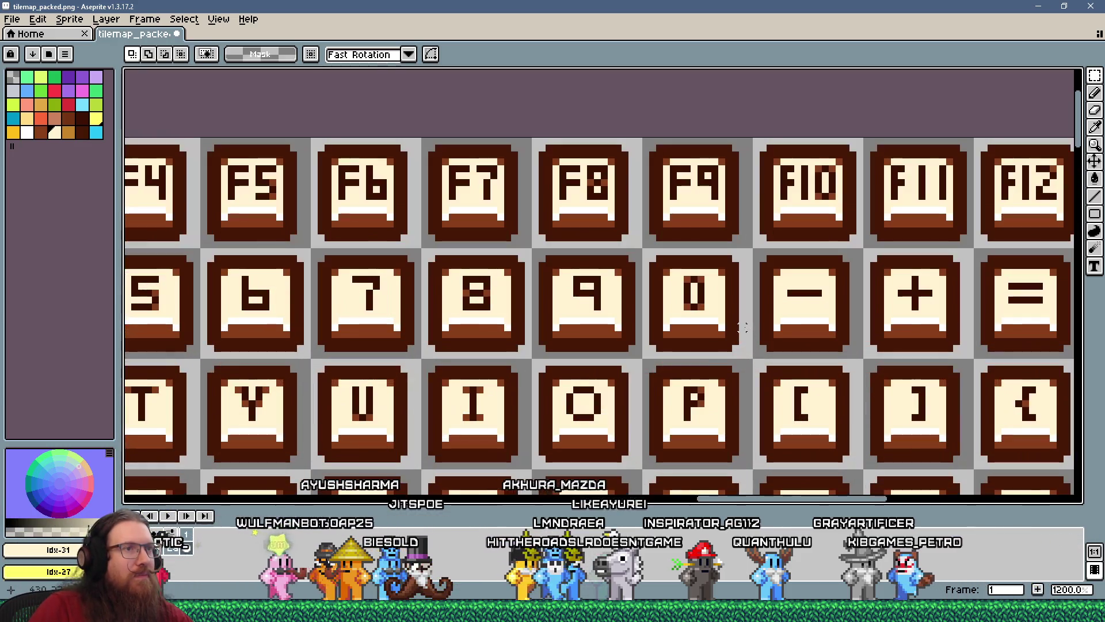
{"action": "left_click_drag", "start_coordinate": [688, 249], "coordinate": [688, 245]}
- Finish repositioning the selected 0 keycap tile
{"action": "left_click", "coordinate": [724, 307]}
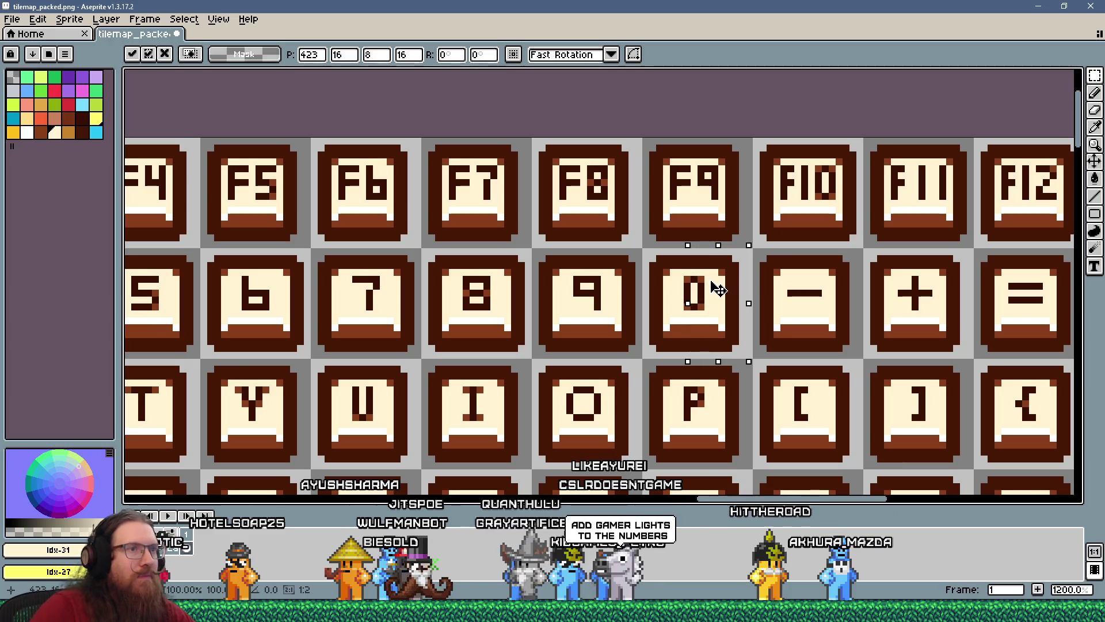
{"action": "key", "text": "Return"}
{"action": "scroll", "coordinate": [646, 251], "scroll_direction": "down", "scroll_amount": 4}
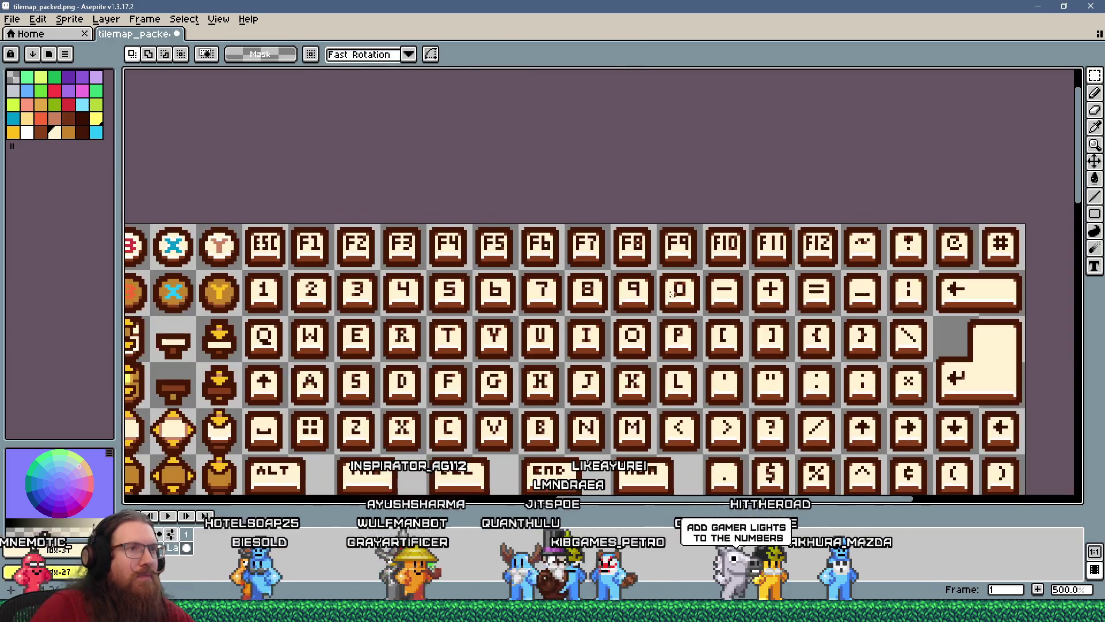
{"action": "scroll", "coordinate": [690, 236], "scroll_direction": "up", "scroll_amount": 7}
- Repaint pixels inside the 0 glyph with the Pencil using dark brown and cream
{"action": "key", "text": "b"}
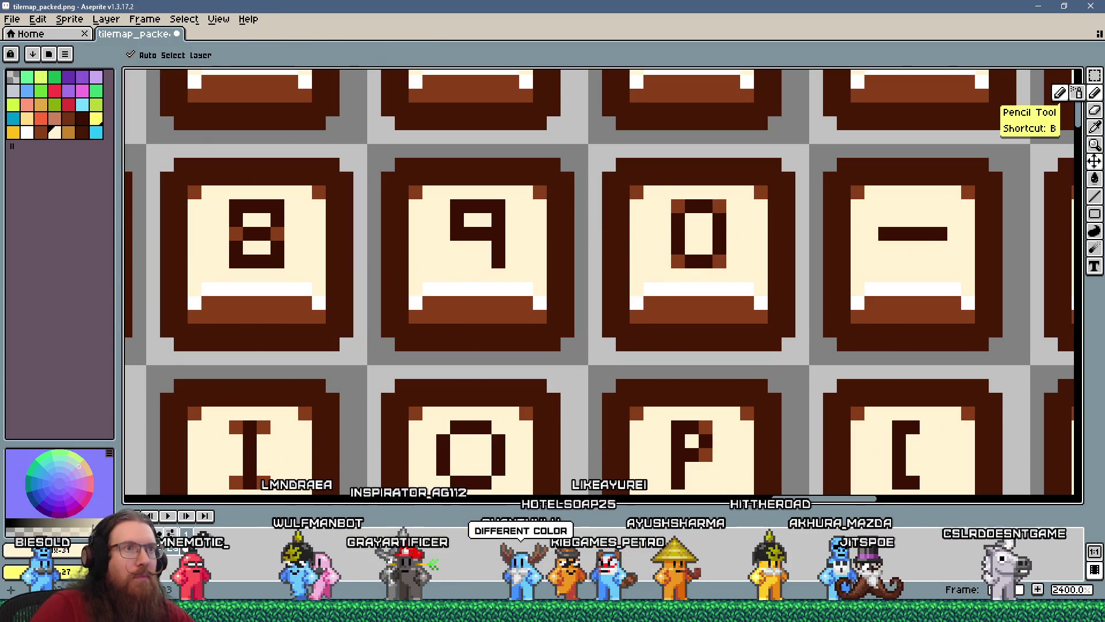
{"action": "left_click", "coordinate": [721, 239], "text": "alt"}
{"action": "left_click", "coordinate": [694, 240]}
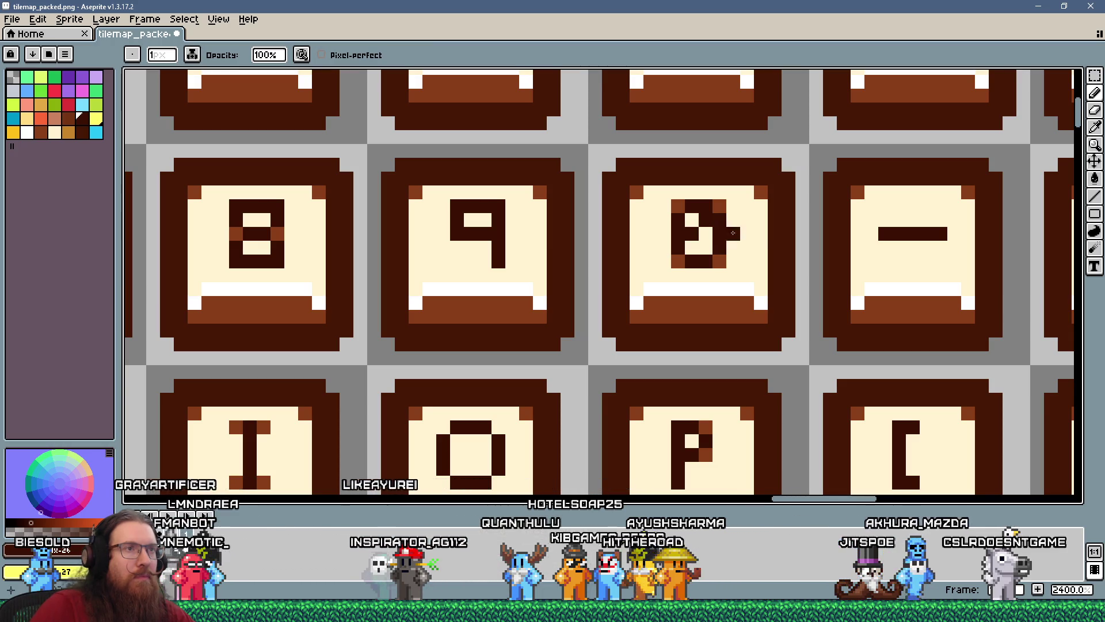
{"action": "scroll", "coordinate": [726, 229], "scroll_direction": "down", "scroll_amount": 6}
{"action": "scroll", "coordinate": [748, 241], "scroll_direction": "up", "scroll_amount": 4}
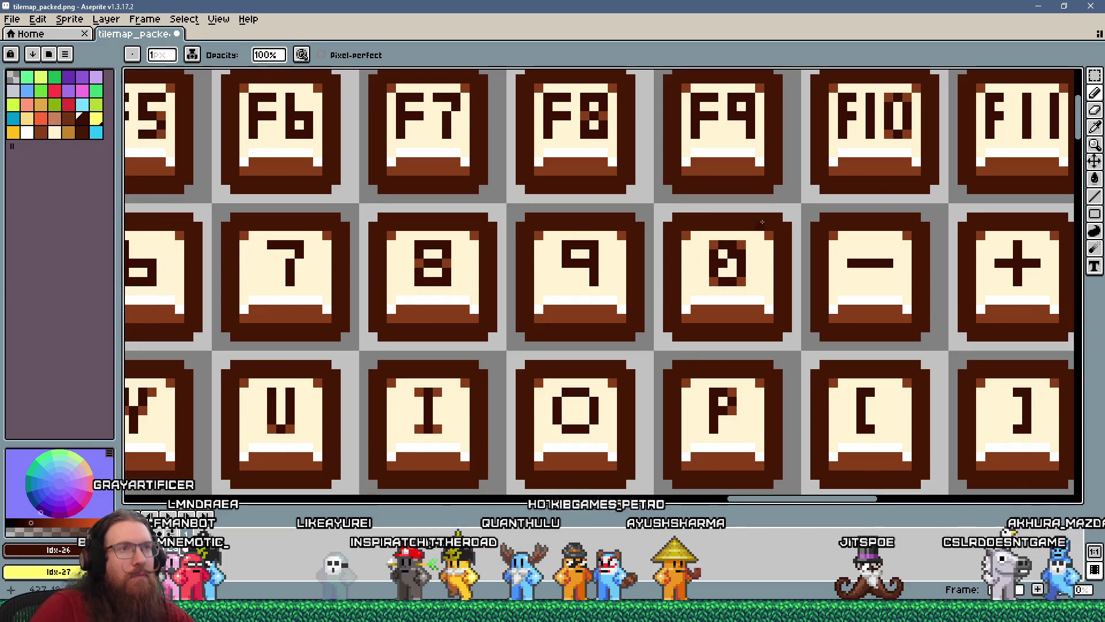
{"action": "left_click", "coordinate": [734, 258], "text": "alt"}
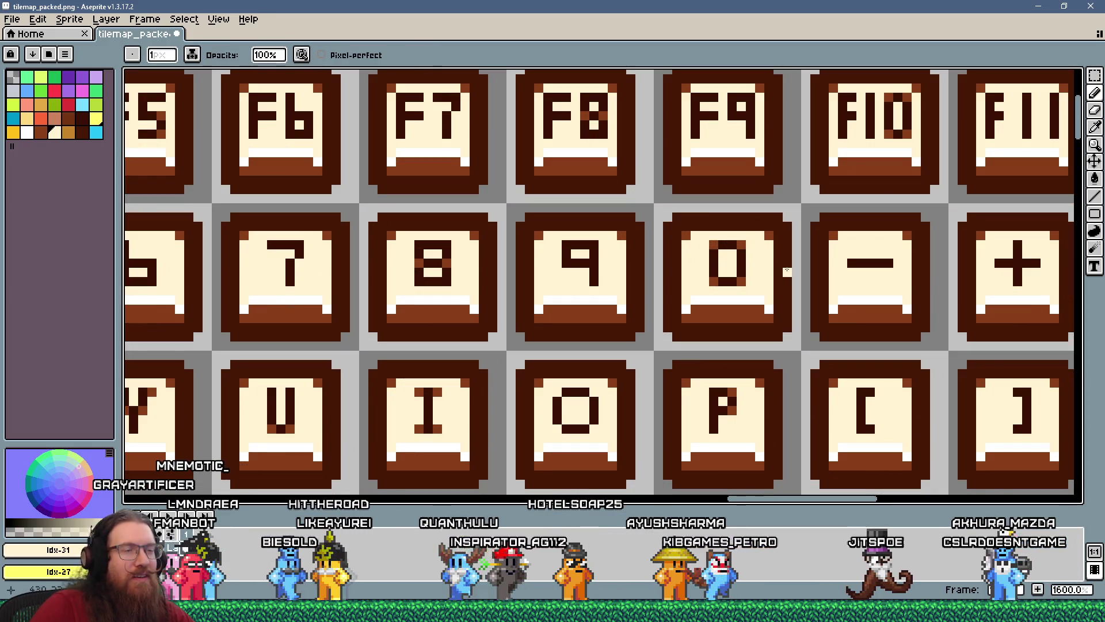
{"action": "scroll", "coordinate": [727, 260], "scroll_direction": "down", "scroll_amount": 4}
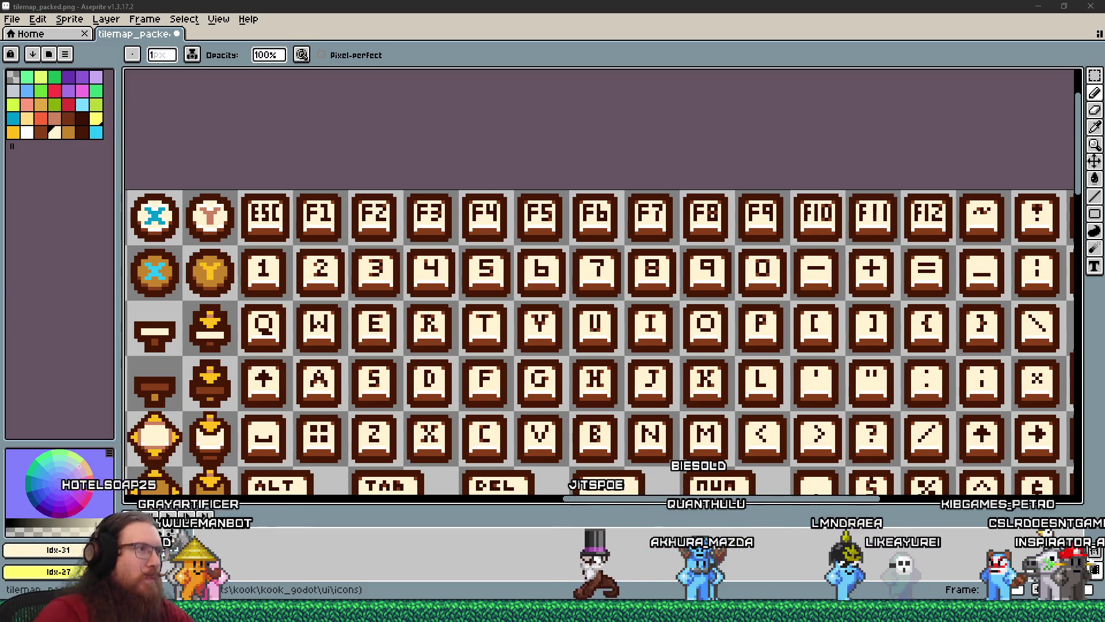
{"action": "scroll", "coordinate": [171, 287], "scroll_direction": "up", "scroll_amount": 1}
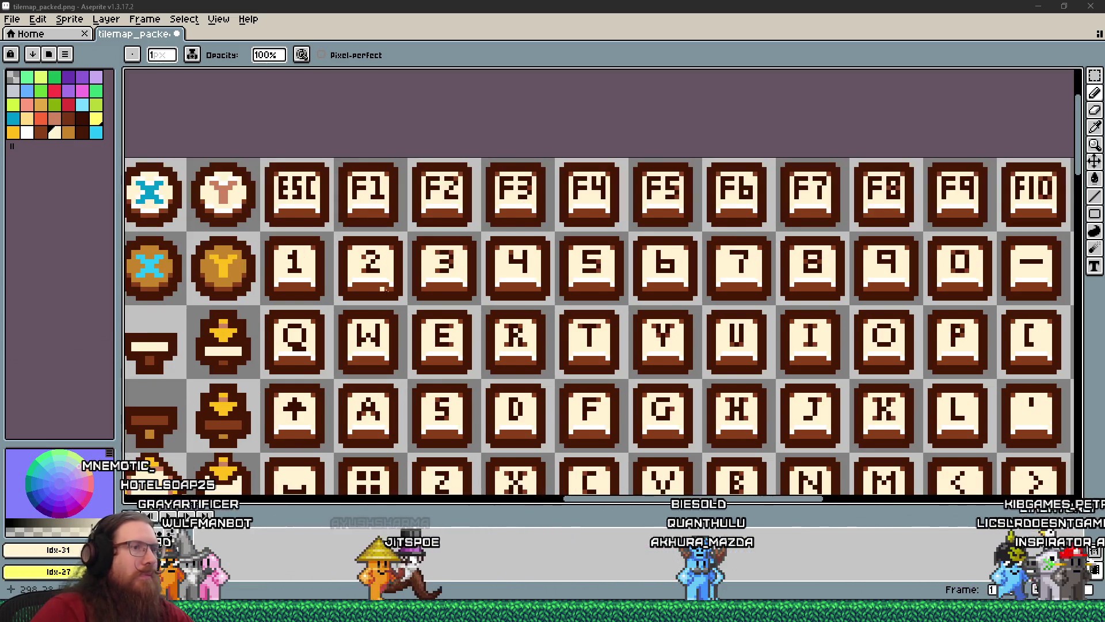
{"action": "scroll", "coordinate": [396, 295], "scroll_direction": "down", "scroll_amount": 2}
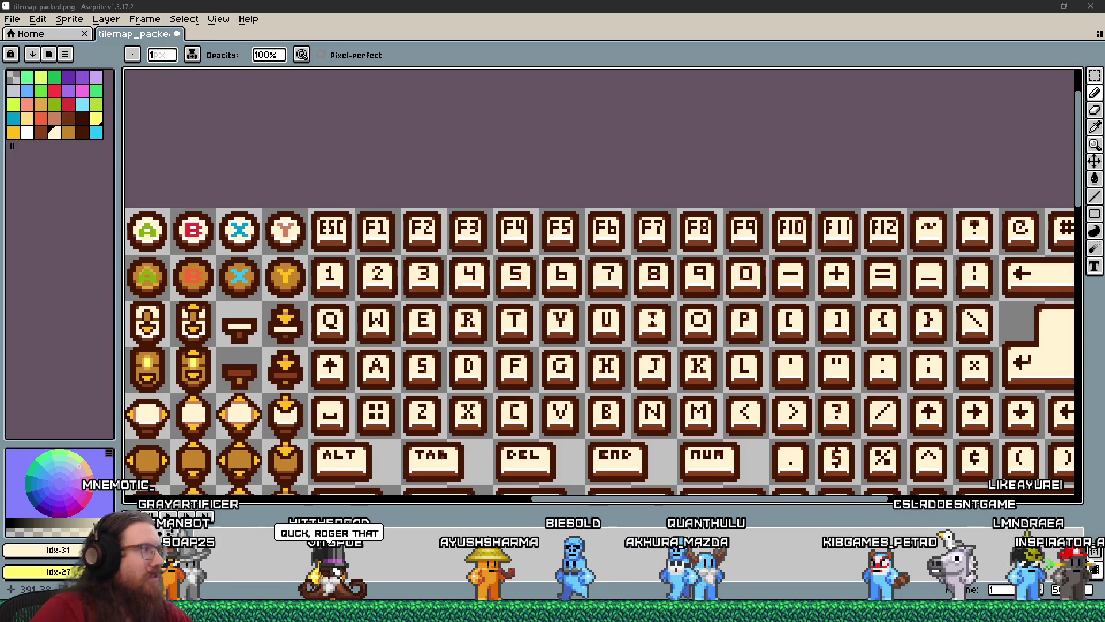
{"action": "scroll", "coordinate": [321, 261], "scroll_direction": "up", "scroll_amount": 2}
{"action": "scroll", "coordinate": [322, 261], "scroll_direction": "up", "scroll_amount": 1}
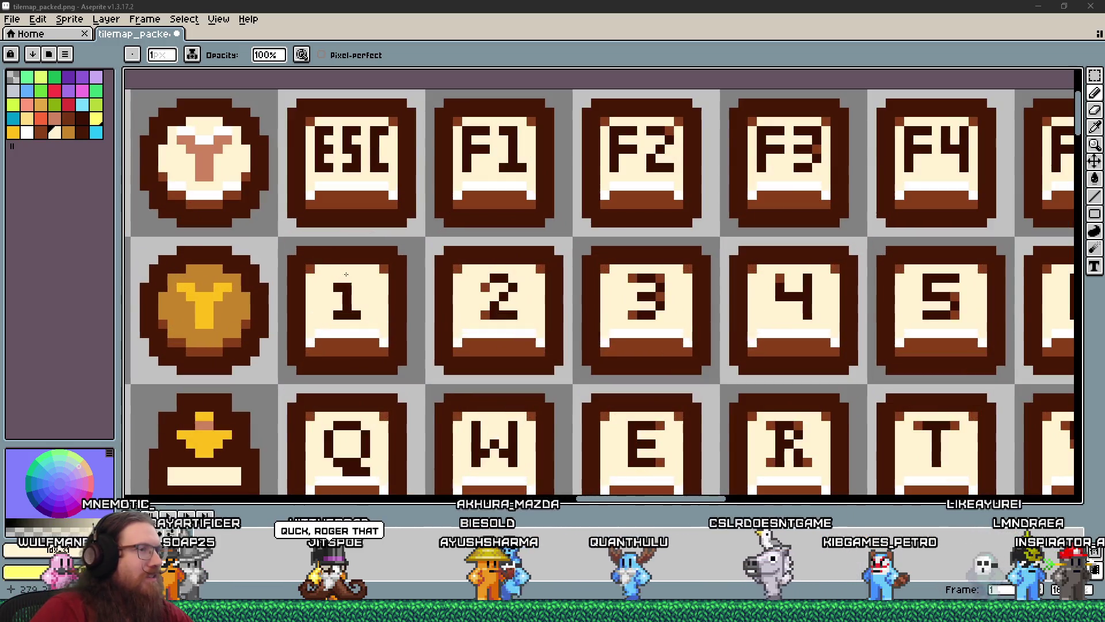
- Select the 1 keycap tile and nudge it one pixel right
{"action": "key", "text": "m"}
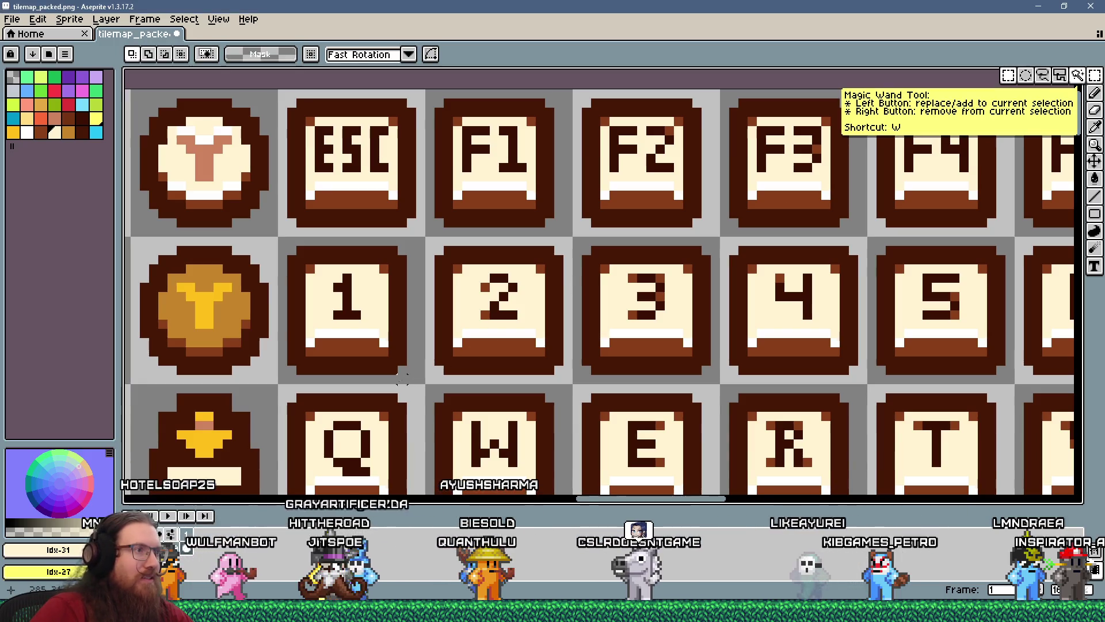
{"action": "mouse_move", "coordinate": [410, 377]}
{"action": "left_mouse_down"}
{"action": "mouse_move", "coordinate": [322, 253]}
{"action": "mouse_move", "coordinate": [331, 235]}
{"action": "left_mouse_up"}
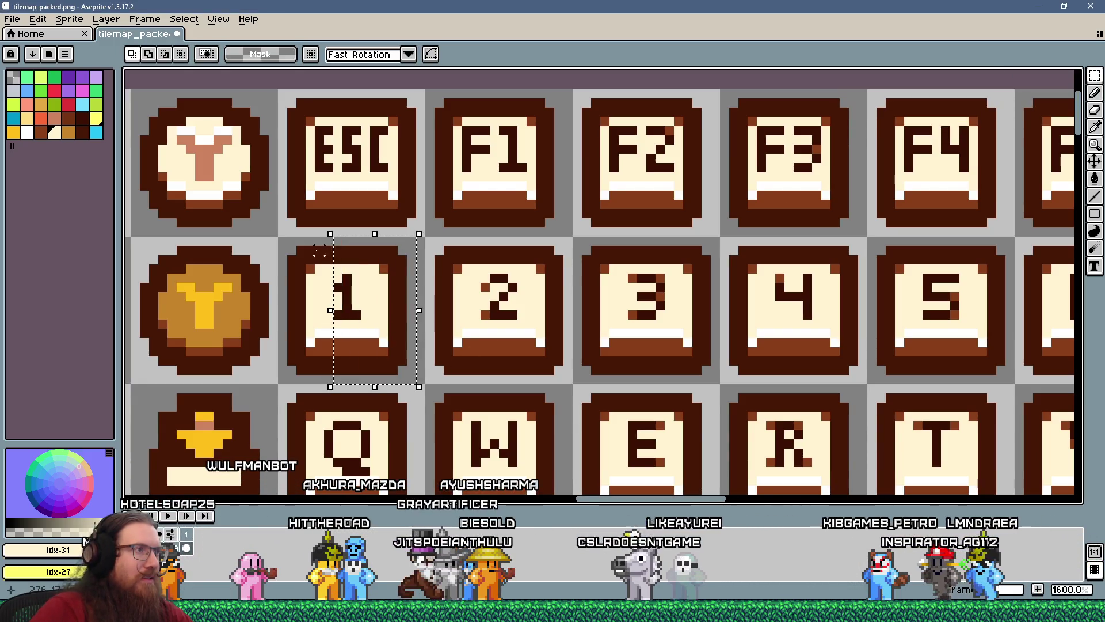
{"action": "left_click", "coordinate": [375, 275]}
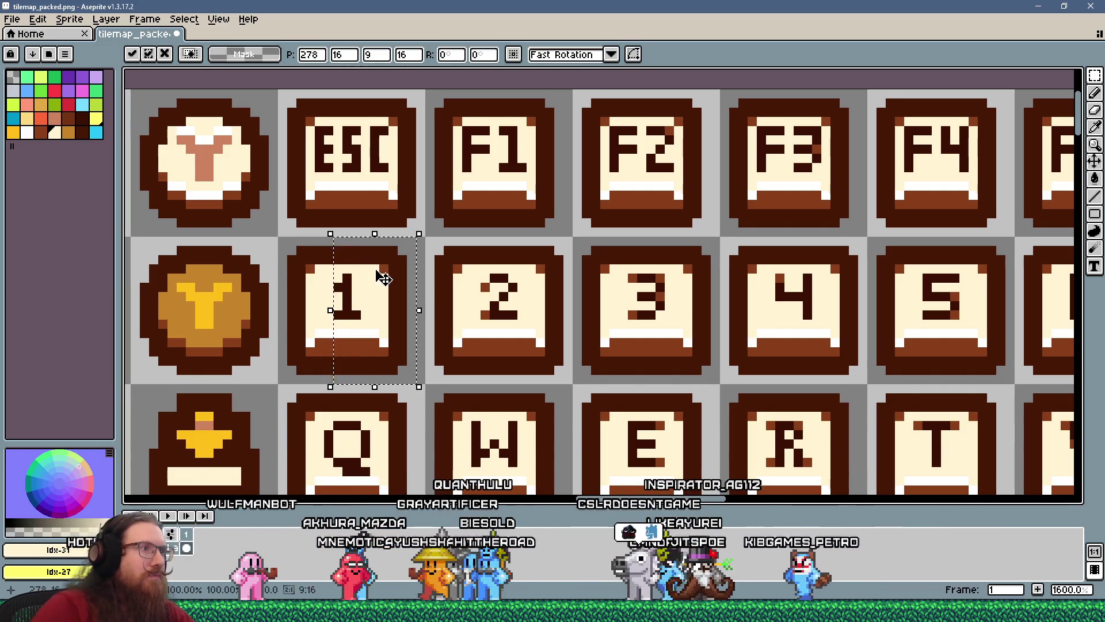
{"action": "key", "text": "Right"}
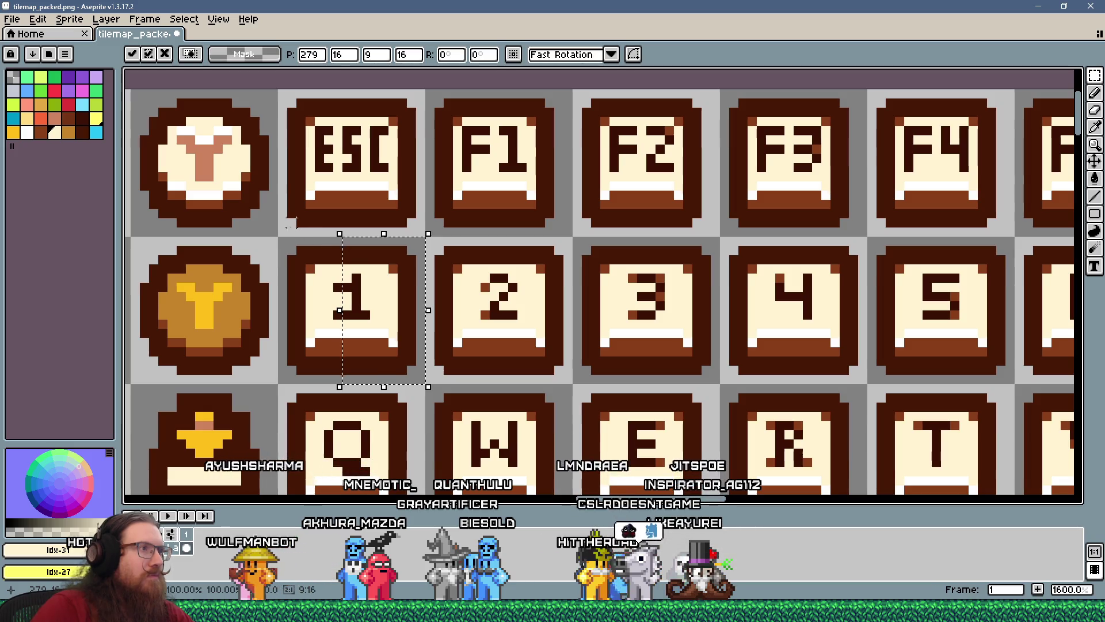
{"action": "key", "text": "Return"}
{"action": "scroll", "coordinate": [290, 225], "scroll_direction": "down", "scroll_amount": 5}
{"action": "scroll", "coordinate": [378, 277], "scroll_direction": "up", "scroll_amount": 5}
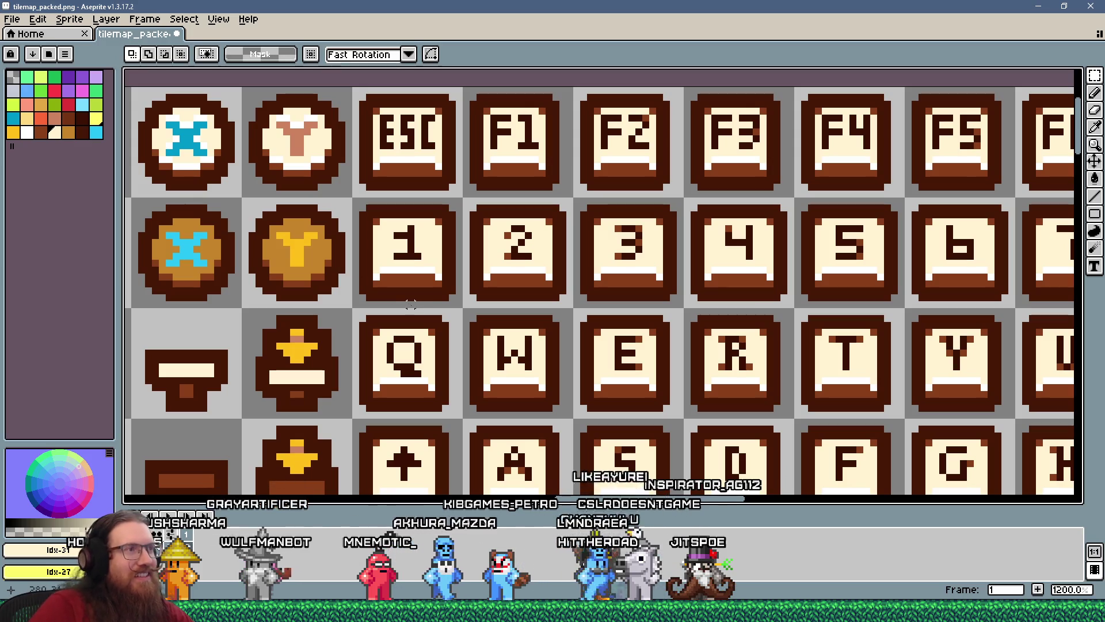
{"action": "scroll", "coordinate": [404, 295], "scroll_direction": "up", "scroll_amount": 1}
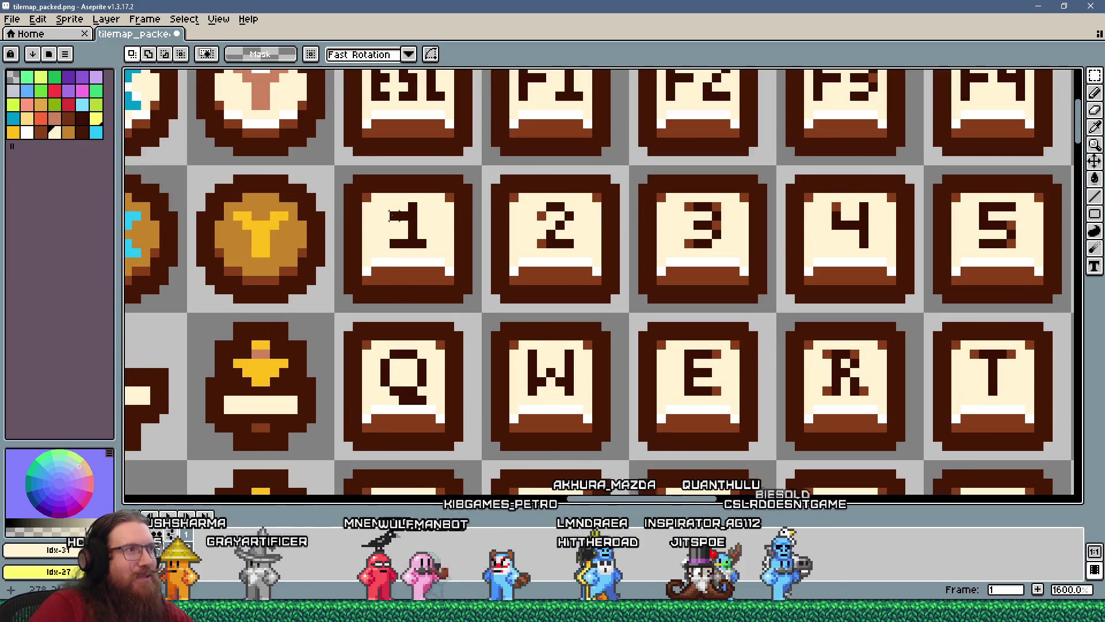
- Trim the left end of the 1's base with a cream pixel
{"action": "left_click_drag", "start_coordinate": [383, 204], "coordinate": [390, 226]}
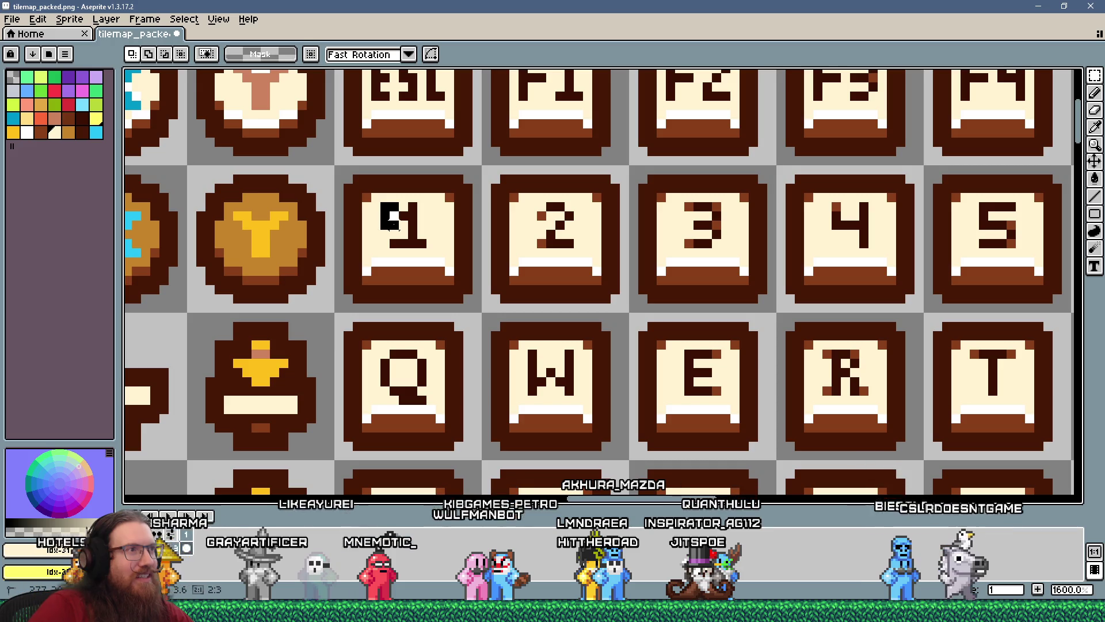
{"action": "left_click", "coordinate": [1094, 91]}
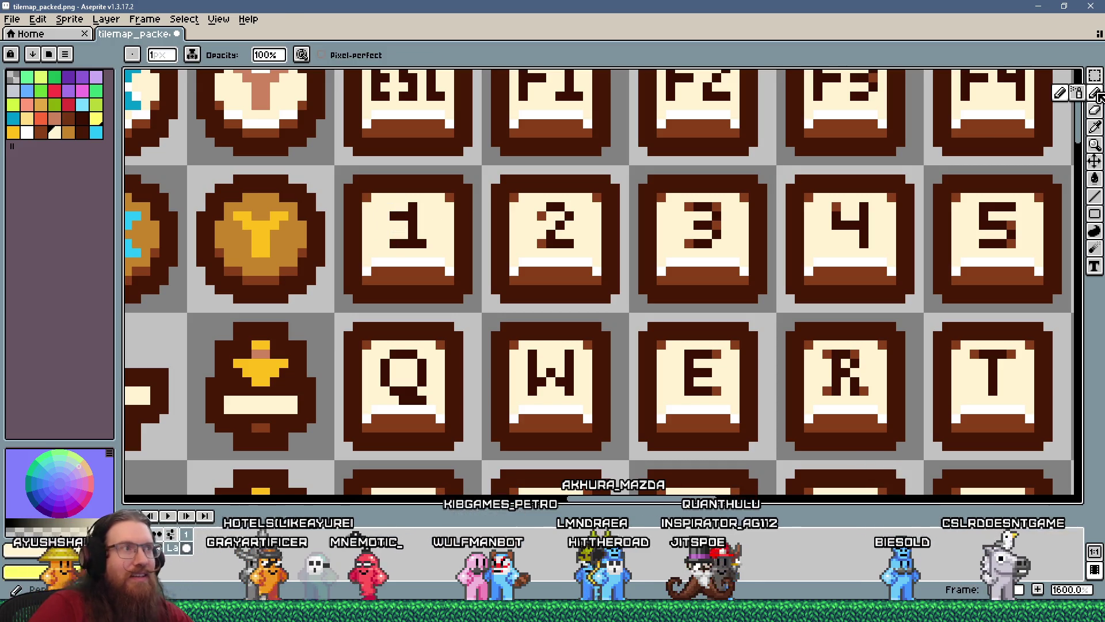
{"action": "scroll", "coordinate": [479, 215], "scroll_direction": "down", "scroll_amount": 5}
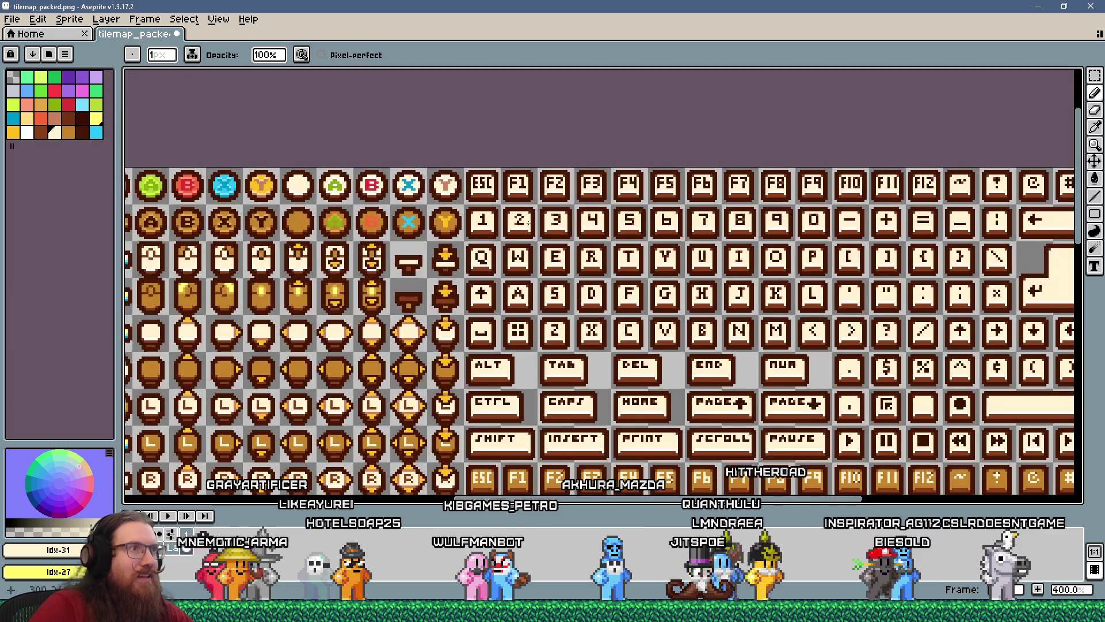
{"action": "scroll", "coordinate": [562, 217], "scroll_direction": "up", "scroll_amount": 8}
{"action": "left_click", "coordinate": [763, 339], "text": "alt"}
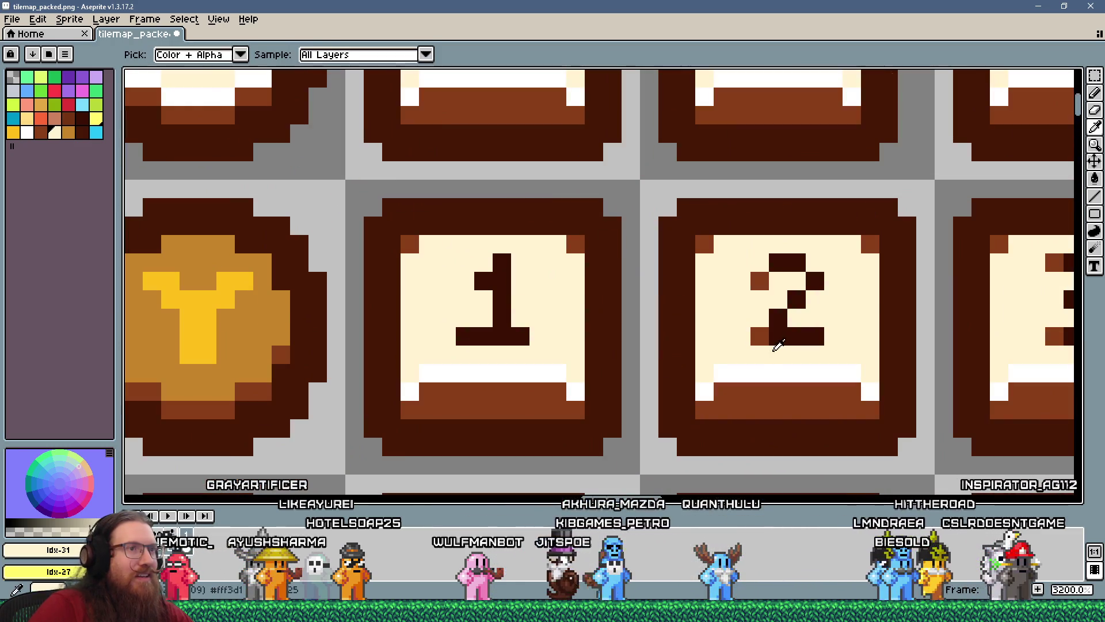
{"action": "left_click_drag", "start_coordinate": [460, 338], "coordinate": [469, 339]}
{"action": "key", "text": "ctrl+z"}
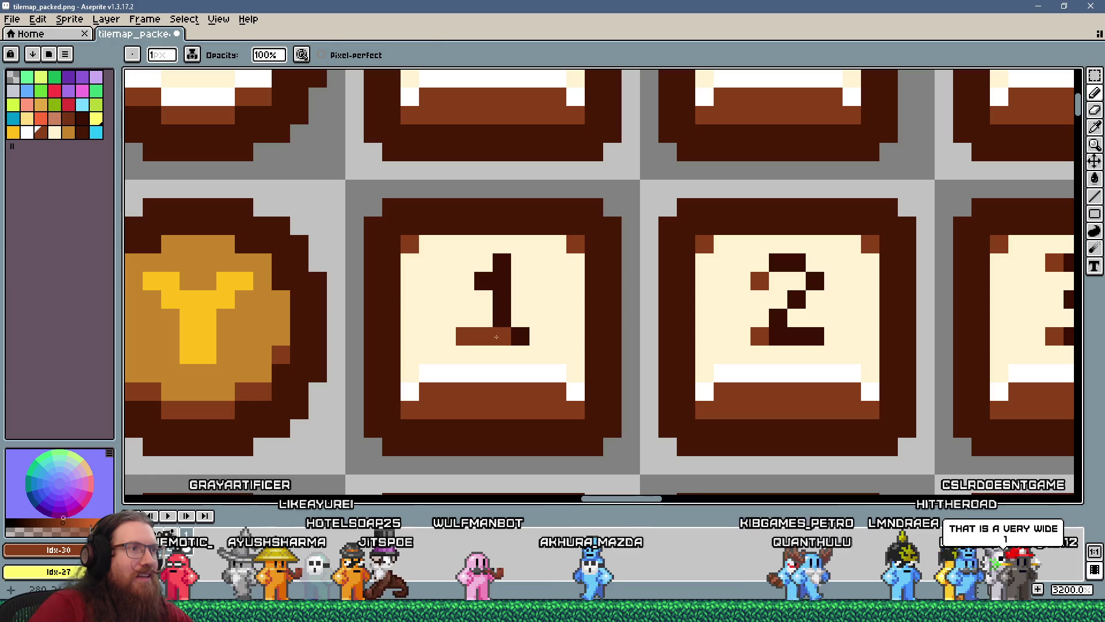
{"action": "left_click", "coordinate": [458, 333], "text": "alt"}
{"action": "scroll", "coordinate": [621, 344], "scroll_direction": "down", "scroll_amount": 5}
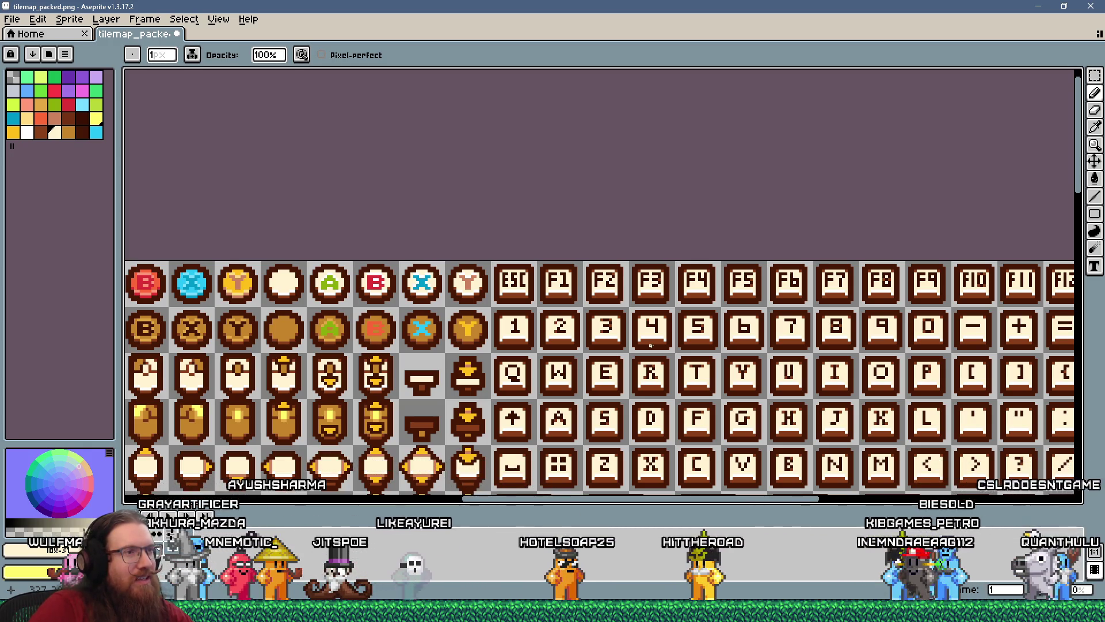
{"action": "scroll", "coordinate": [613, 397], "scroll_direction": "up", "scroll_amount": 2}
{"action": "scroll", "coordinate": [613, 397], "scroll_direction": "up", "scroll_amount": 1}
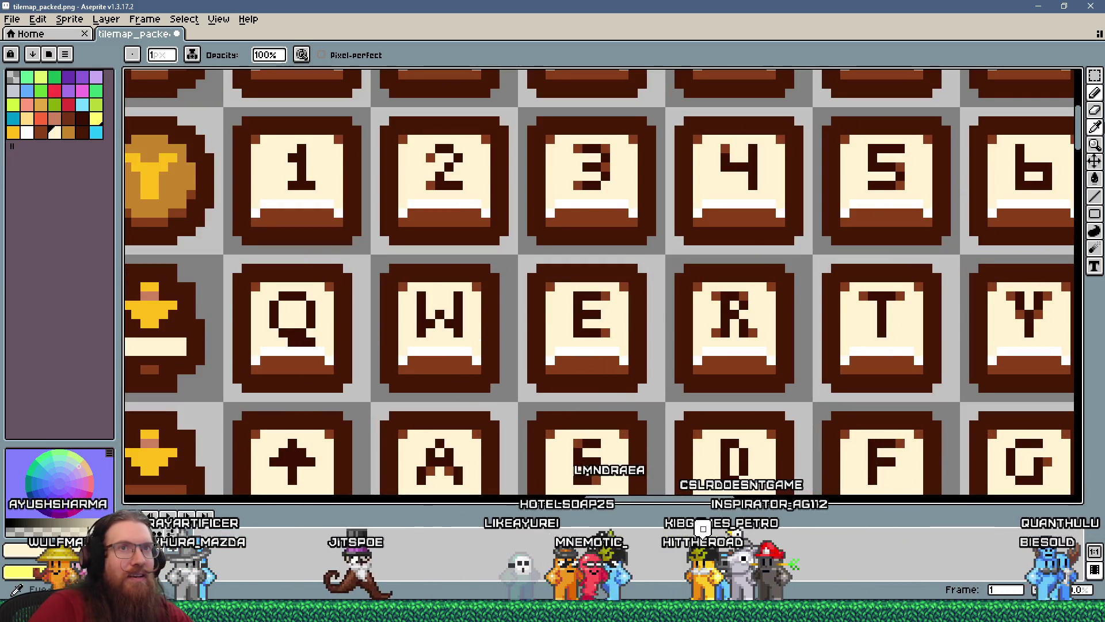
- Select the dark strip between the E and R keys and shift it one pixel right
{"action": "key", "text": "w"}
{"action": "left_click", "coordinate": [651, 396]}
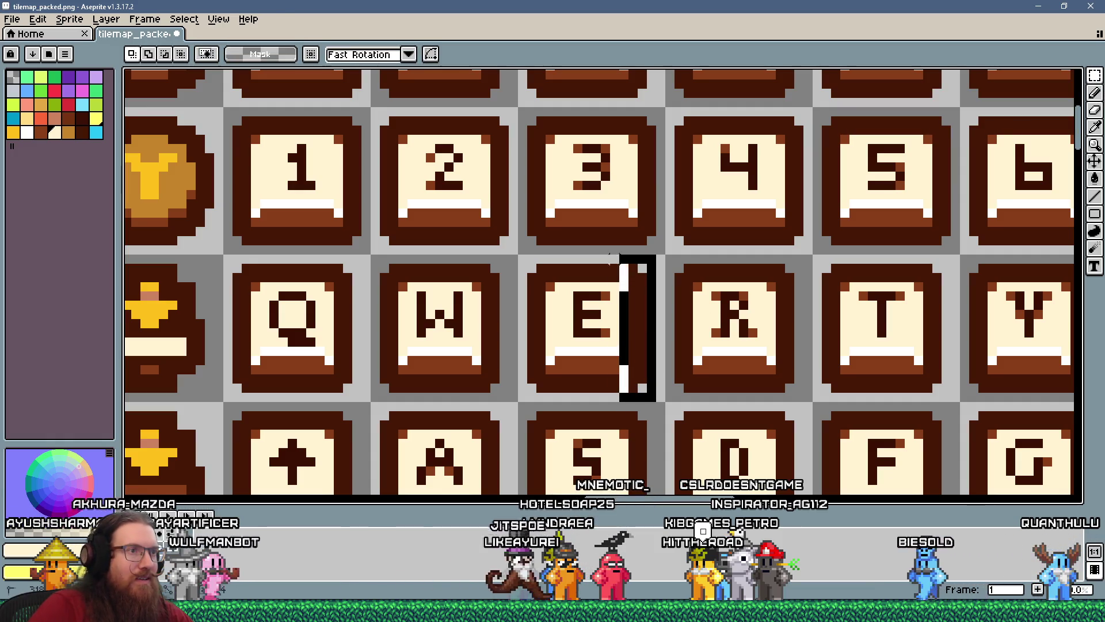
{"action": "left_click_drag", "start_coordinate": [612, 247], "coordinate": [609, 245]}
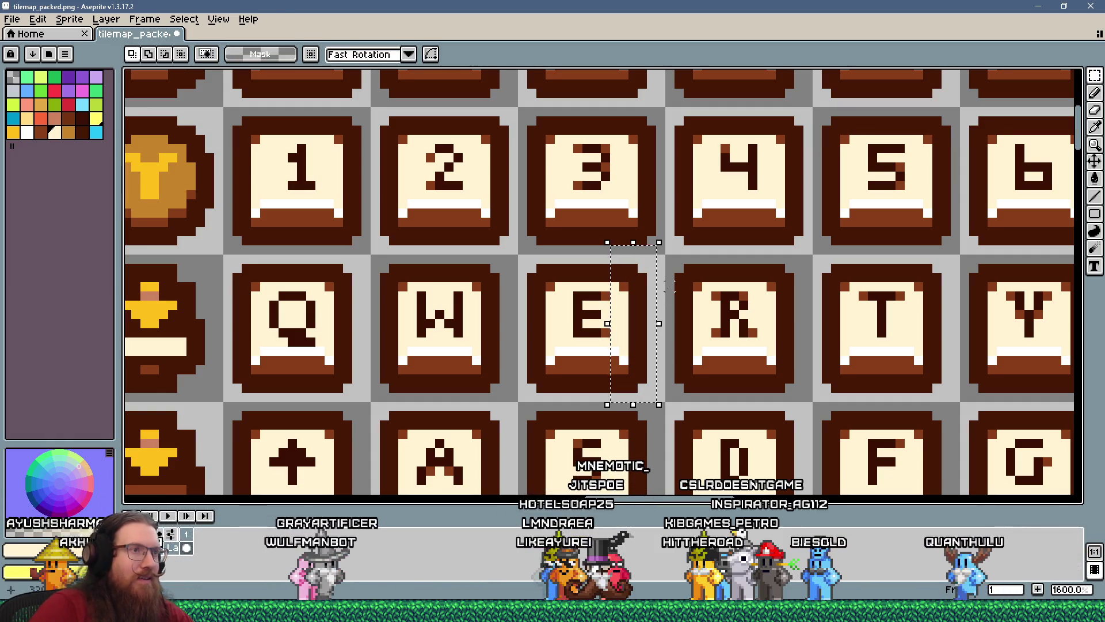
{"action": "key", "text": "Right"}
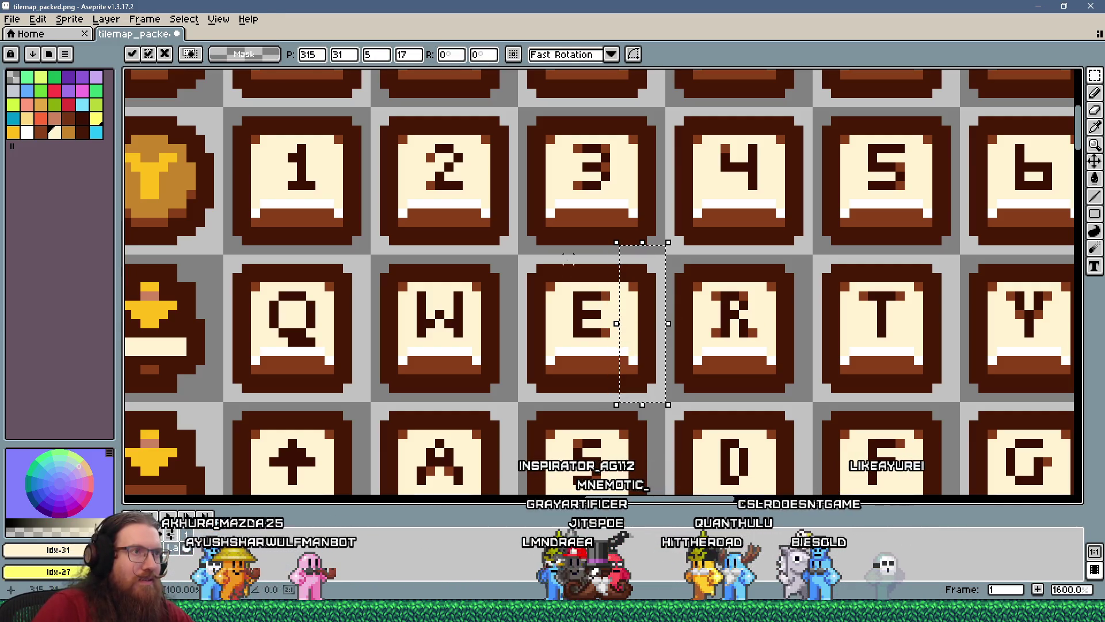
{"action": "key", "text": "Return"}
{"action": "scroll", "coordinate": [599, 303], "scroll_direction": "down", "scroll_amount": 3}
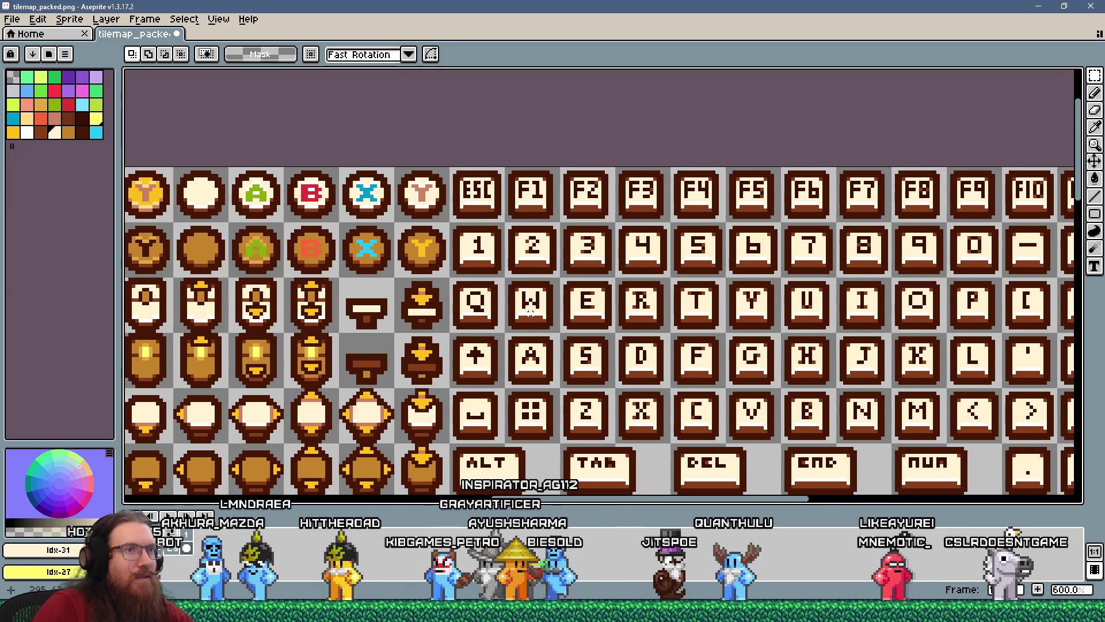
{"action": "scroll", "coordinate": [530, 311], "scroll_direction": "down", "scroll_amount": 1}
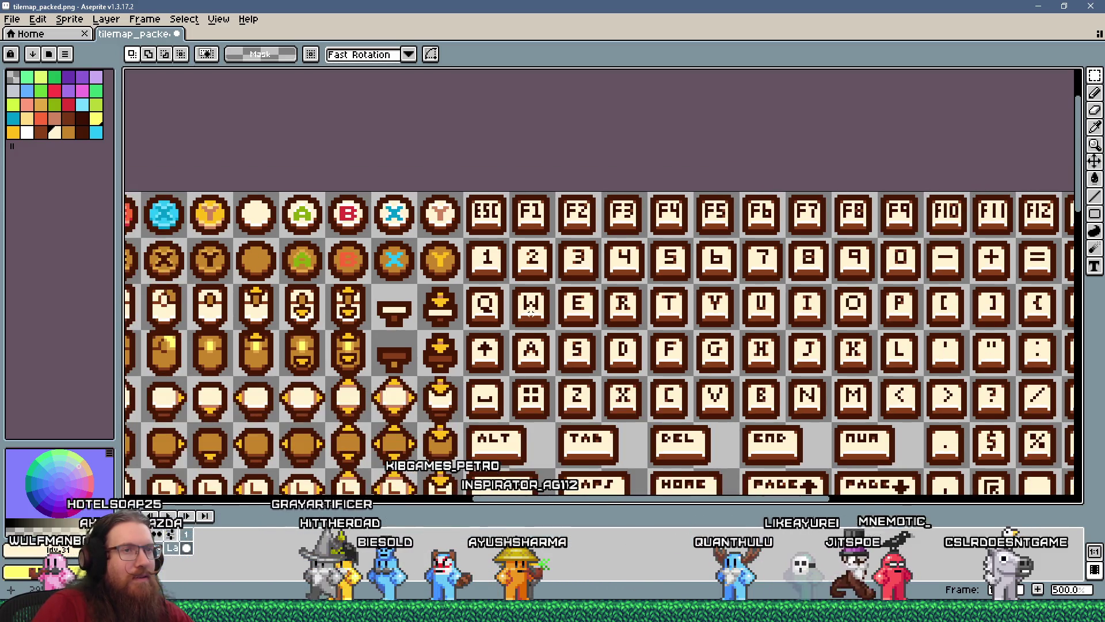
{"action": "scroll", "coordinate": [908, 270], "scroll_direction": "up", "scroll_amount": 4}
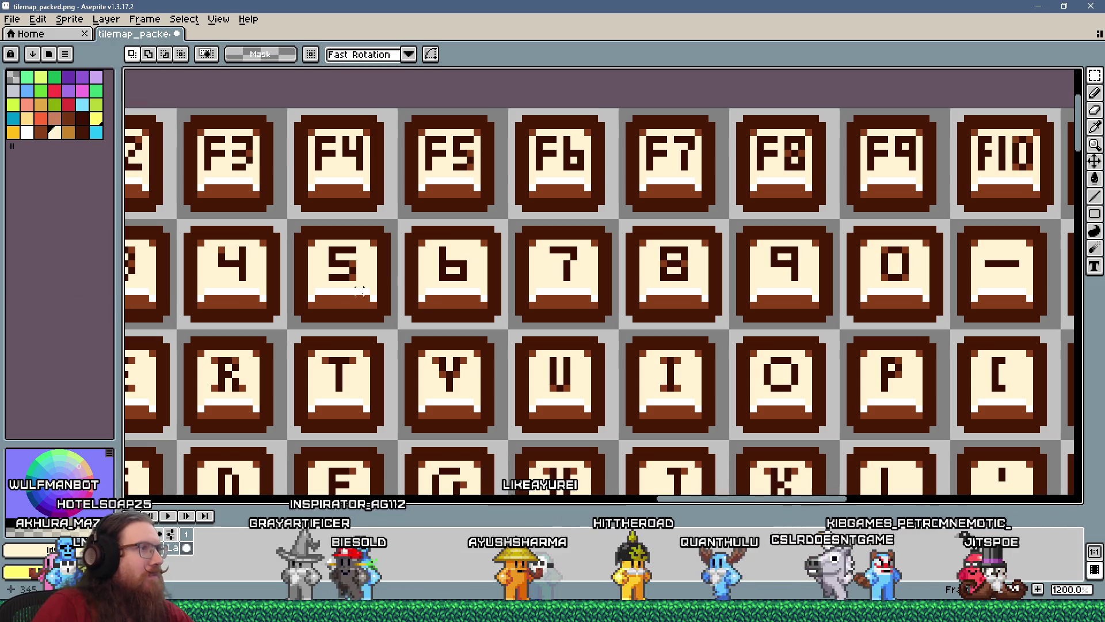
- With the Pencil and the picked dark brown, darken the 9 glyph's light pixels and tail
{"action": "scroll", "coordinate": [550, 284], "scroll_direction": "down", "scroll_amount": 4}
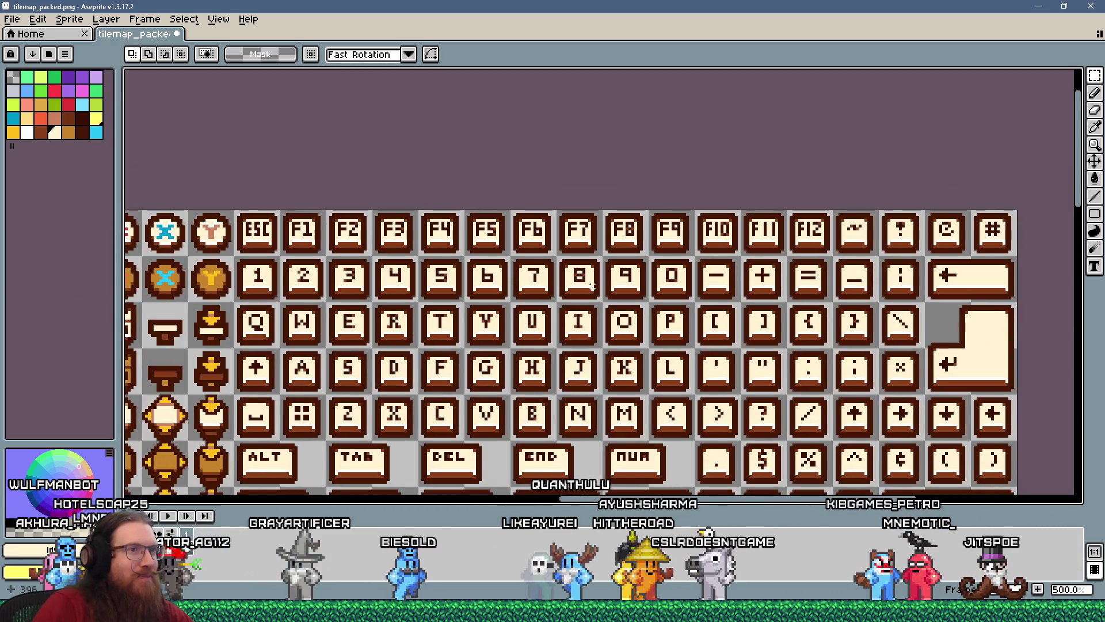
{"action": "scroll", "coordinate": [721, 258], "scroll_direction": "up", "scroll_amount": 4}
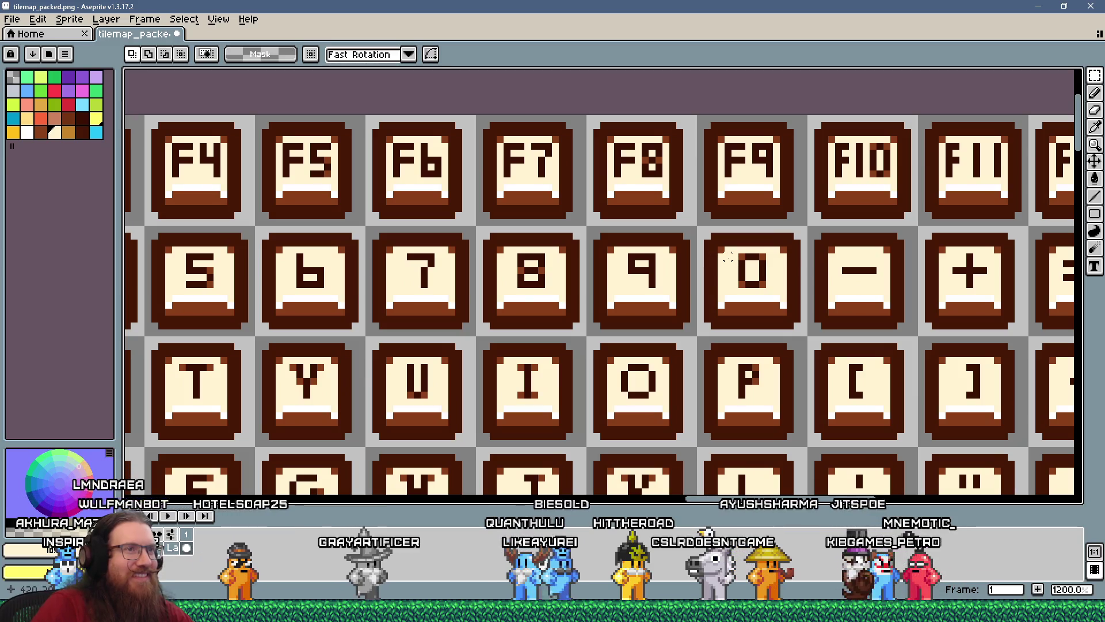
{"action": "key", "text": "b"}
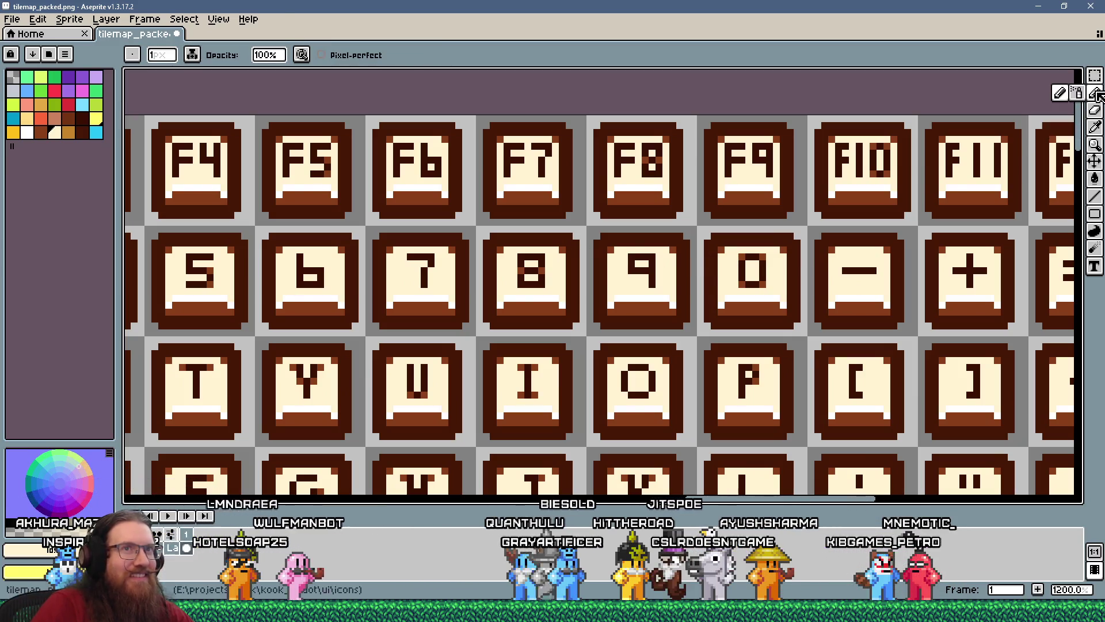
{"action": "left_click", "coordinate": [537, 306], "text": "alt"}
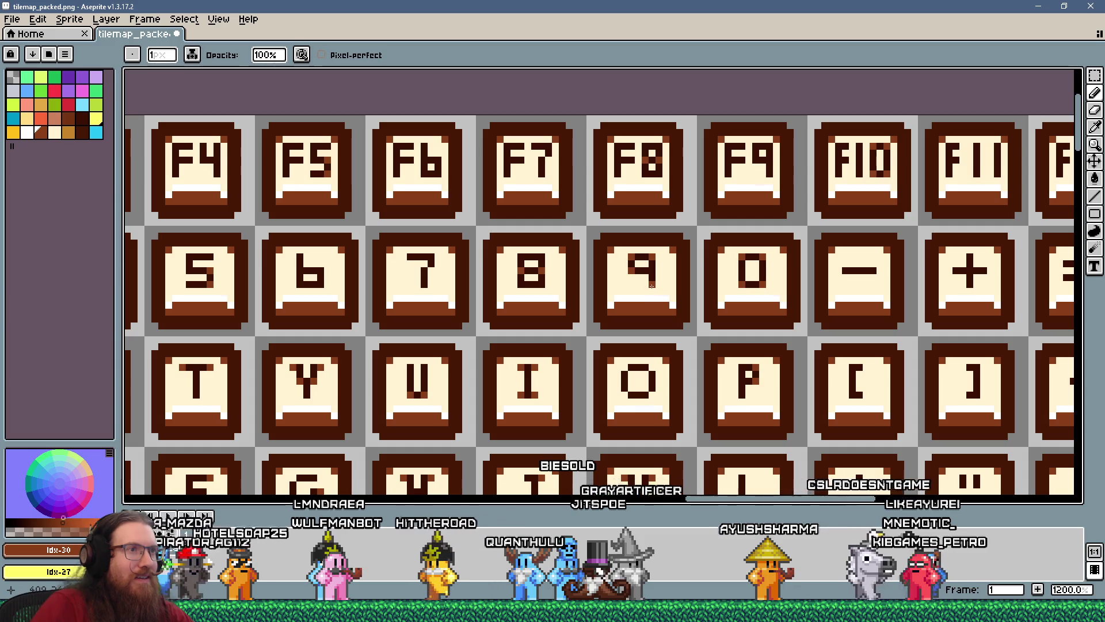
{"action": "left_click", "coordinate": [652, 281], "text": "alt"}
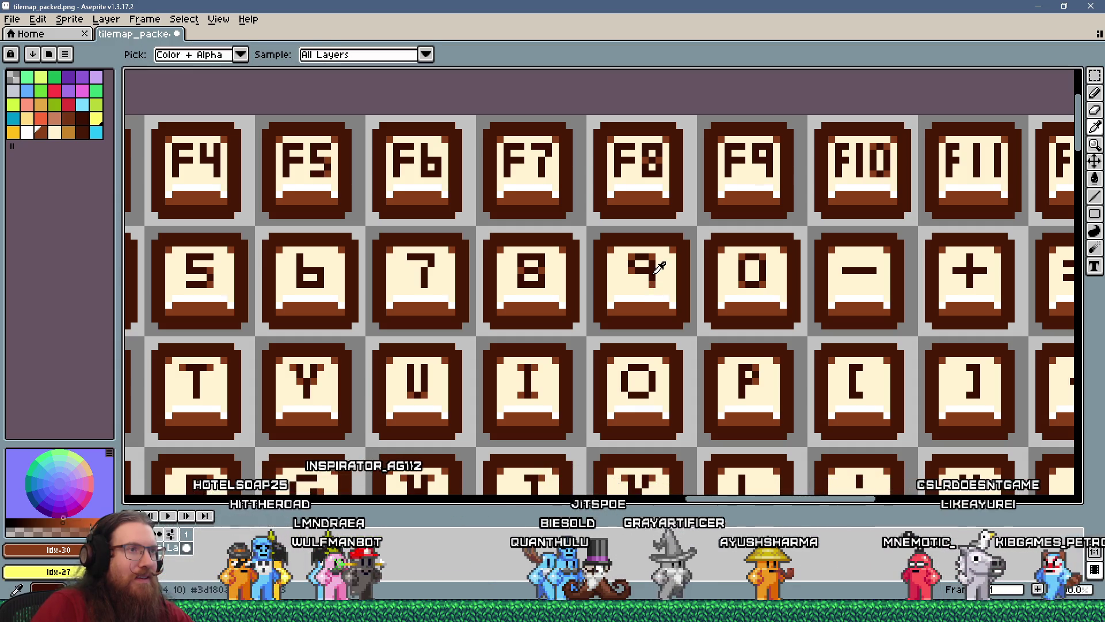
{"action": "left_click", "coordinate": [633, 260]}
{"action": "scroll", "coordinate": [638, 285], "scroll_direction": "down", "scroll_amount": 3}
{"action": "scroll", "coordinate": [638, 285], "scroll_direction": "down", "scroll_amount": 1}
{"action": "scroll", "coordinate": [673, 295], "scroll_direction": "up", "scroll_amount": 4}
{"action": "left_click", "coordinate": [674, 294]}
{"action": "scroll", "coordinate": [674, 293], "scroll_direction": "up", "scroll_amount": 3}
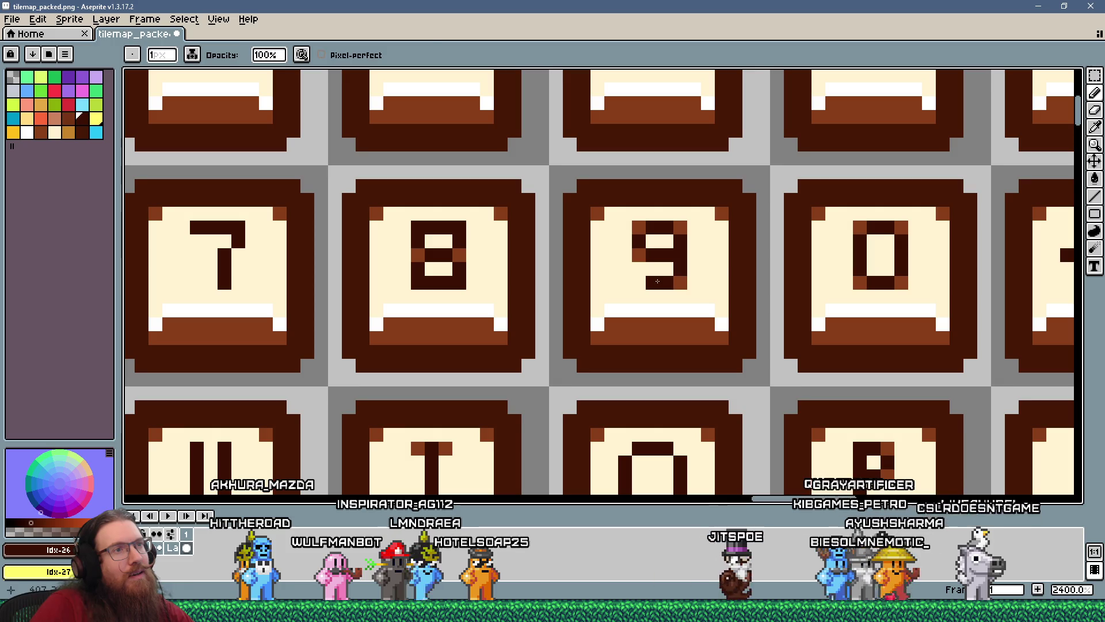
- Sample the cream key-face colour and zoom around the 9 keycap to inspect the tail
{"action": "left_click", "coordinate": [696, 278], "text": "alt"}
{"action": "scroll", "coordinate": [709, 317], "scroll_direction": "down", "scroll_amount": 5}
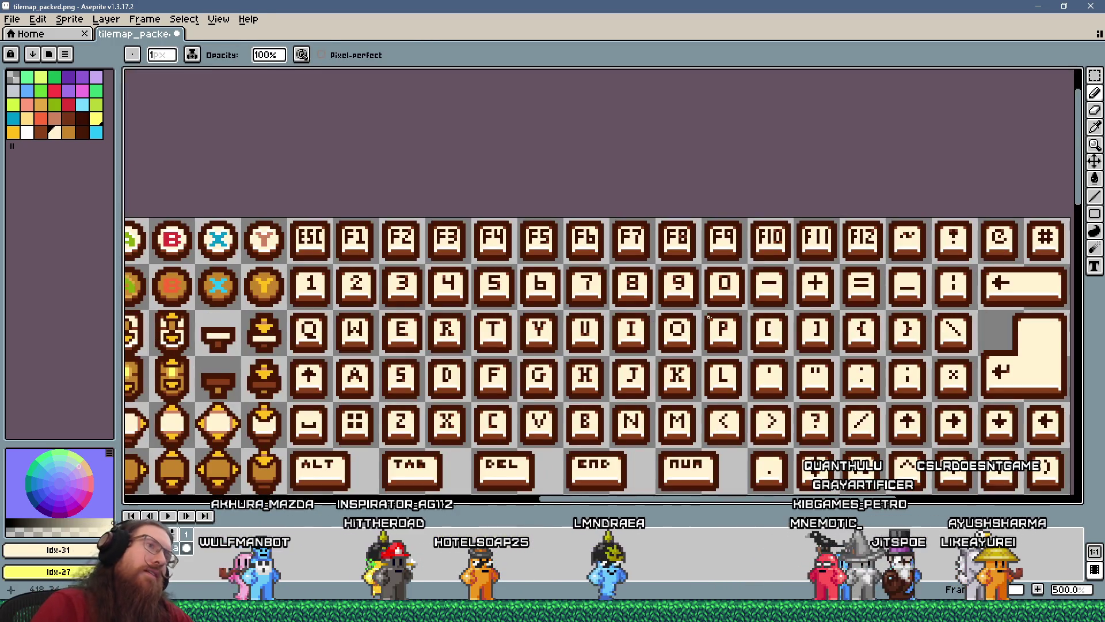
{"action": "scroll", "coordinate": [709, 317], "scroll_direction": "down", "scroll_amount": 3}
{"action": "scroll", "coordinate": [708, 316], "scroll_direction": "up", "scroll_amount": 8}
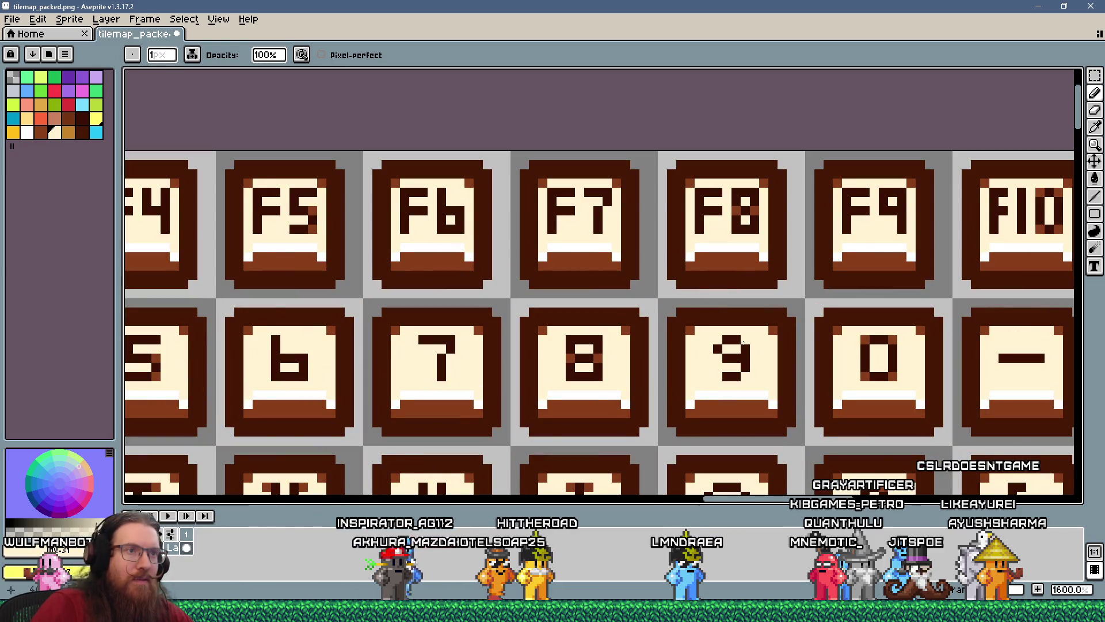
{"action": "scroll", "coordinate": [728, 343], "scroll_direction": "down", "scroll_amount": 6}
{"action": "scroll", "coordinate": [790, 384], "scroll_direction": "up", "scroll_amount": 6}
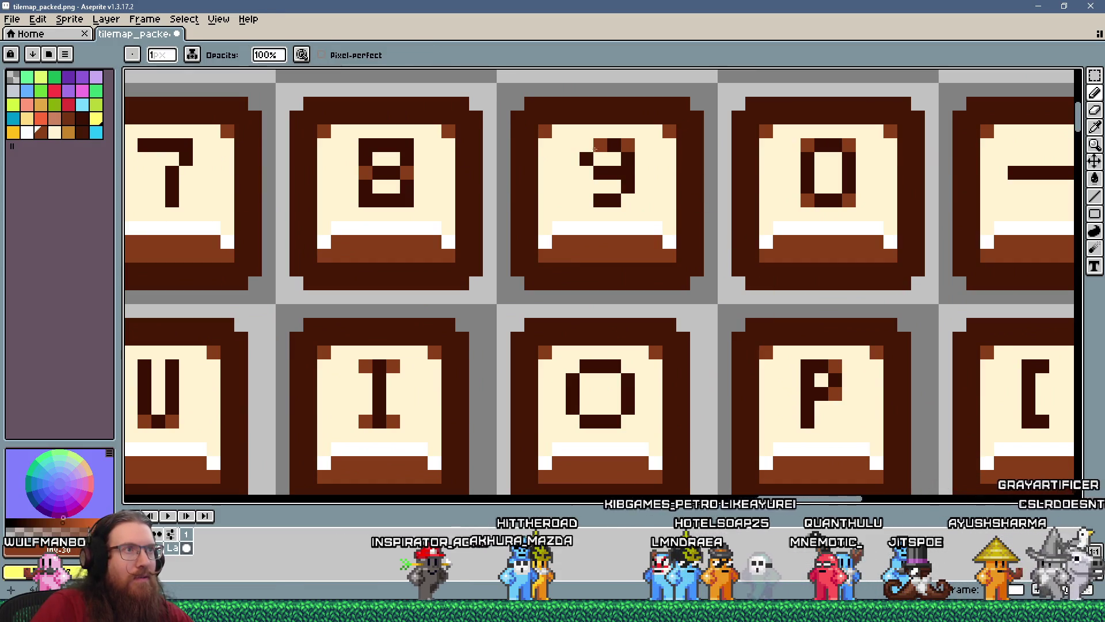
{"action": "scroll", "coordinate": [703, 241], "scroll_direction": "down", "scroll_amount": 5}
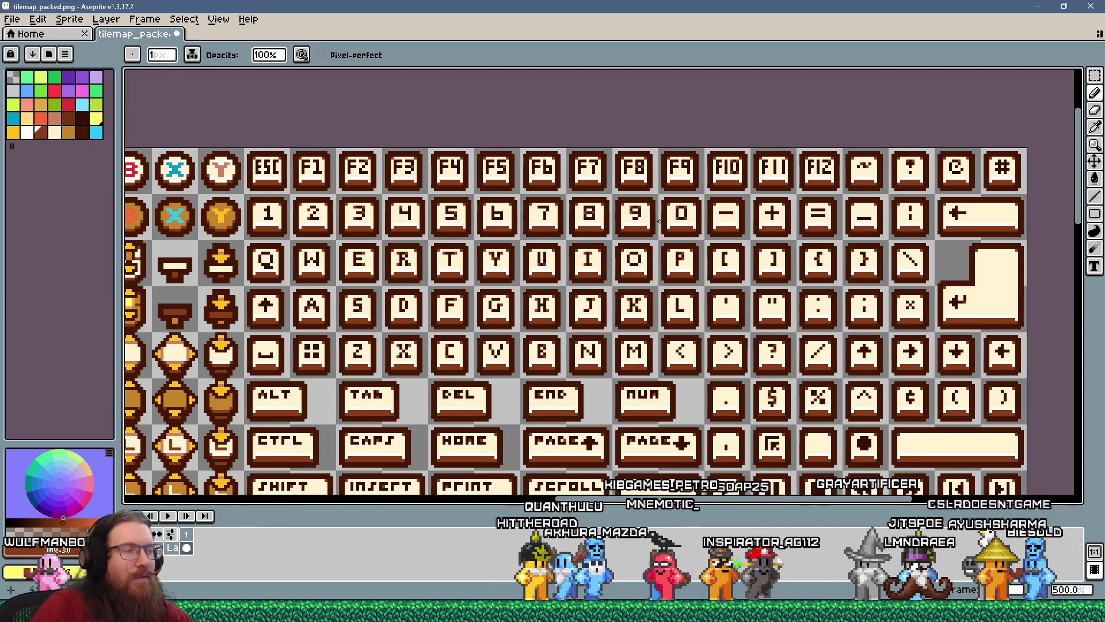
{"action": "scroll", "coordinate": [659, 221], "scroll_direction": "down", "scroll_amount": 2}
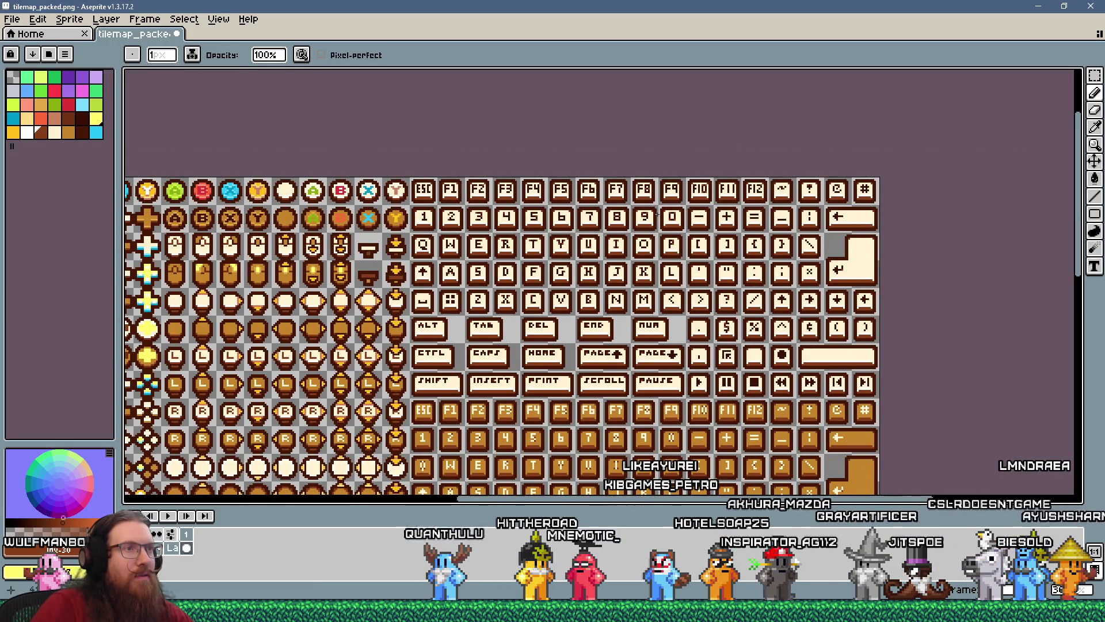
{"action": "scroll", "coordinate": [550, 198], "scroll_direction": "up", "scroll_amount": 7}
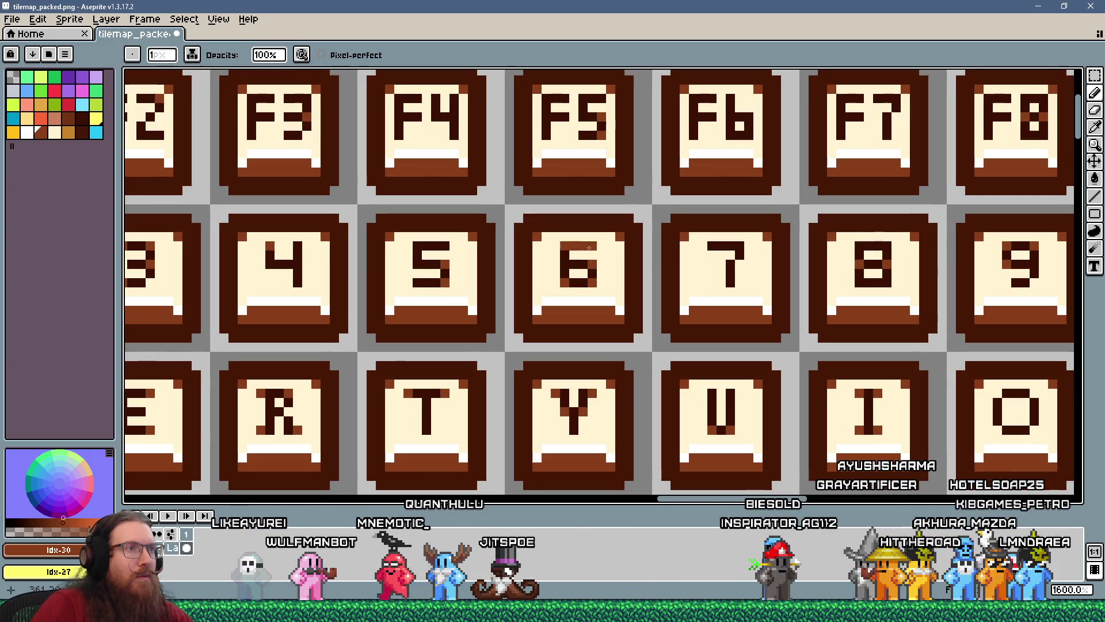
- Sample the dark brown from the 6 key, then the cream face colour, to fix the 7 glyph
{"action": "left_click", "coordinate": [571, 264], "text": "alt"}
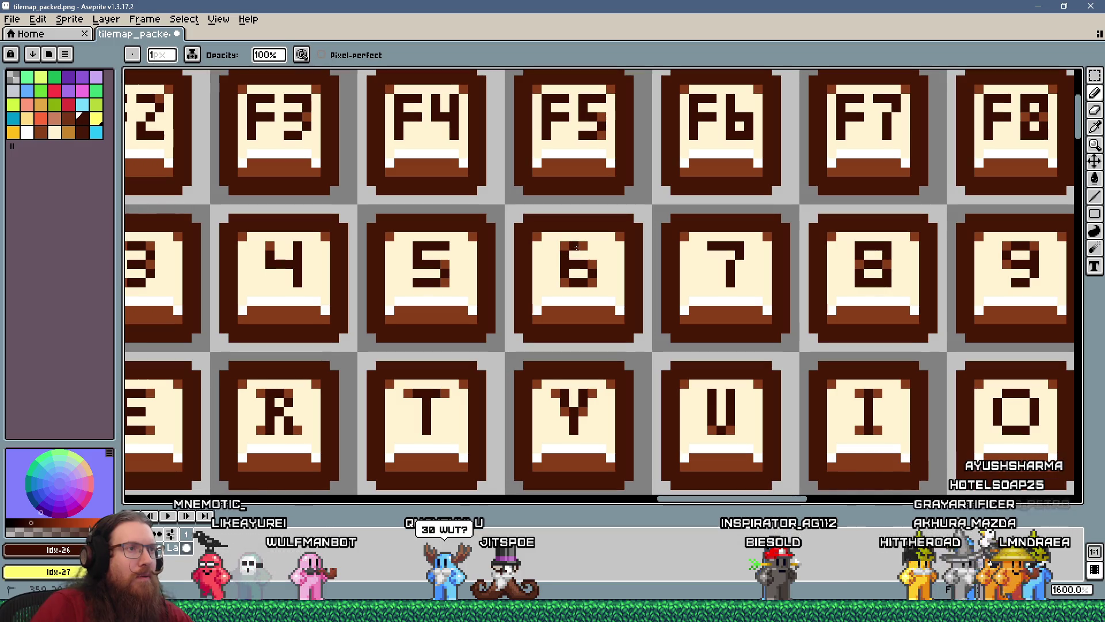
{"action": "scroll", "coordinate": [652, 285], "scroll_direction": "down", "scroll_amount": 5}
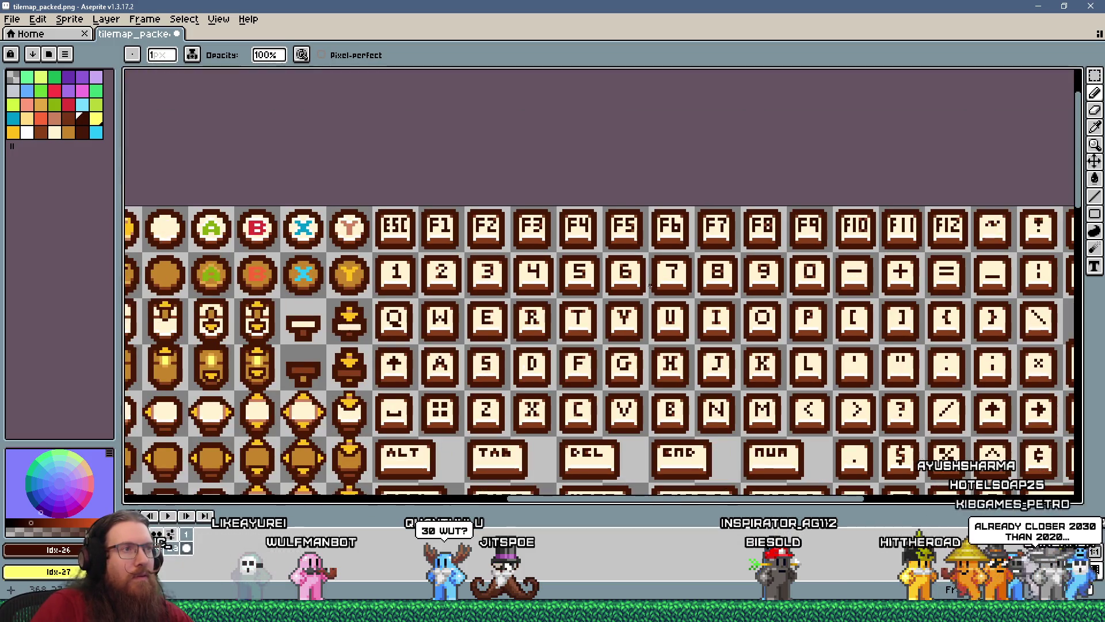
{"action": "scroll", "coordinate": [653, 286], "scroll_direction": "up", "scroll_amount": 5}
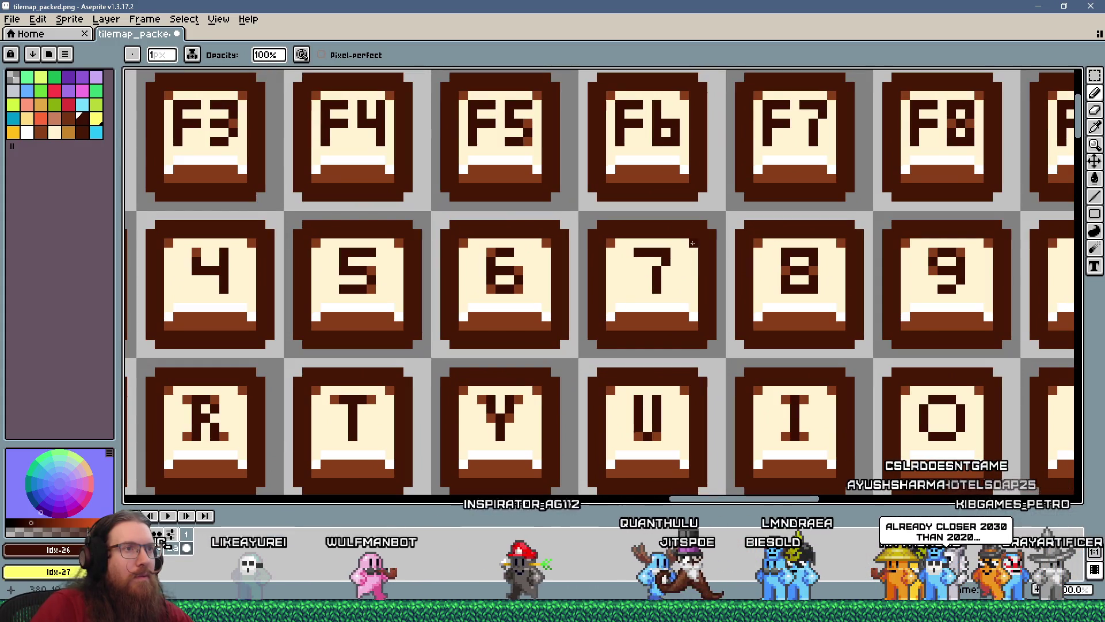
{"action": "key", "text": "alt"}
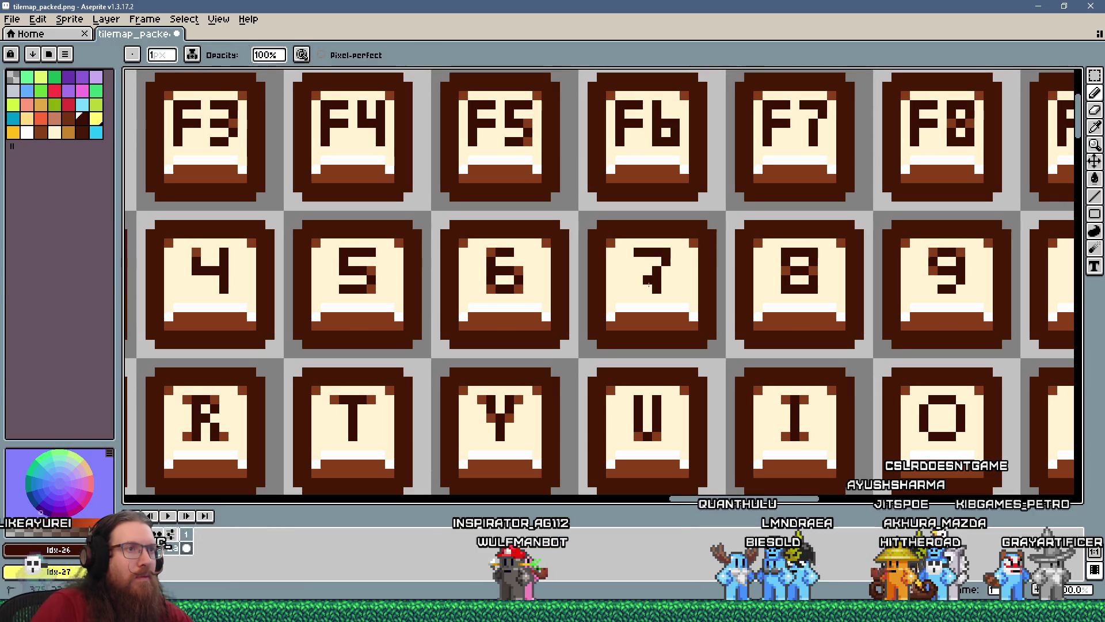
{"action": "left_click", "coordinate": [662, 286], "text": "alt"}
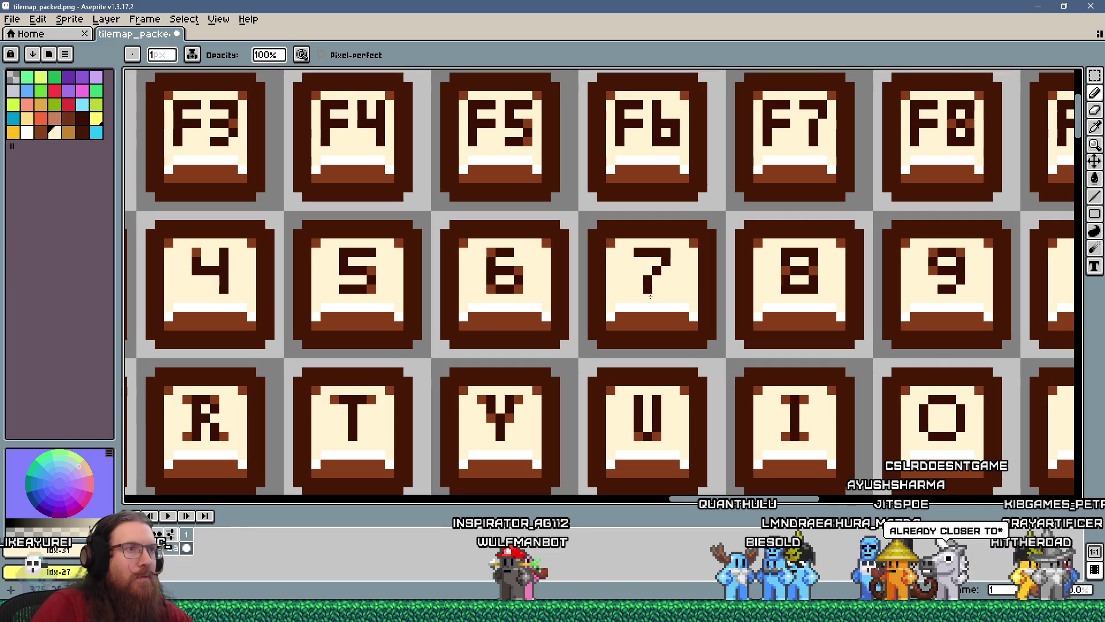
{"action": "scroll", "coordinate": [687, 271], "scroll_direction": "down", "scroll_amount": 3}
{"action": "scroll", "coordinate": [616, 283], "scroll_direction": "down", "scroll_amount": 2}
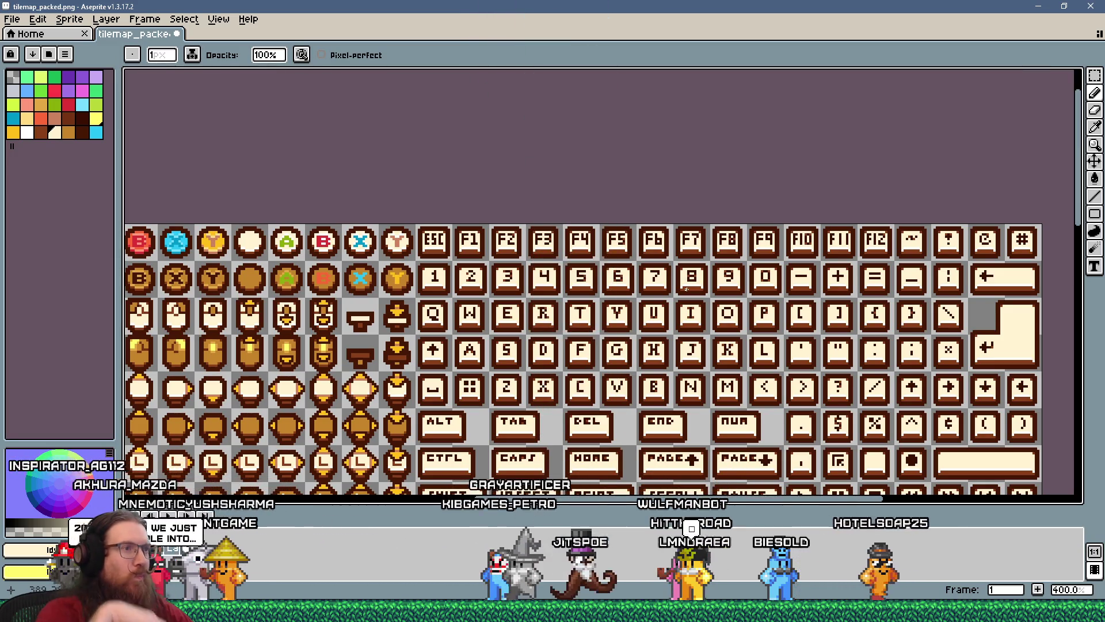
- Marquee-select the D key tile, then clear the selection
{"action": "scroll", "coordinate": [540, 364], "scroll_direction": "up", "scroll_amount": 6}
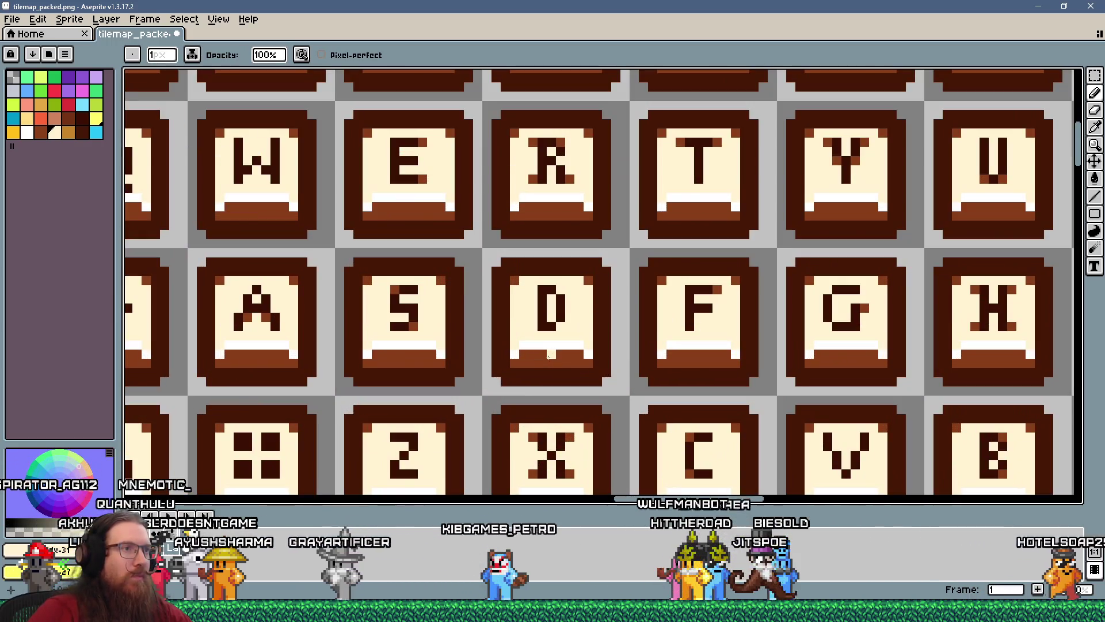
{"action": "left_click", "coordinate": [1096, 77]}
{"action": "left_click_drag", "start_coordinate": [611, 395], "coordinate": [546, 246]}
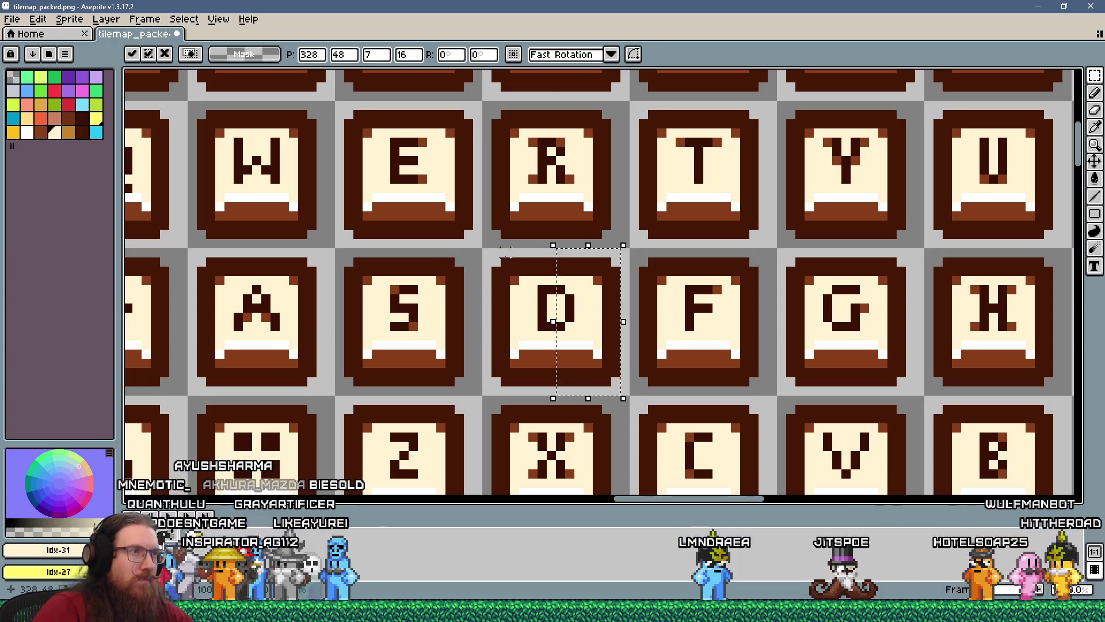
{"action": "key", "text": "ctrl+d"}
- Save tilemap_packed.png as PNG and switch over to the Godot editor
{"action": "scroll", "coordinate": [545, 288], "scroll_direction": "down", "scroll_amount": 4}
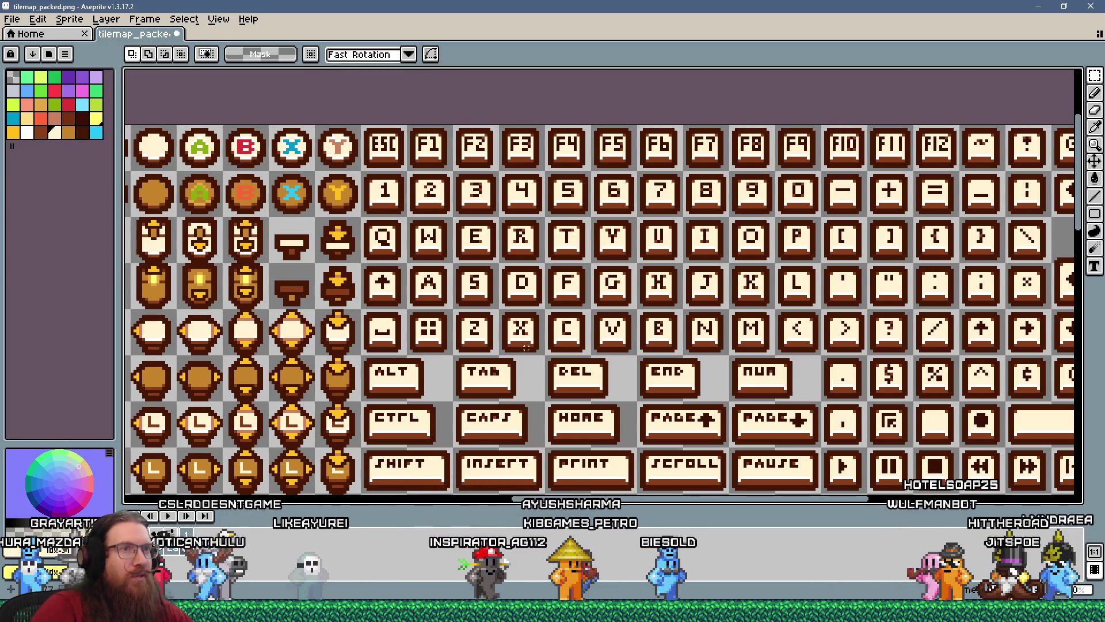
{"action": "scroll", "coordinate": [526, 347], "scroll_direction": "down", "scroll_amount": 2}
{"action": "scroll", "coordinate": [470, 259], "scroll_direction": "up", "scroll_amount": 2}
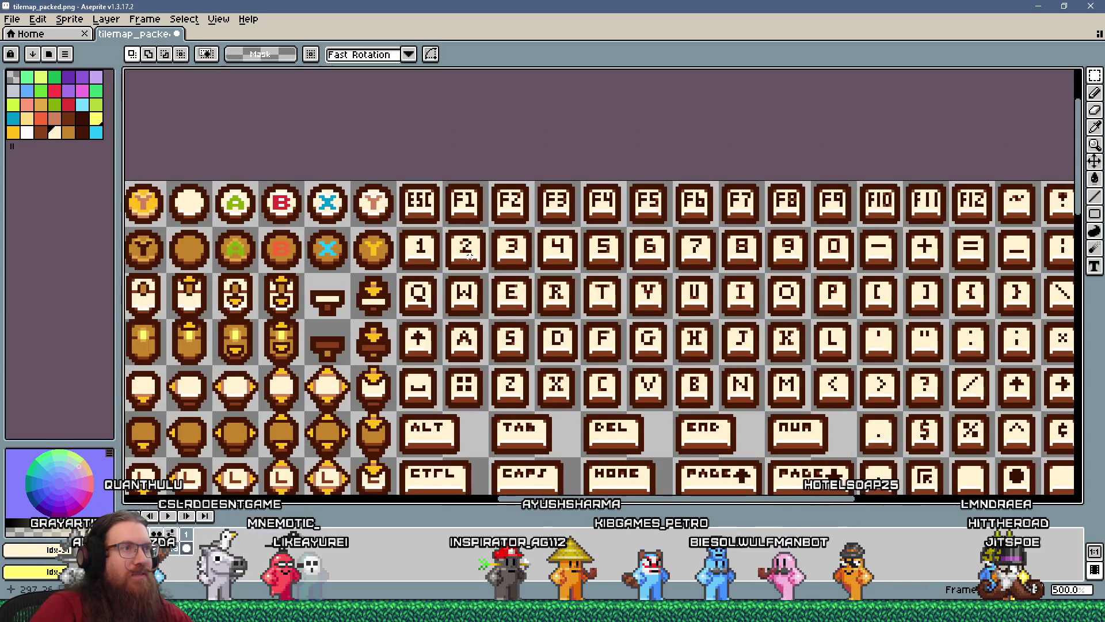
{"action": "left_click", "coordinate": [11, 19]}
{"action": "left_click", "coordinate": [23, 57]}
{"action": "left_click", "coordinate": [570, 346]}
{"action": "key", "text": "alt+Tab"}
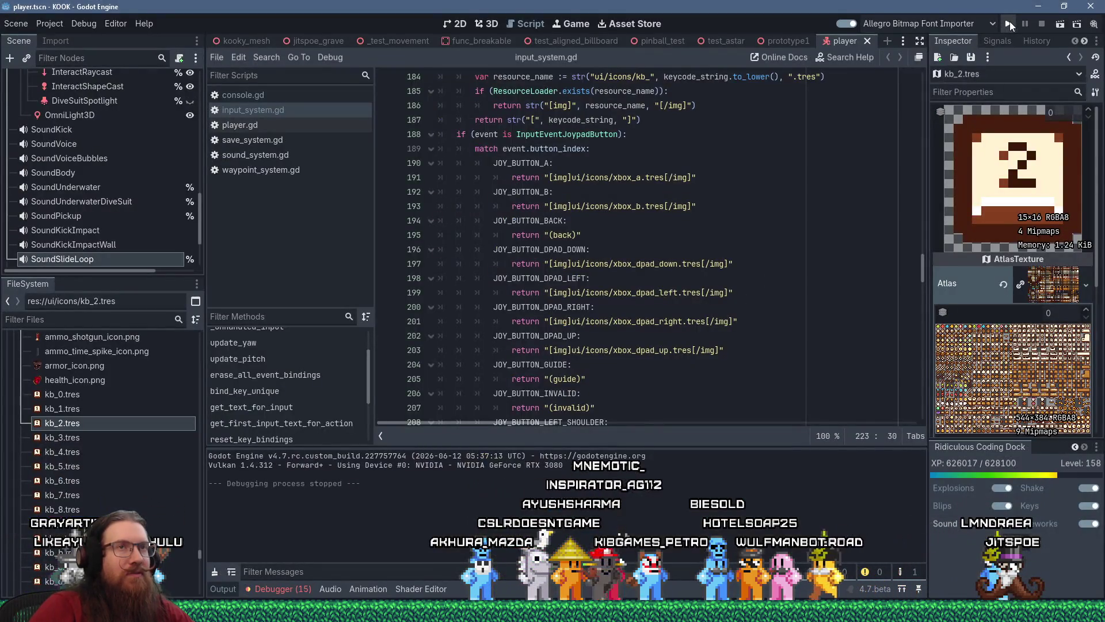
- Run the KOOK project from Godot and bring its debug game window to the front
{"action": "left_click", "coordinate": [1009, 23]}
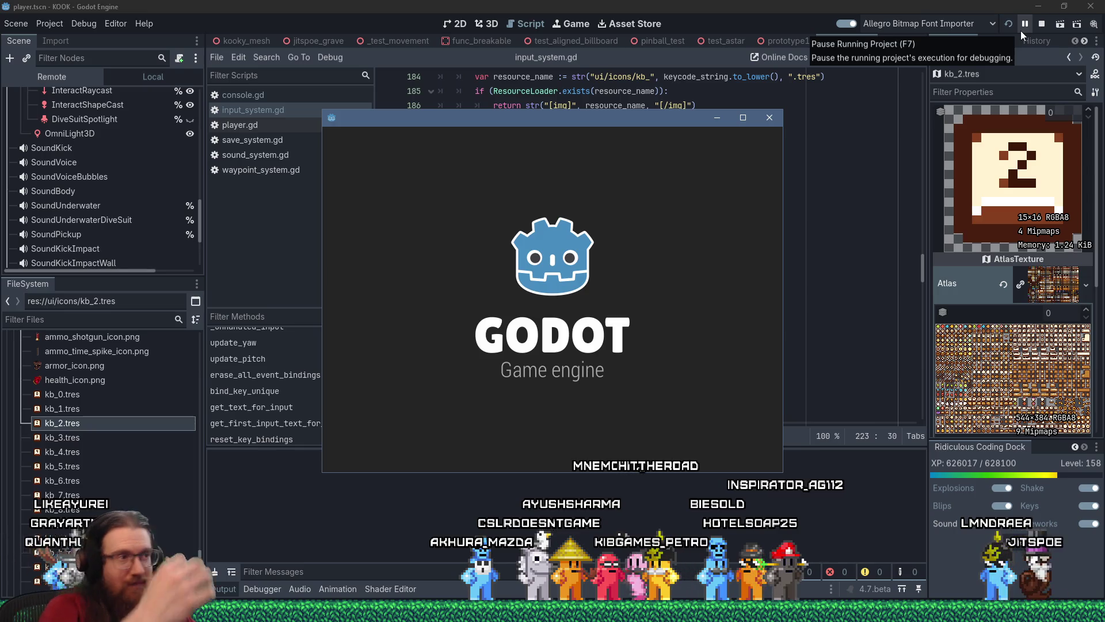
{"action": "key", "text": "alt+Tab"}
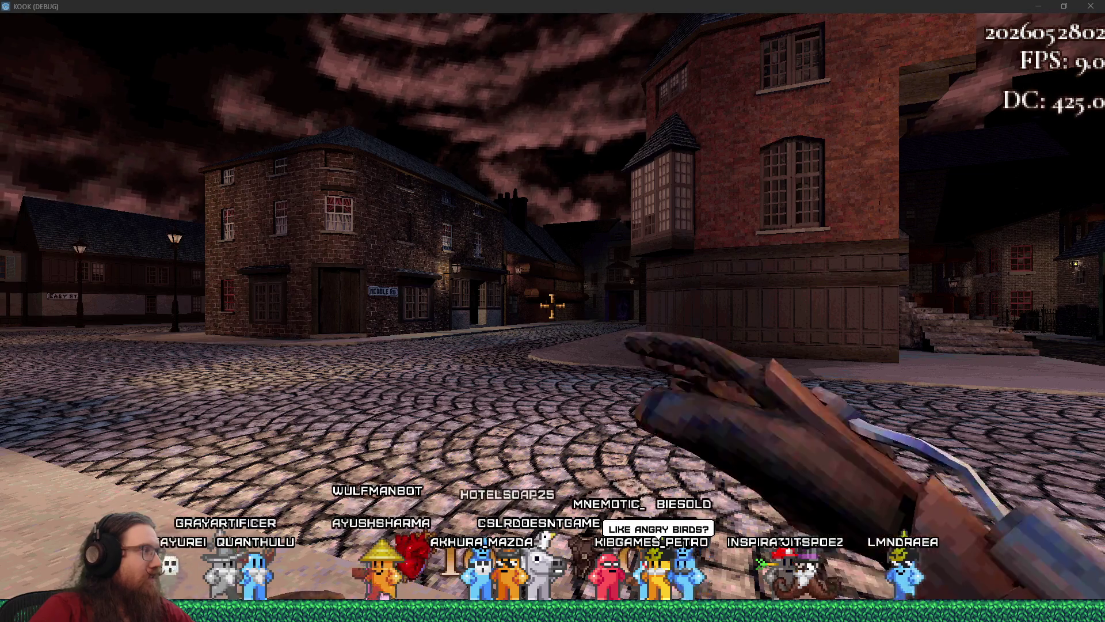
- Enter giveall in the development console to receive every weapon
{"action": "key", "text": "Escape"}
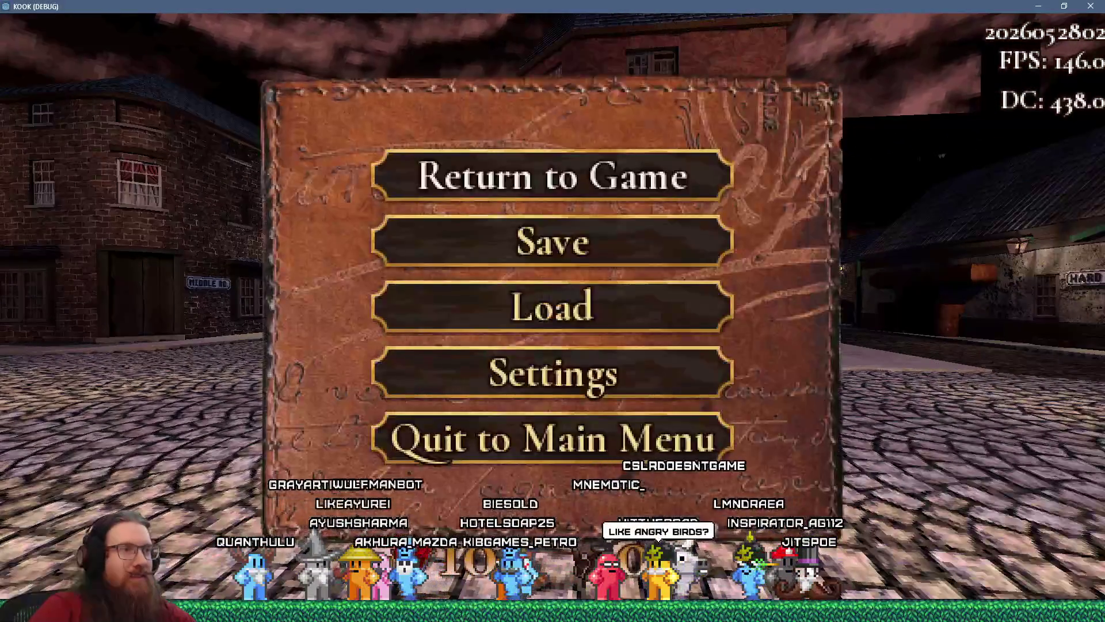
{"action": "key", "text": "grave"}
{"action": "type", "text": "all"}
{"action": "key", "text": "Return"}
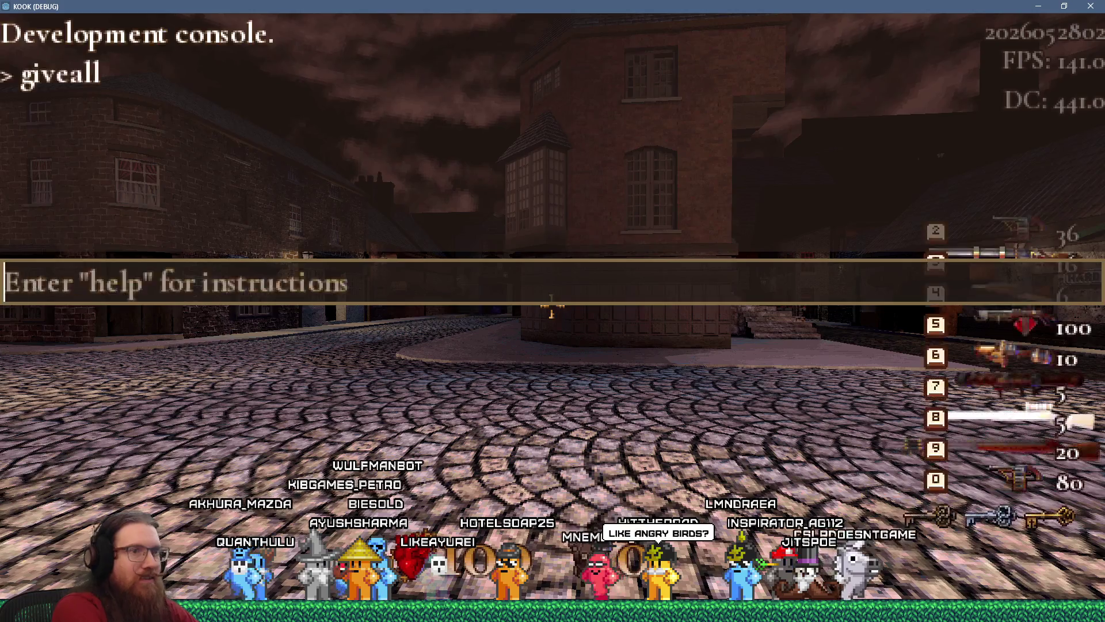
{"action": "key", "text": "grave"}
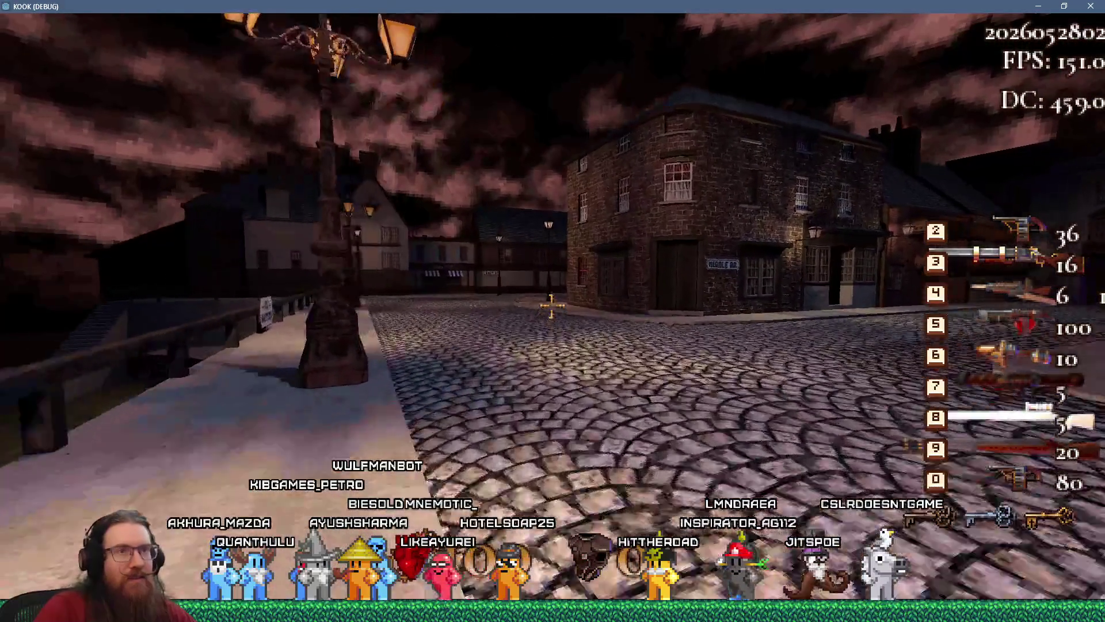
- Walk down the street toward the corner lamppost while scrolling through the weapons
{"action": "key", "text": "w"}
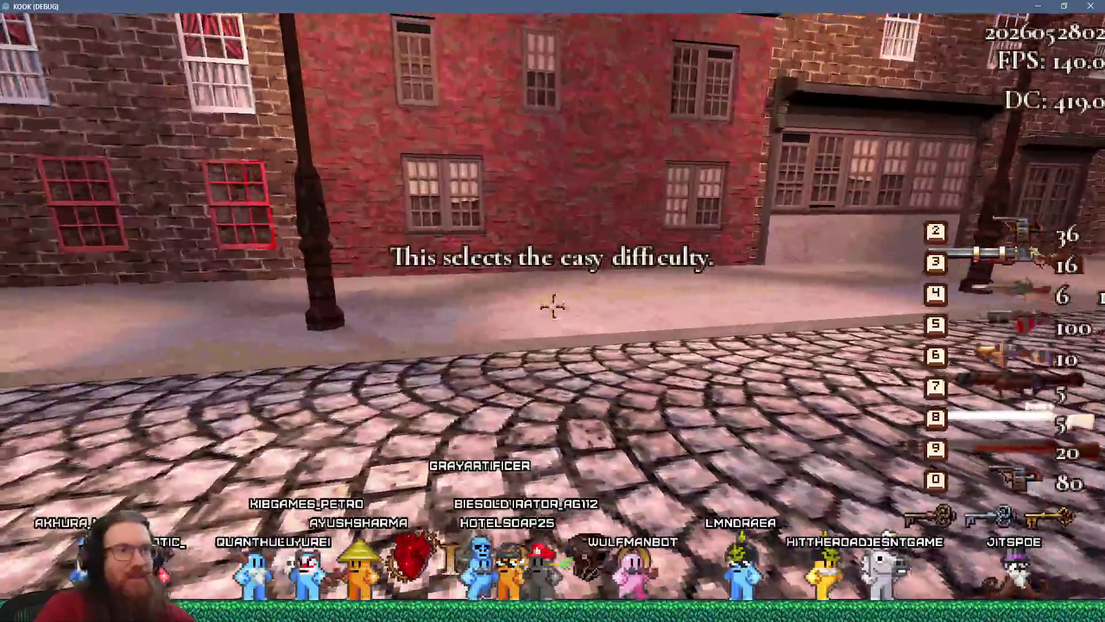
{"action": "scroll", "coordinate": [552, 306], "scroll_direction": "down", "scroll_amount": 4}
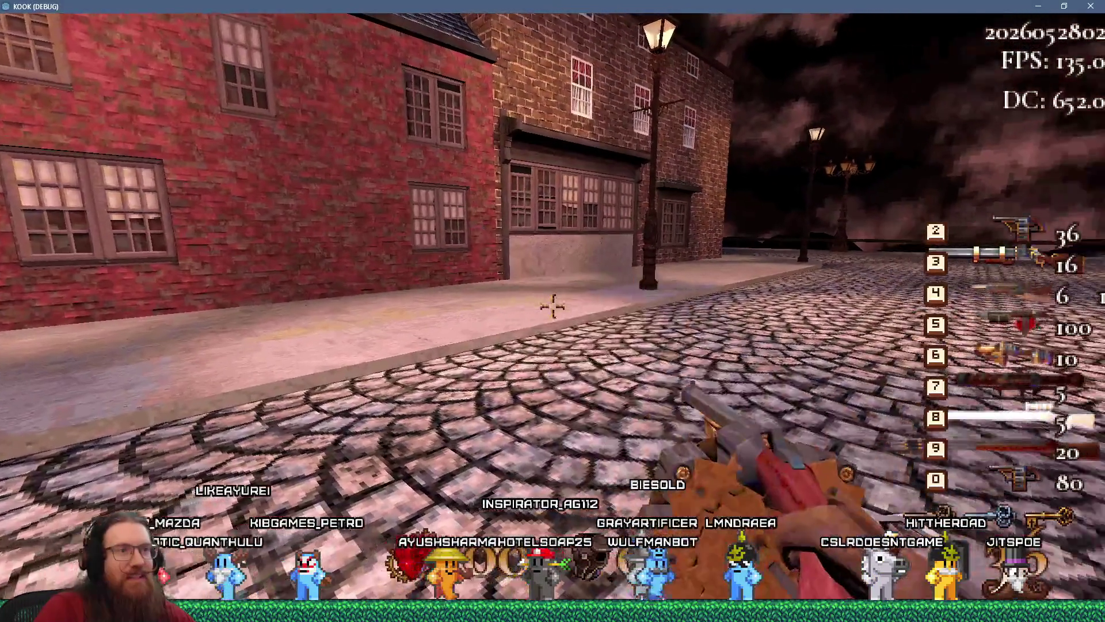
{"action": "key", "text": "w"}
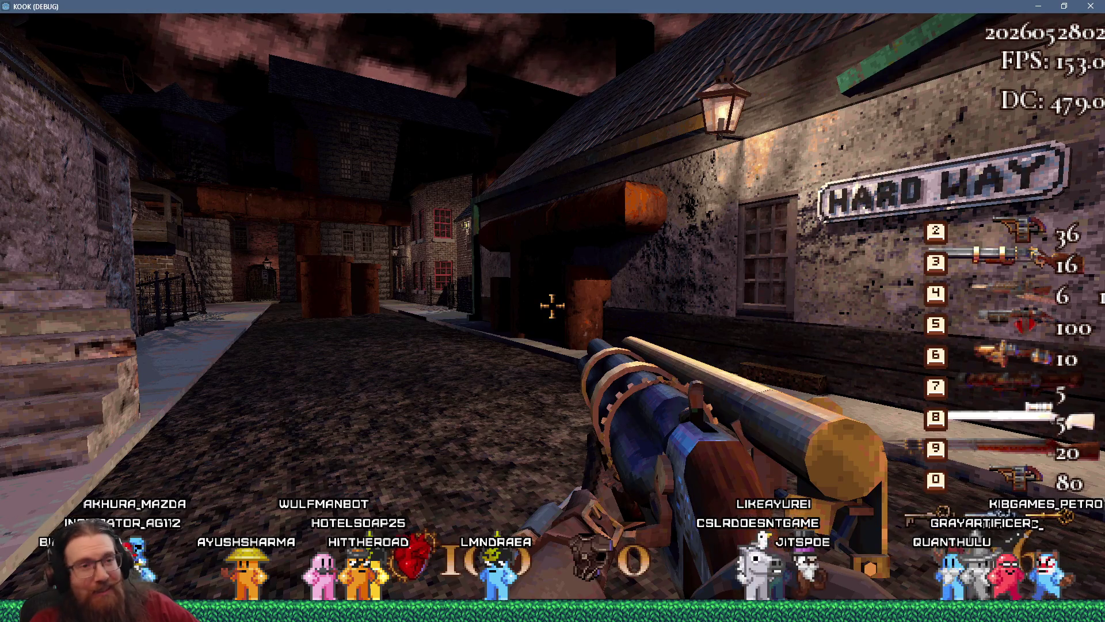
- Walk along the cobbled, lamp-lit street and fire the shotgun
{"action": "key", "text": "w"}
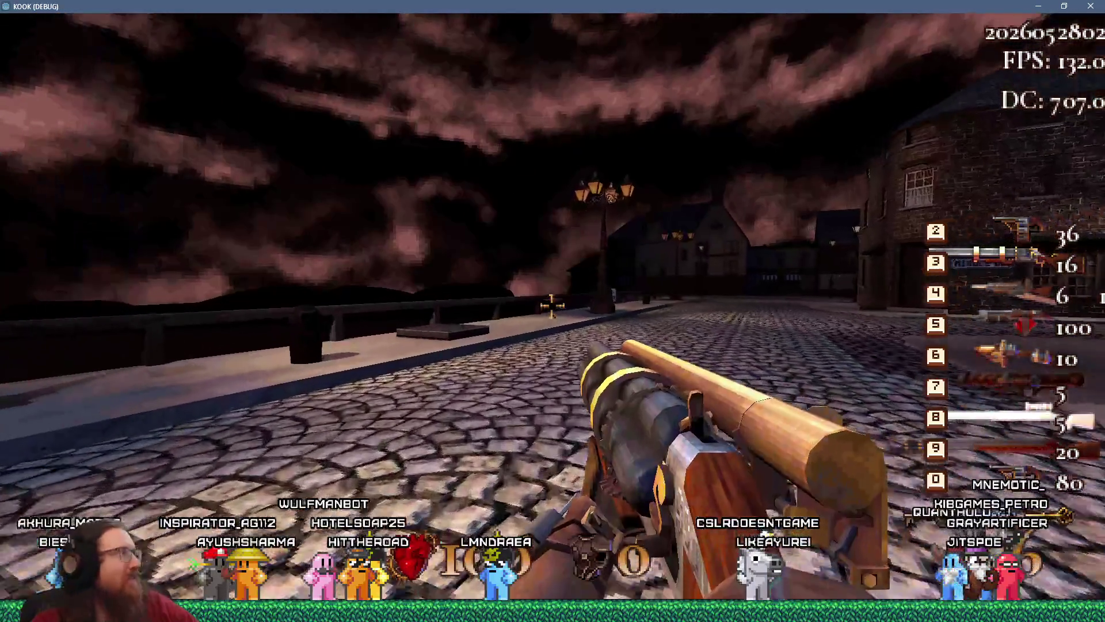
{"action": "key", "text": "w"}
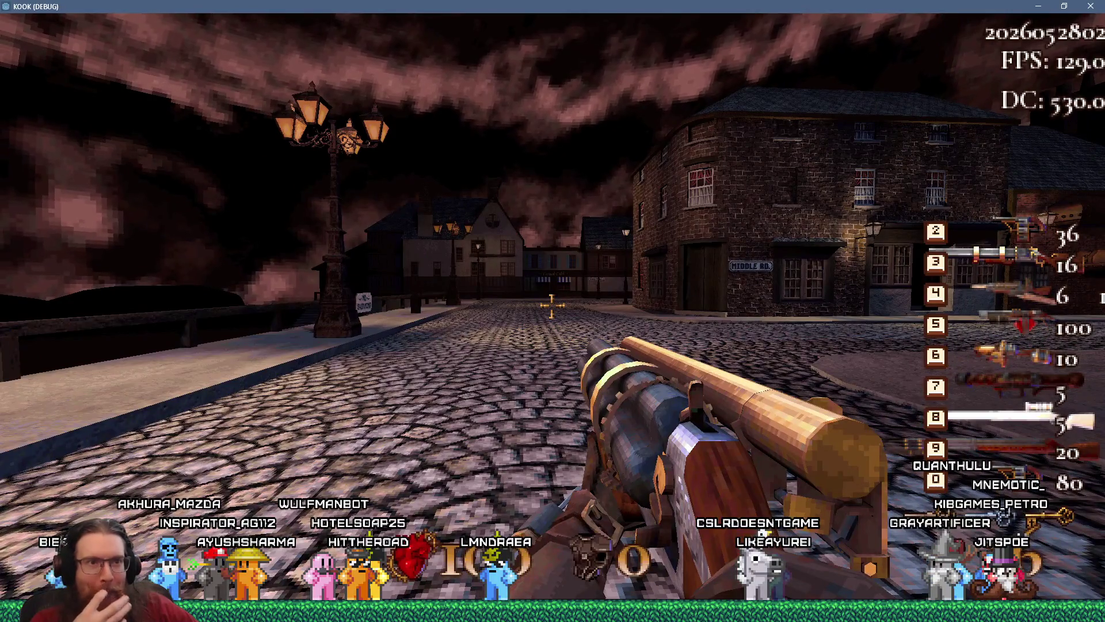
{"action": "key", "text": "w"}
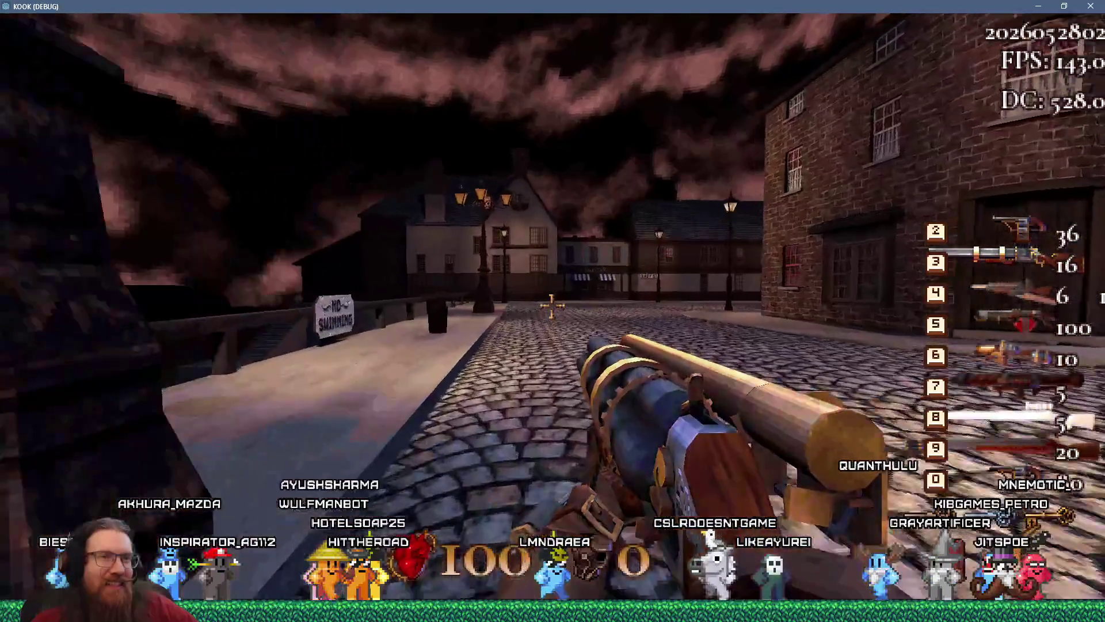
{"action": "key", "text": "w"}
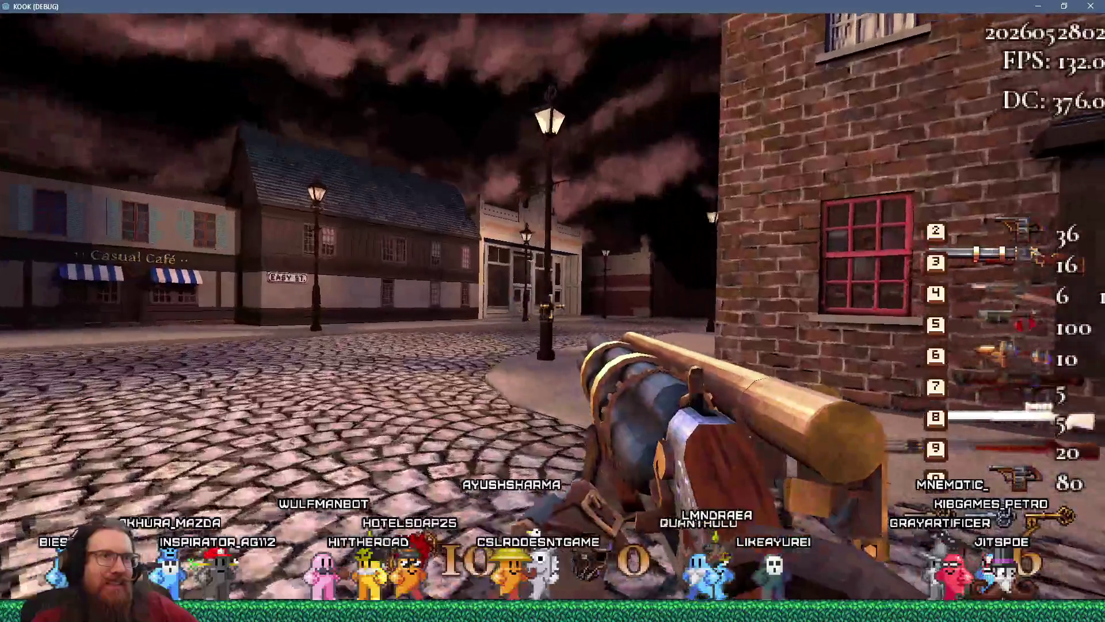
{"action": "key", "text": "w"}
{"action": "key", "text": "Tab"}
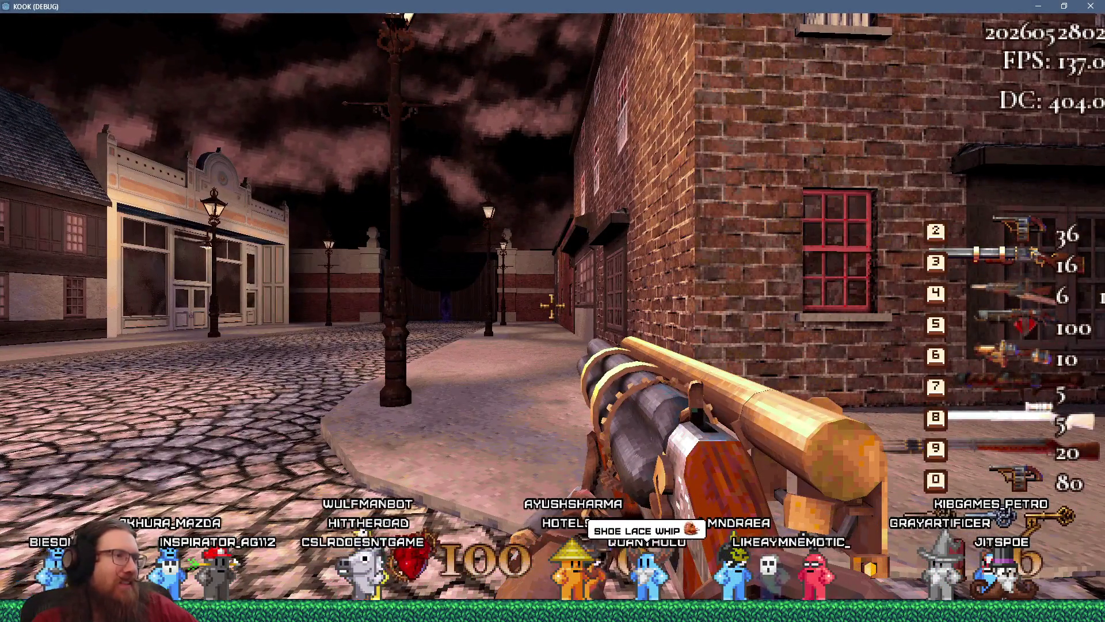
{"action": "left_click", "coordinate": [552, 305]}
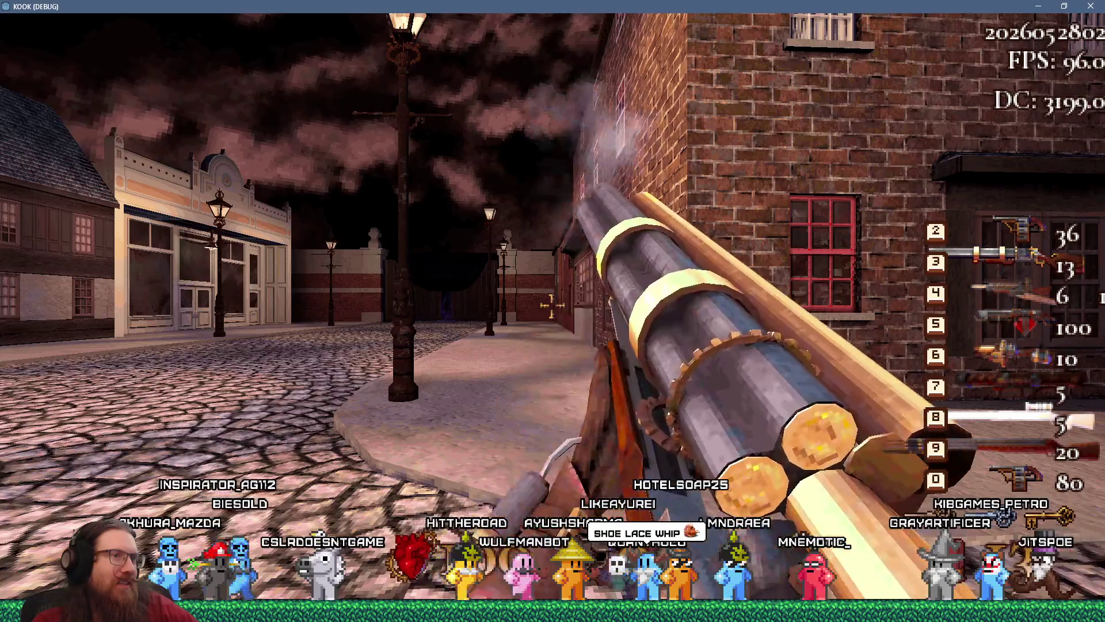
- Enter quit in the development console to close the game and return to Godot
{"action": "key", "text": "grave"}
{"action": "type", "text": "qui"}
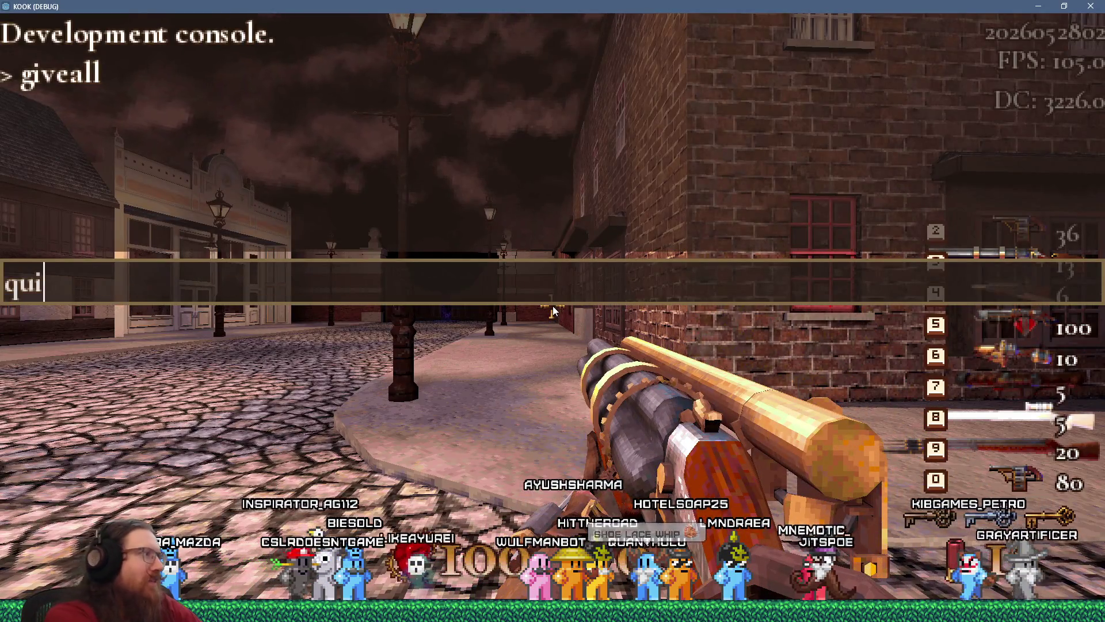
{"action": "type", "text": "t"}
{"action": "key", "text": "Return"}
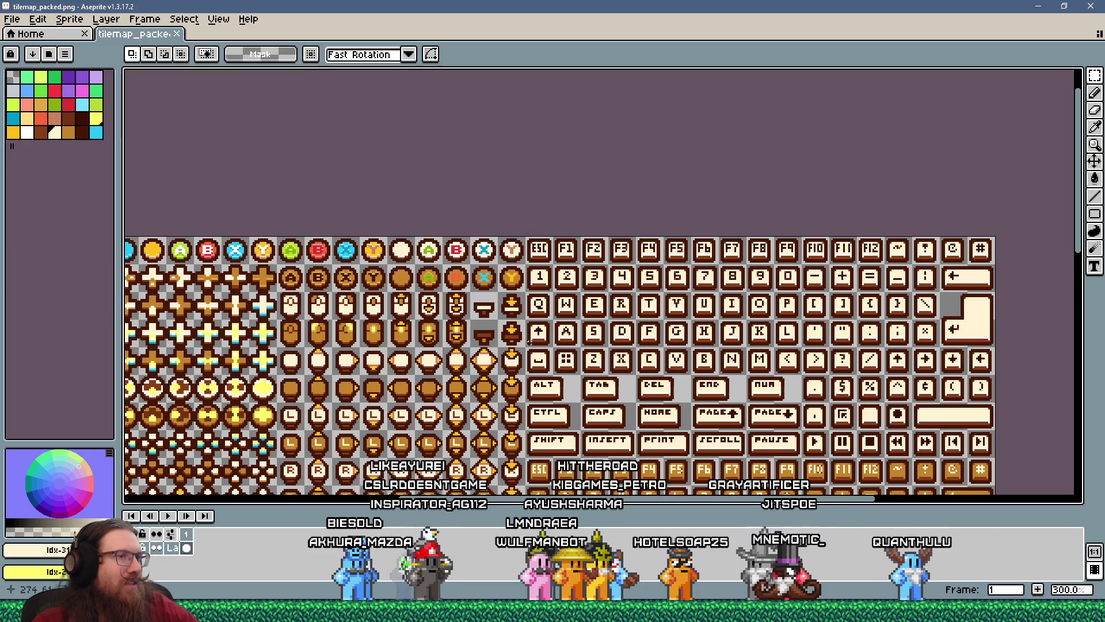
{"action": "scroll", "coordinate": [530, 342], "scroll_direction": "down", "scroll_amount": 4}
{"action": "scroll", "coordinate": [530, 401], "scroll_direction": "up", "scroll_amount": 3}
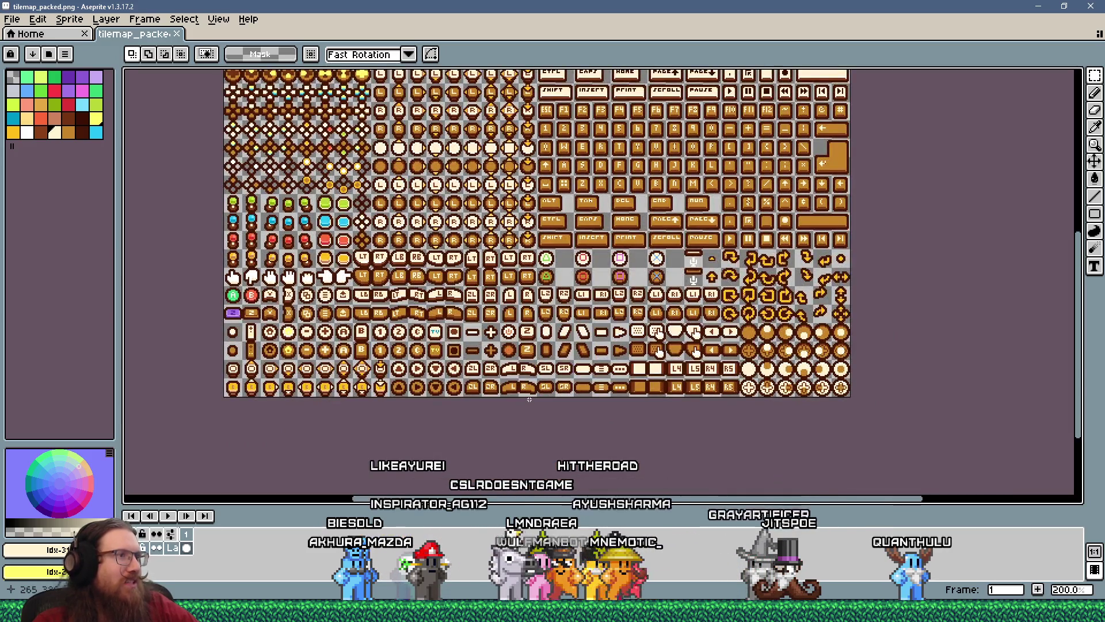
{"action": "key", "text": "alt+Tab"}
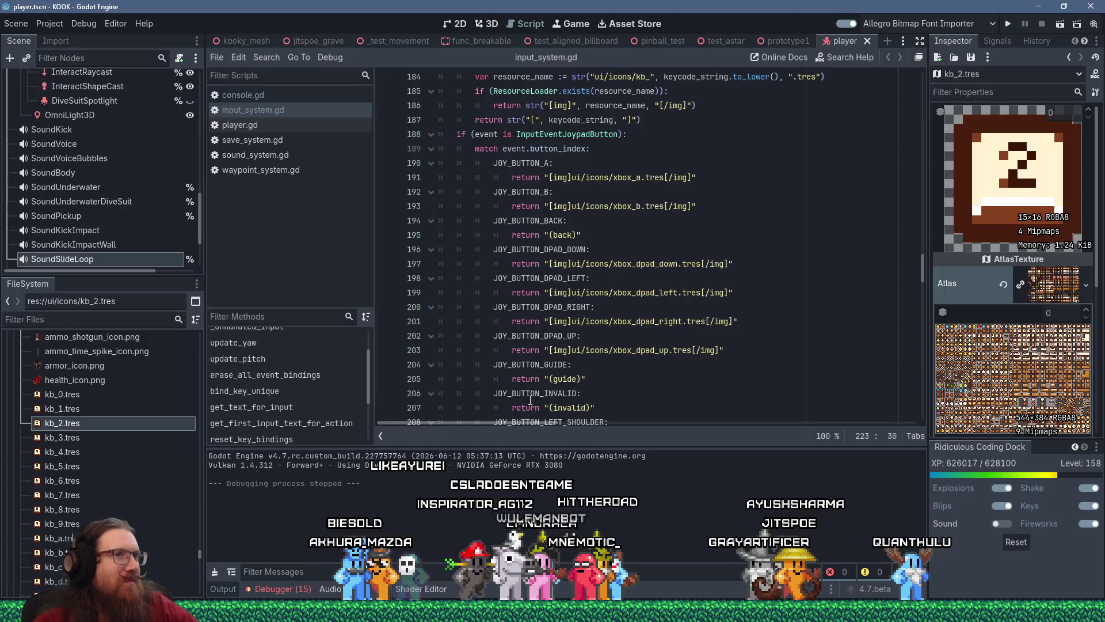
{"action": "scroll", "coordinate": [600, 321], "scroll_direction": "down", "scroll_amount": 4}
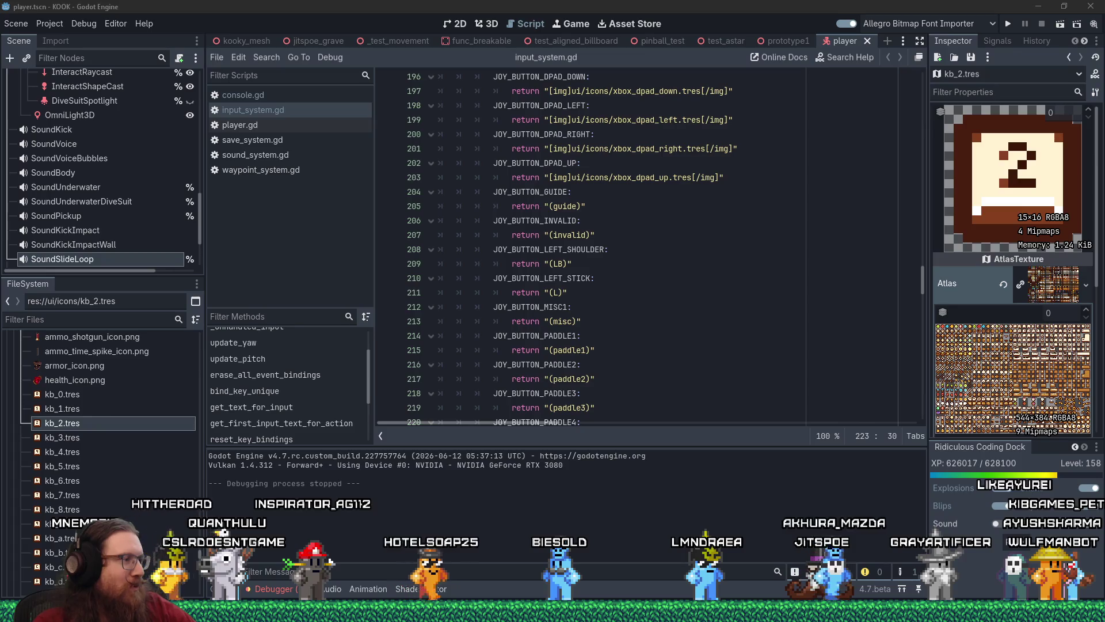
{"action": "mouse_move", "coordinate": [553, 611]}
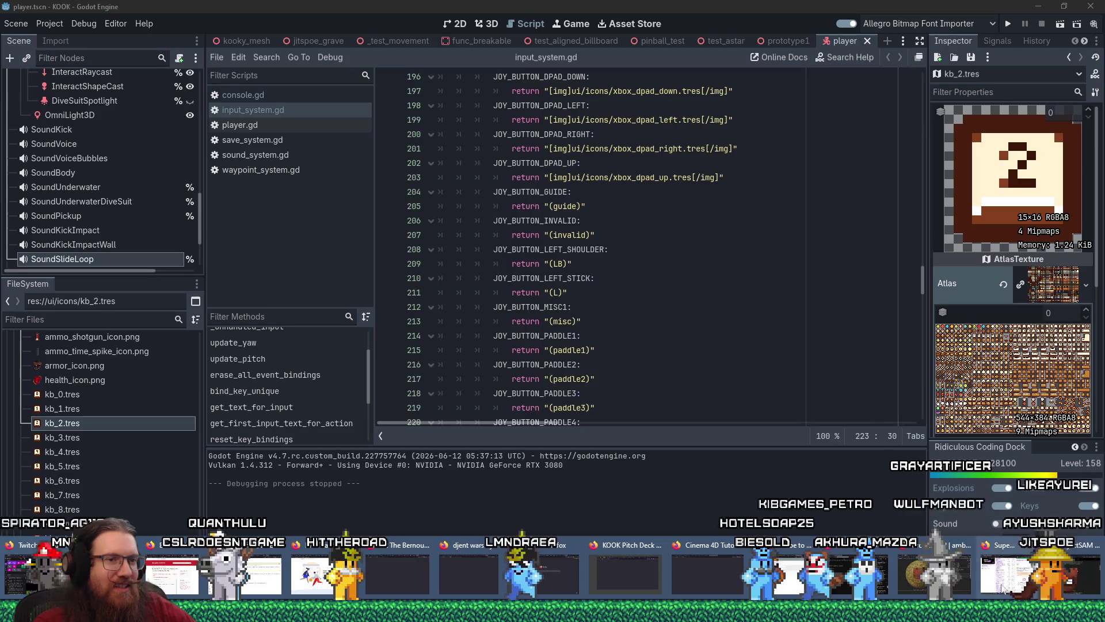
{"action": "left_click", "coordinate": [967, 581]}
- Load twitch.tv in a new tab and open the Software and Game Development category
{"action": "left_click", "coordinate": [971, 12]}
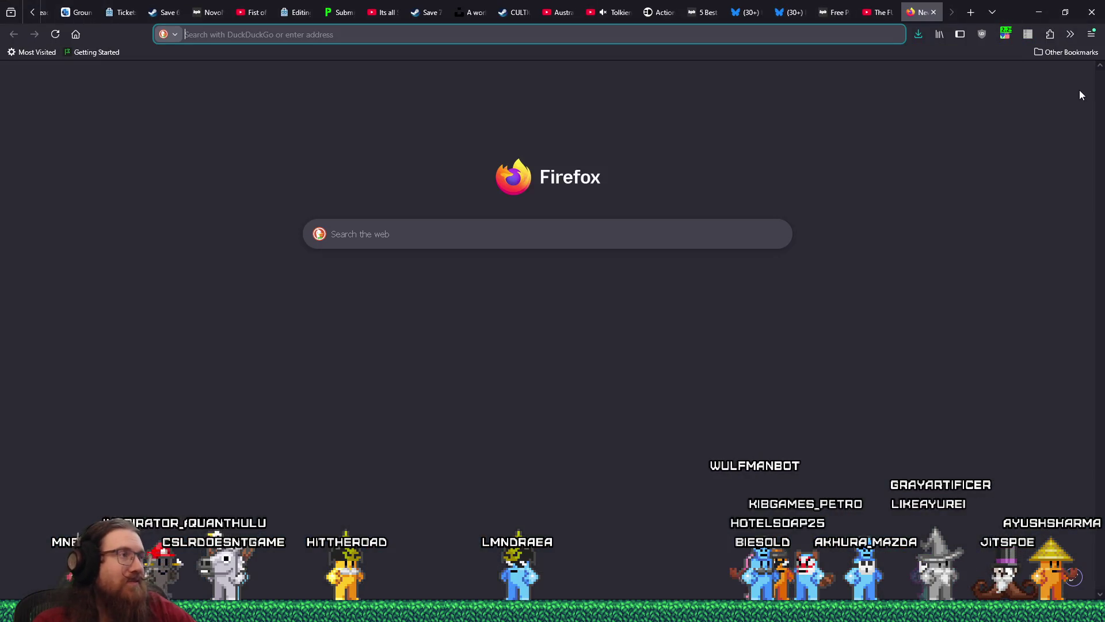
{"action": "type", "text": "h"}
{"action": "key", "text": "BackSpace"}
{"action": "key", "text": "BackSpace"}
{"action": "type", "text": "twitch"}
{"action": "key", "text": "Return"}
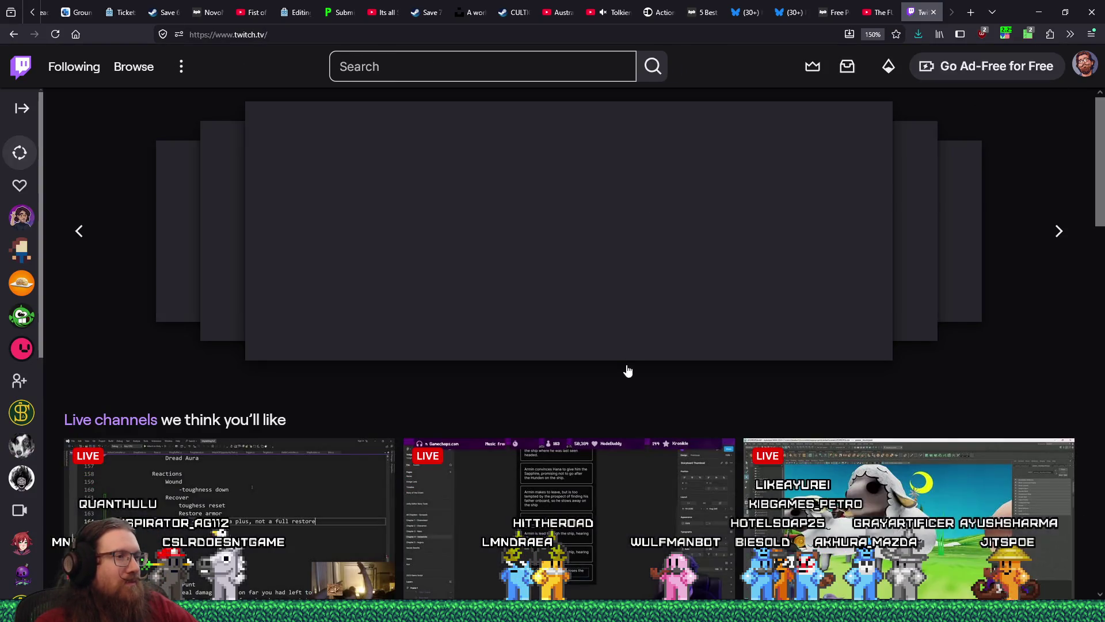
{"action": "scroll", "coordinate": [632, 385], "scroll_direction": "down", "scroll_amount": 5}
{"action": "scroll", "coordinate": [632, 385], "scroll_direction": "down", "scroll_amount": 5}
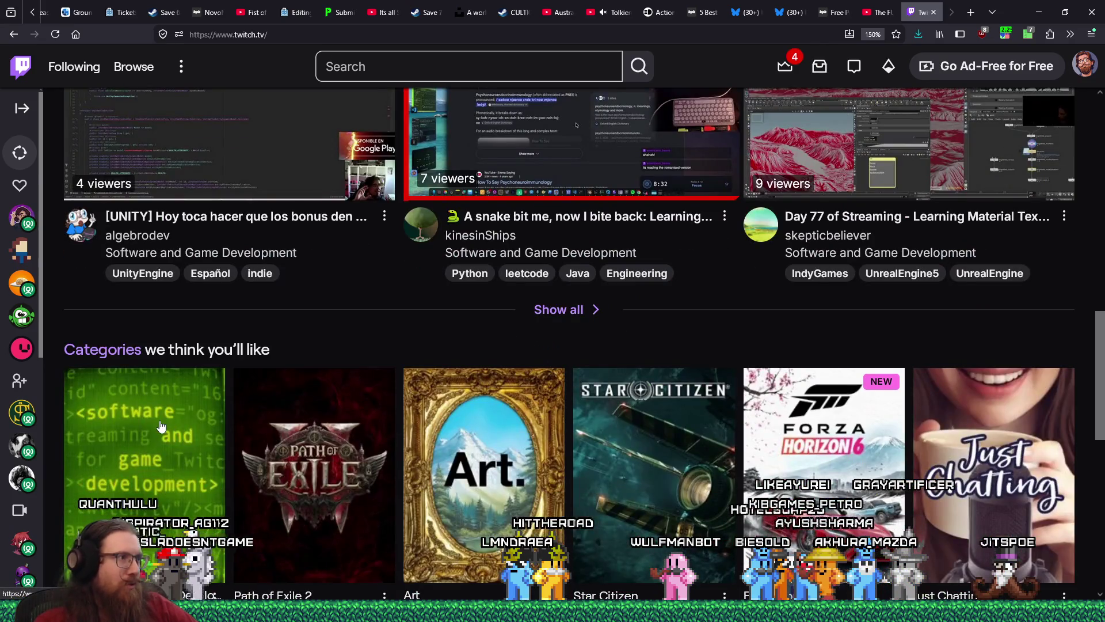
{"action": "left_click", "coordinate": [160, 427]}
- Open two coding streams in background tabs and switch to the first one
{"action": "scroll", "coordinate": [595, 471], "scroll_direction": "down", "scroll_amount": 3}
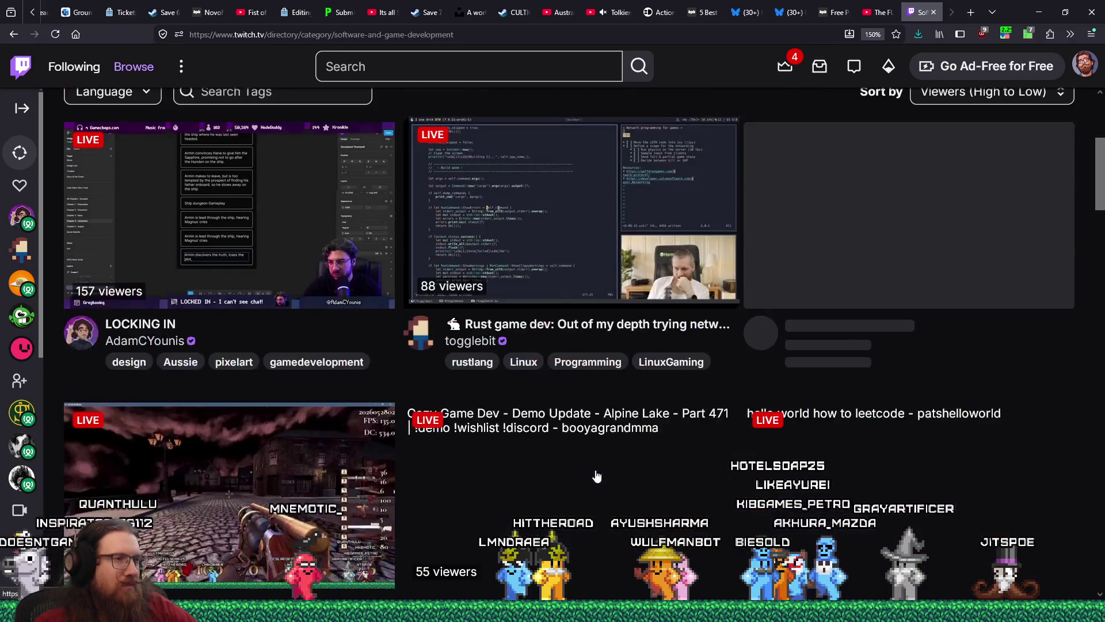
{"action": "scroll", "coordinate": [595, 471], "scroll_direction": "down", "scroll_amount": 8}
{"action": "scroll", "coordinate": [595, 471], "scroll_direction": "down", "scroll_amount": 4}
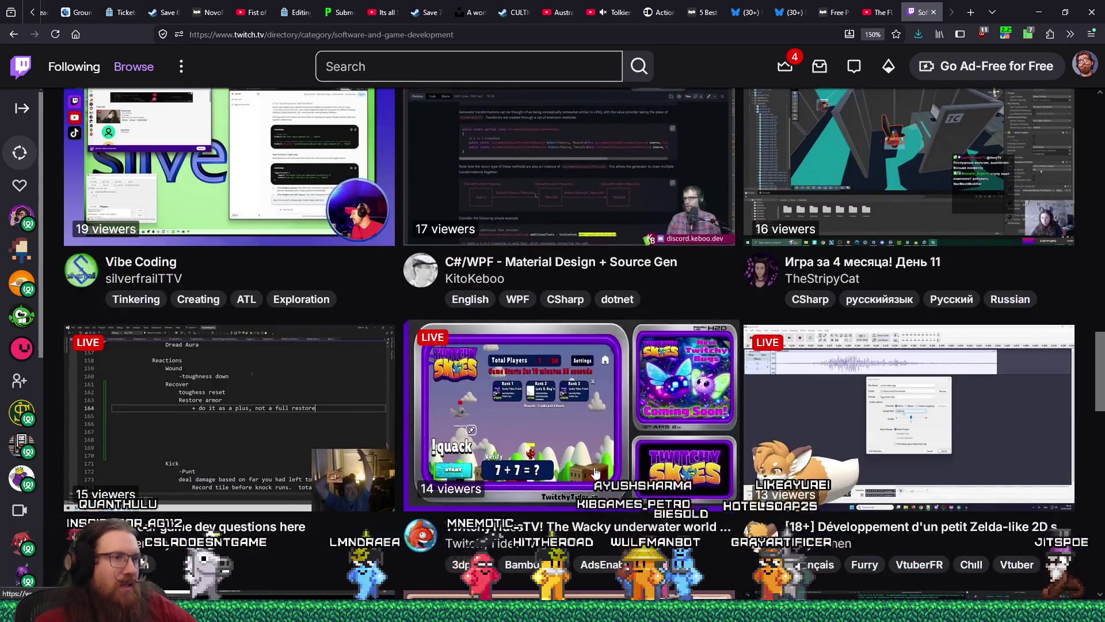
{"action": "scroll", "coordinate": [596, 472], "scroll_direction": "up", "scroll_amount": 1}
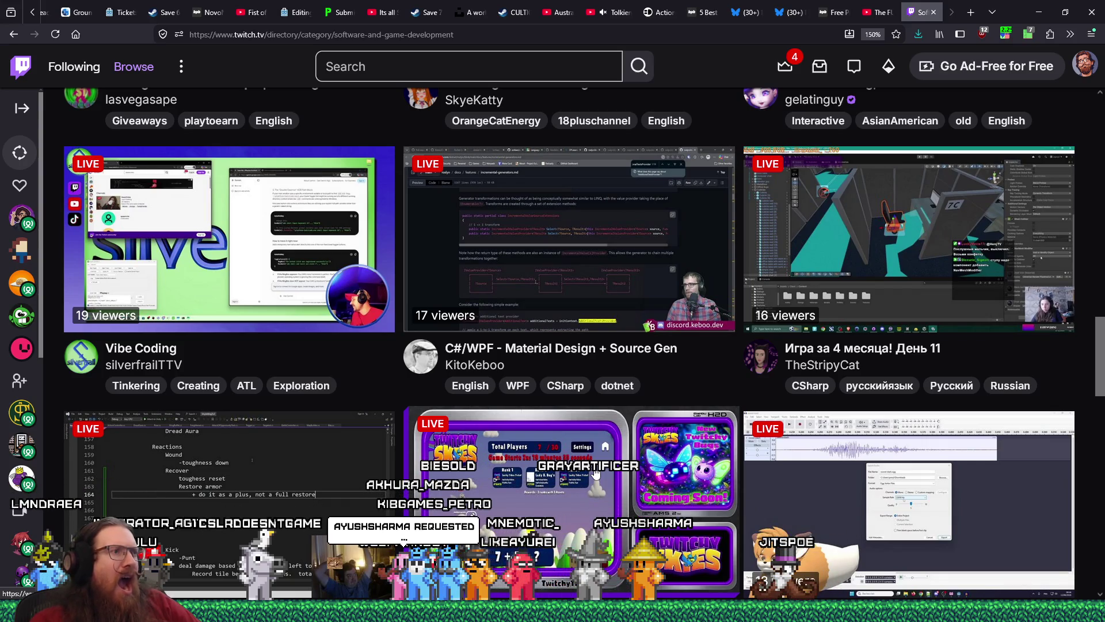
{"action": "scroll", "coordinate": [597, 473], "scroll_direction": "up", "scroll_amount": 1}
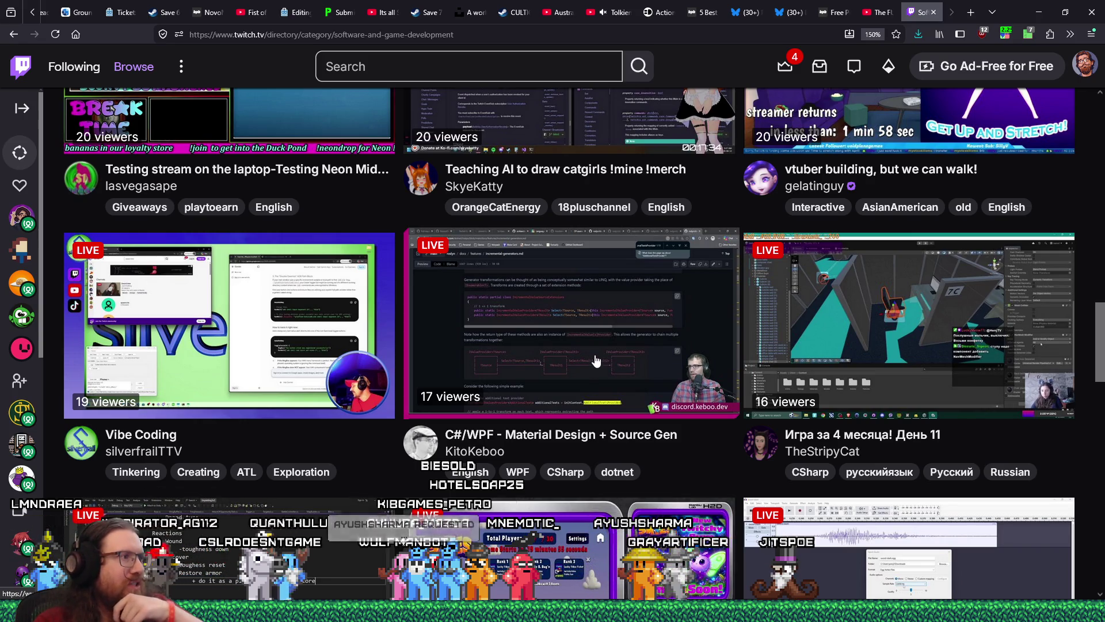
{"action": "middle_click", "coordinate": [596, 359]}
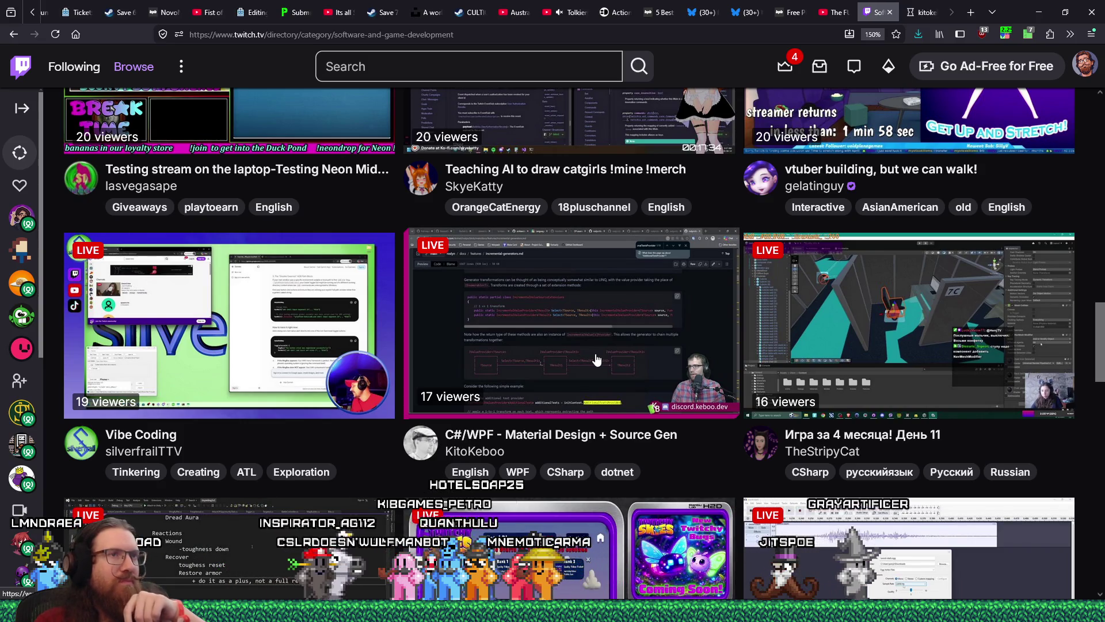
{"action": "scroll", "coordinate": [596, 359], "scroll_direction": "up", "scroll_amount": 2}
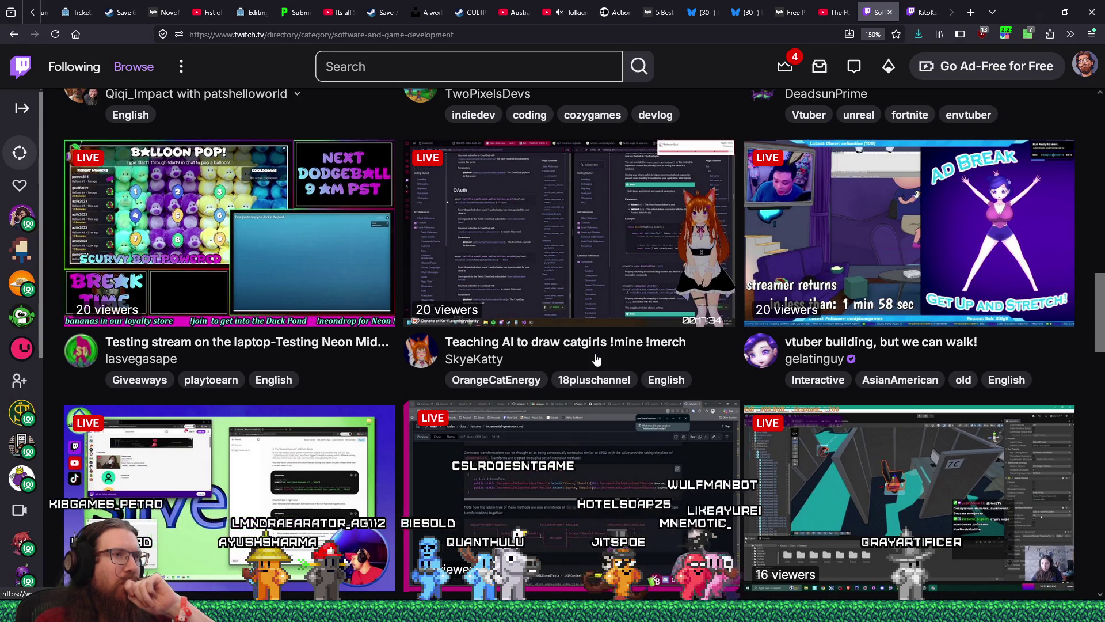
{"action": "scroll", "coordinate": [596, 360], "scroll_direction": "down", "scroll_amount": 2}
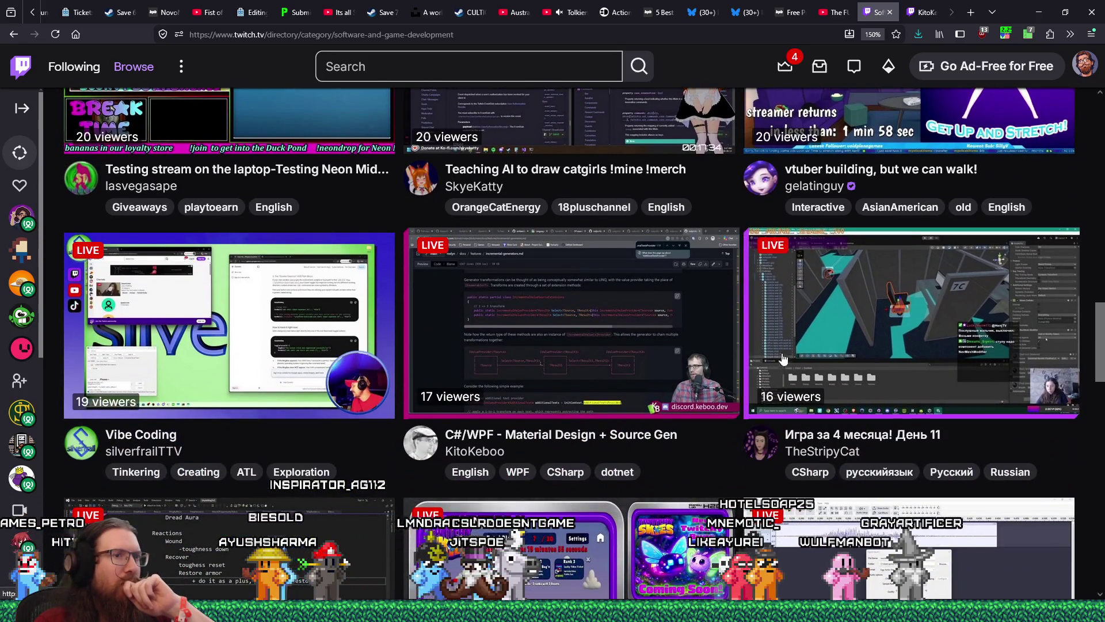
{"action": "middle_click", "coordinate": [910, 322]}
{"action": "left_click", "coordinate": [872, 13]}
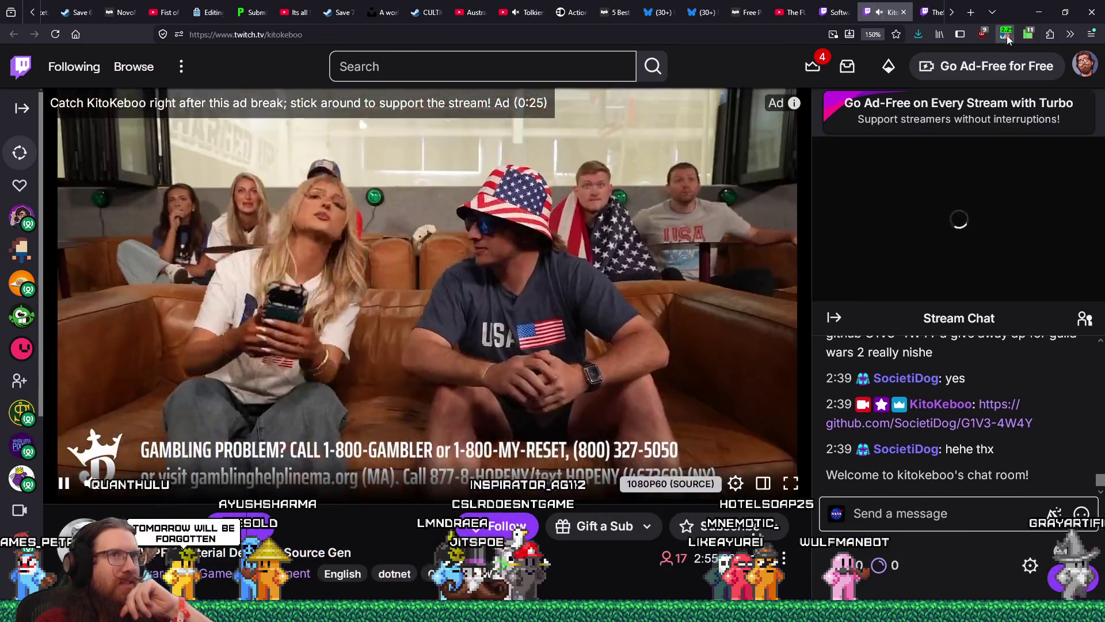
- Mute the second stream's tab and browse the Software and Game Development directory again
{"action": "left_click", "coordinate": [1006, 34]}
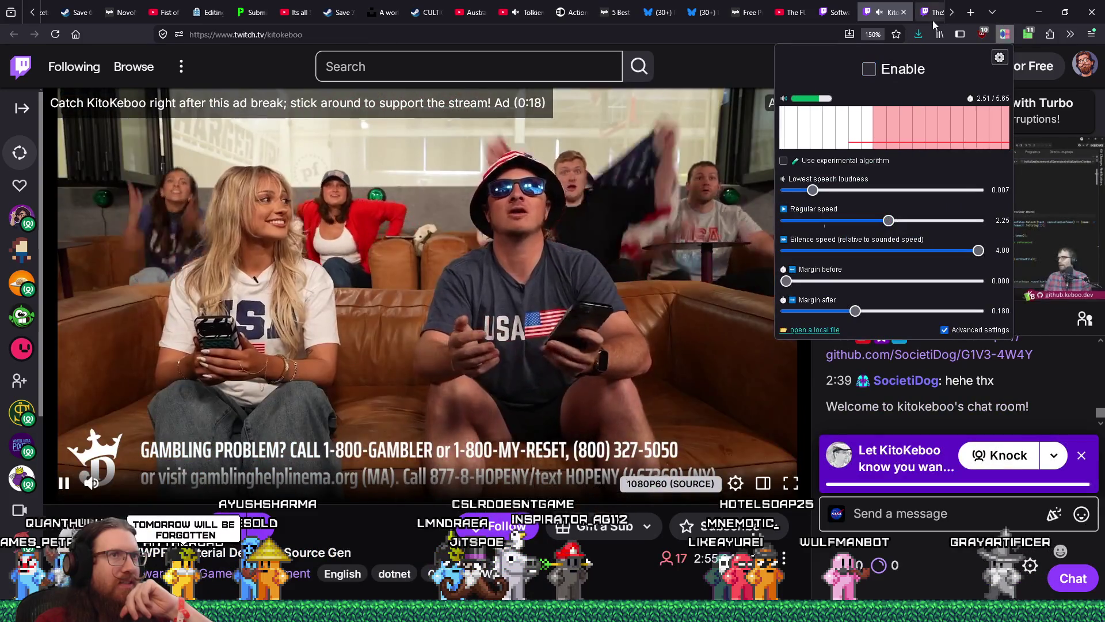
{"action": "left_click", "coordinate": [934, 16]}
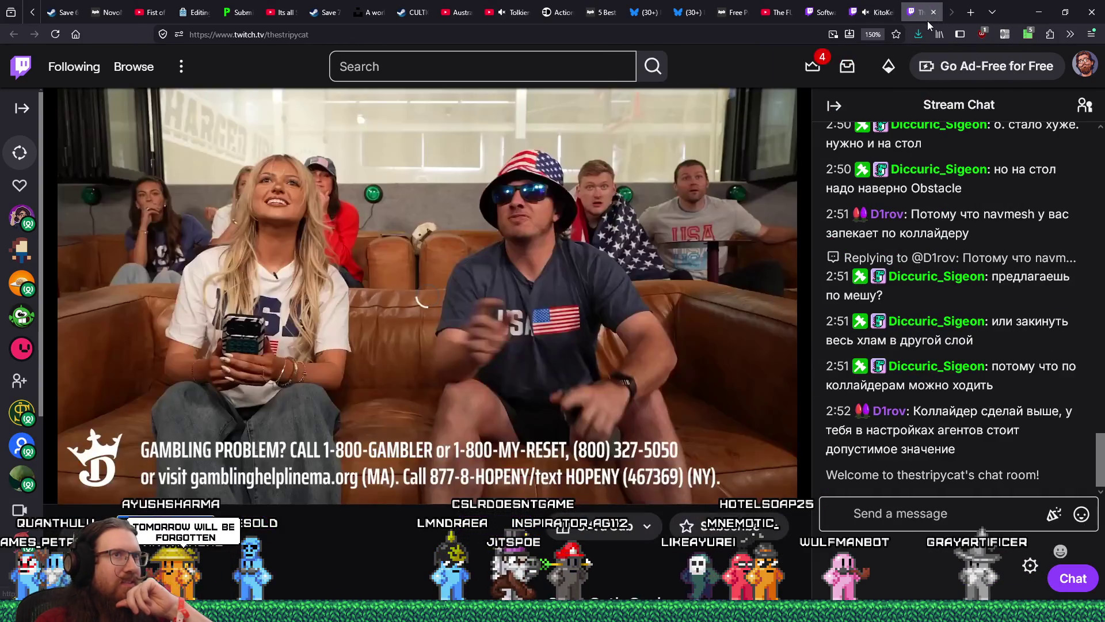
{"action": "left_click", "coordinate": [921, 17]}
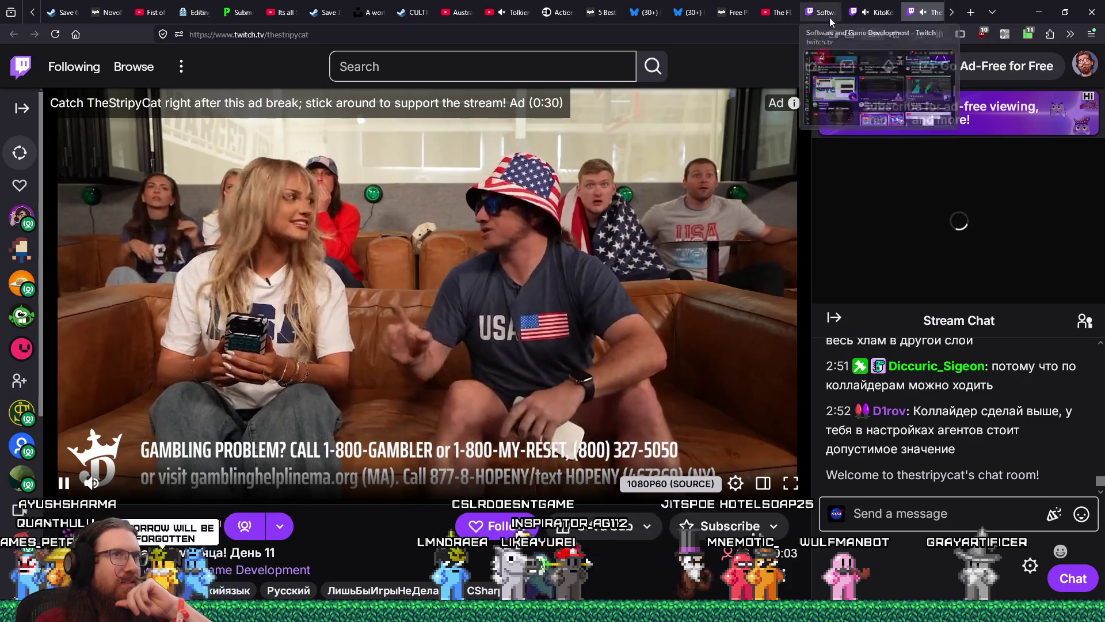
{"action": "left_click", "coordinate": [830, 13]}
{"action": "scroll", "coordinate": [678, 326], "scroll_direction": "down", "scroll_amount": 4}
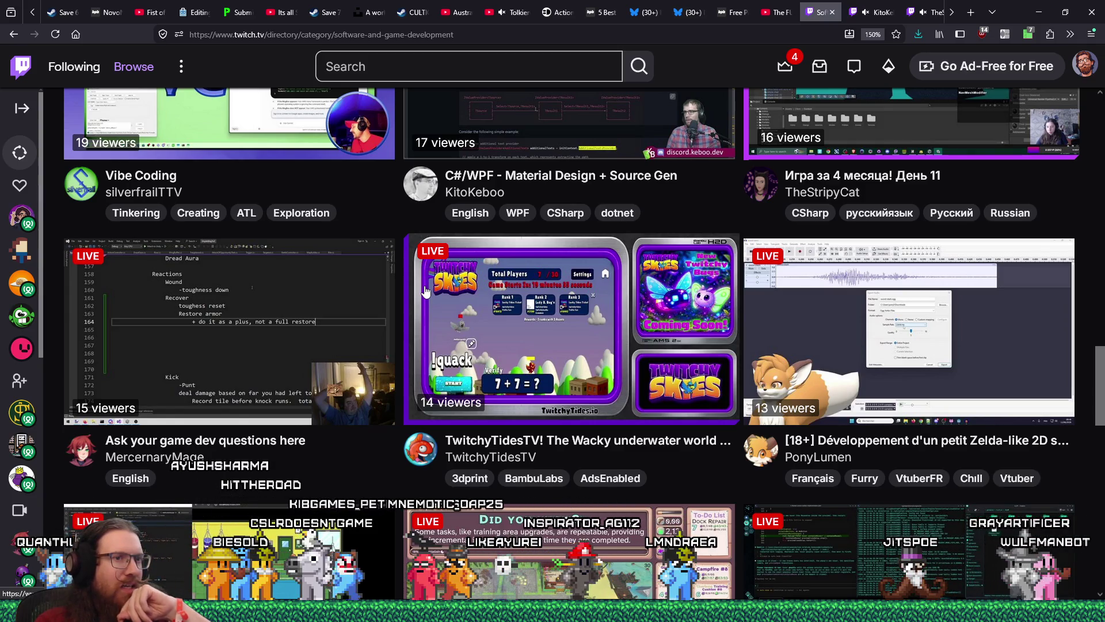
{"action": "scroll", "coordinate": [425, 291], "scroll_direction": "down", "scroll_amount": 1}
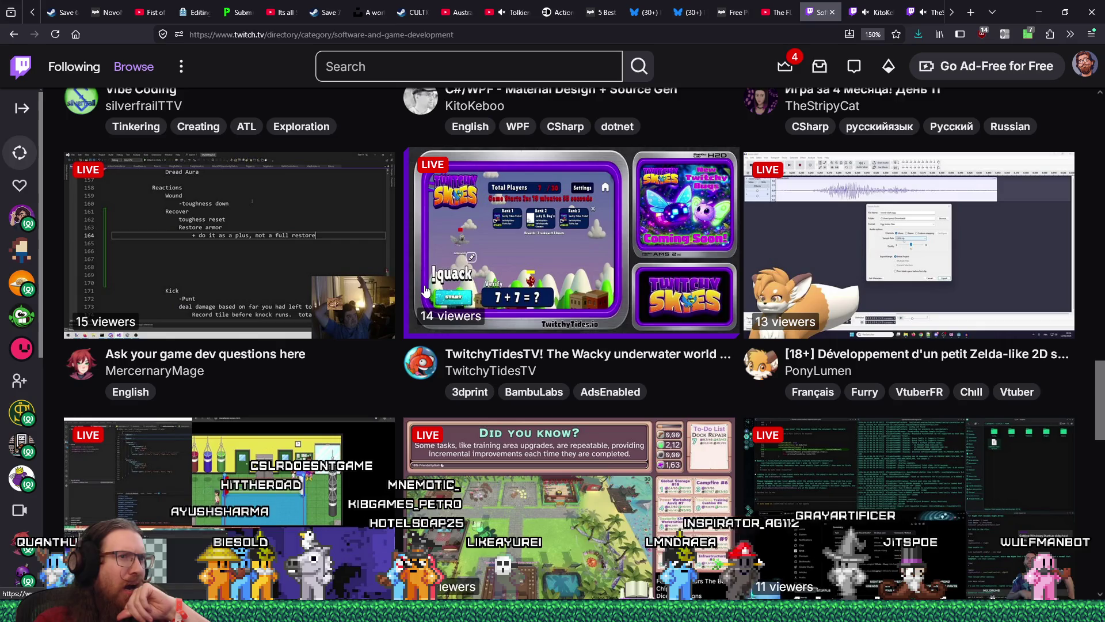
{"action": "scroll", "coordinate": [425, 291], "scroll_direction": "down", "scroll_amount": 2}
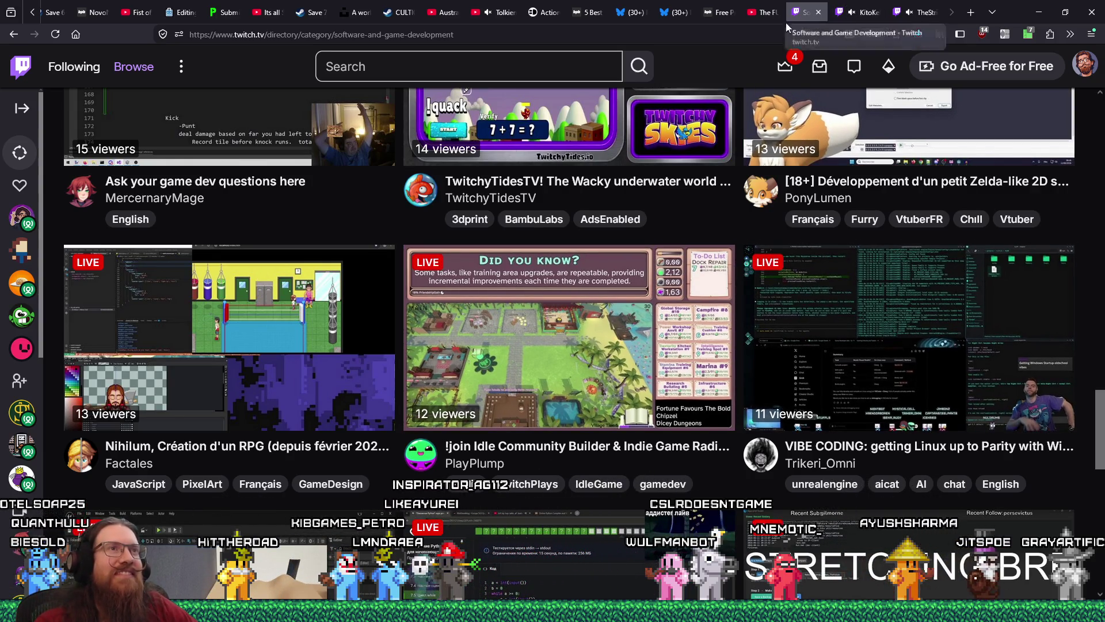
- Copy the demo video's ID from the embed link on the Action Commander add-on page
{"action": "left_click", "coordinate": [544, 13]}
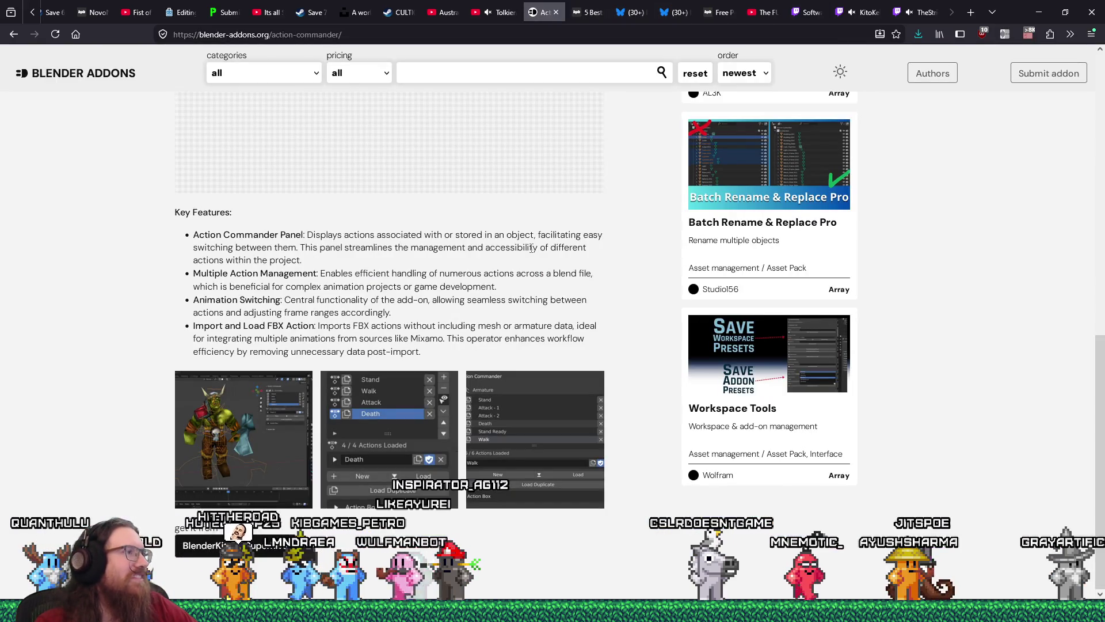
{"action": "scroll", "coordinate": [531, 248], "scroll_direction": "up", "scroll_amount": 5}
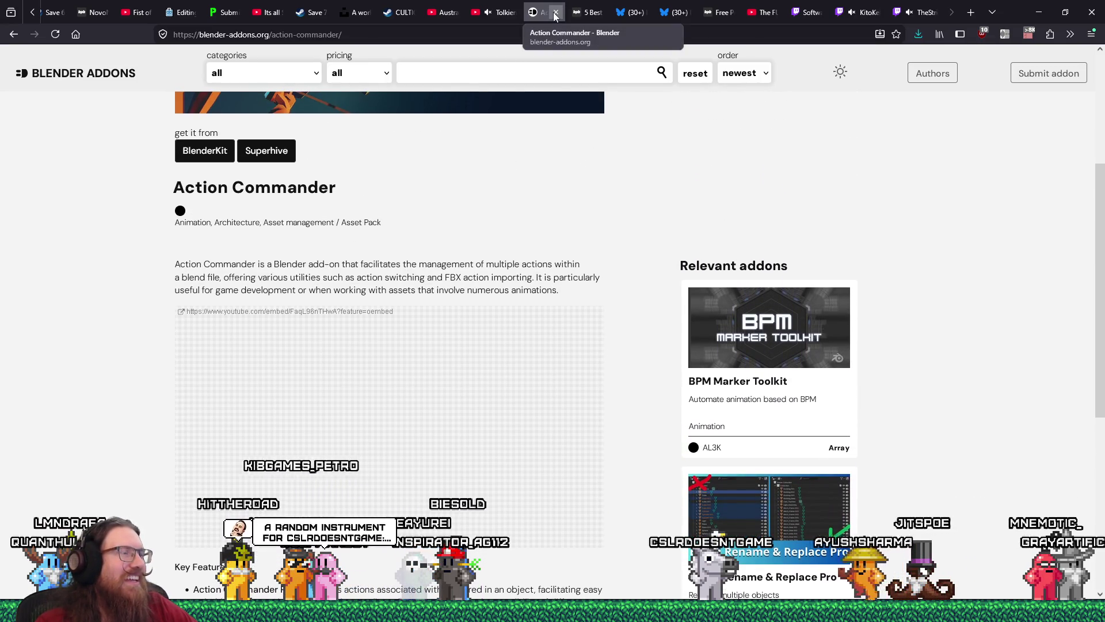
{"action": "scroll", "coordinate": [498, 213], "scroll_direction": "up", "scroll_amount": 4}
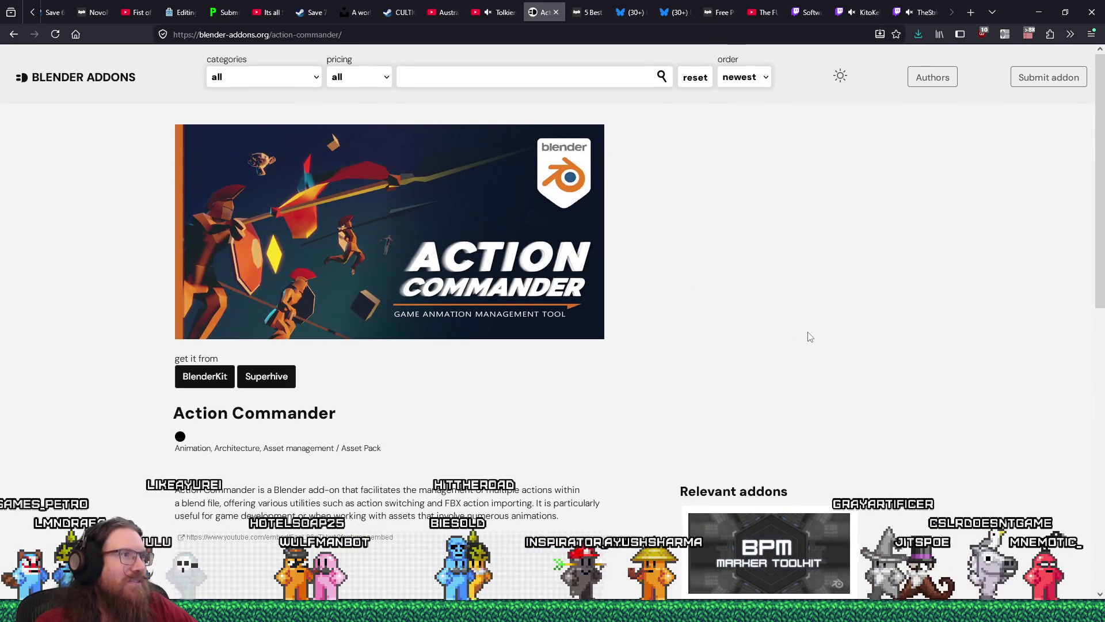
{"action": "scroll", "coordinate": [806, 332], "scroll_direction": "down", "scroll_amount": 2}
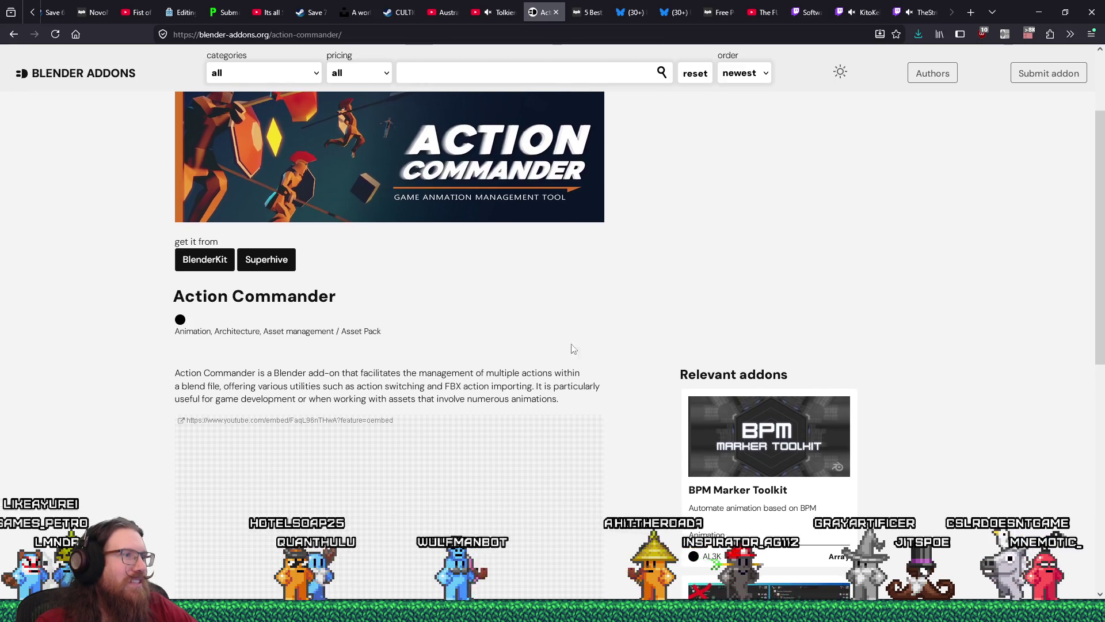
{"action": "double_click", "coordinate": [322, 421]}
{"action": "key", "text": "ctrl+c"}
{"action": "right_click", "coordinate": [321, 422]}
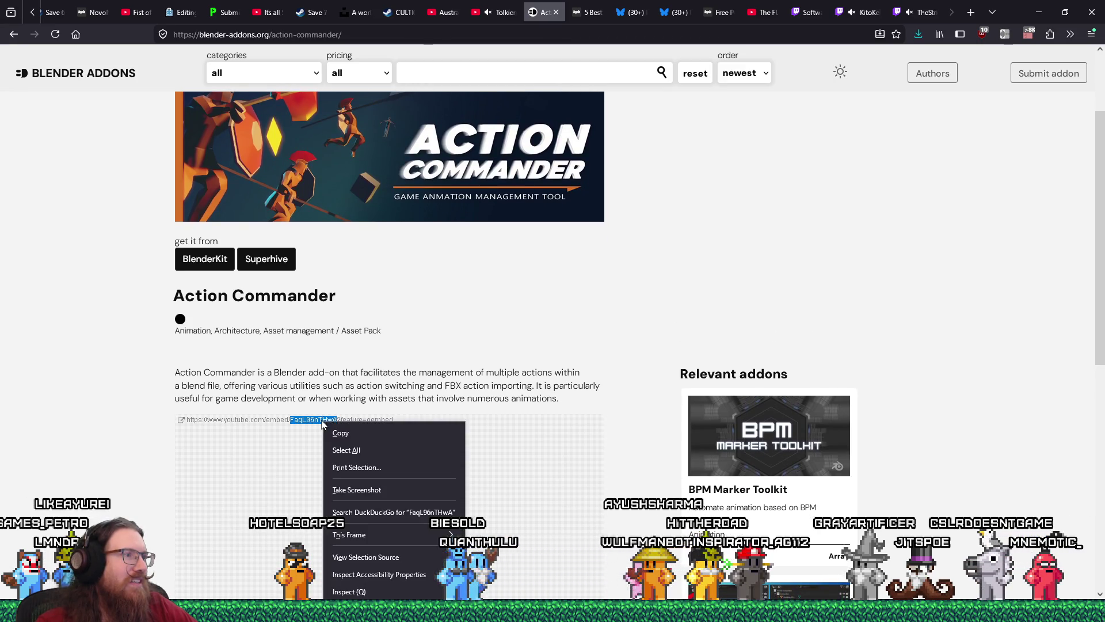
{"action": "left_click", "coordinate": [342, 433]}
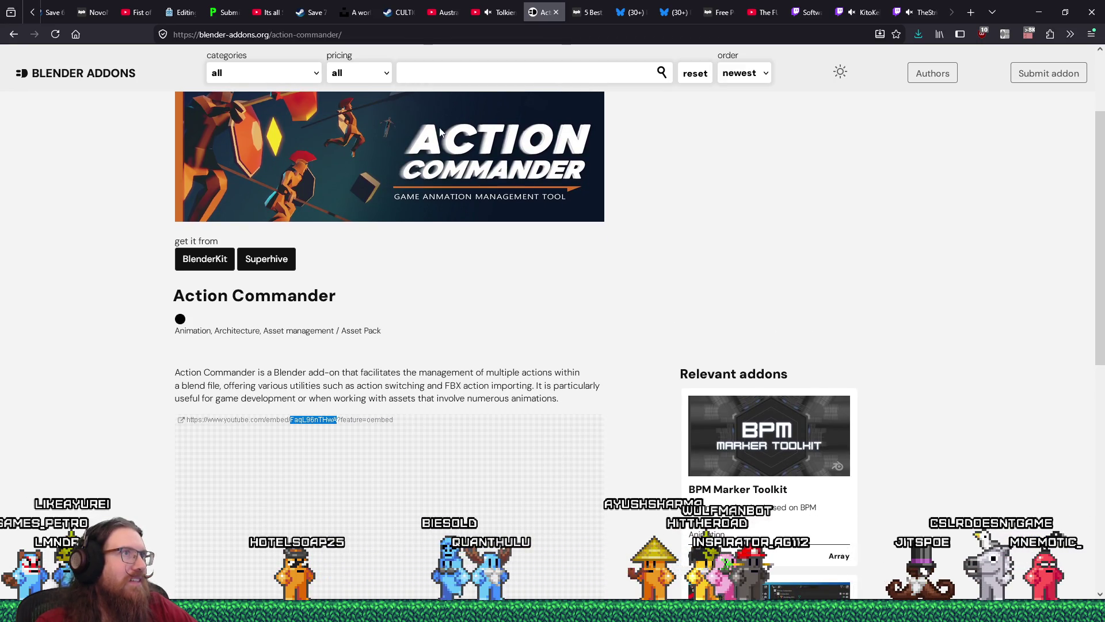
- Close the add-ons page, open a YouTube video in a new tab, and select its address ID
{"action": "left_click", "coordinate": [557, 16]}
{"action": "left_click", "coordinate": [541, 12]}
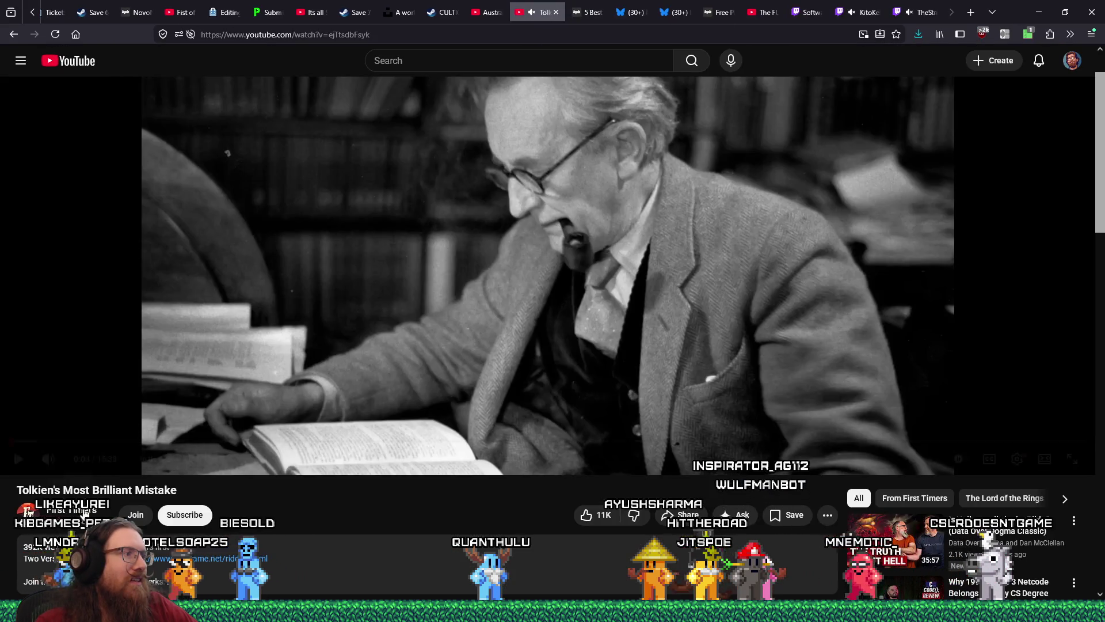
{"action": "scroll", "coordinate": [89, 511], "scroll_direction": "down", "scroll_amount": 4}
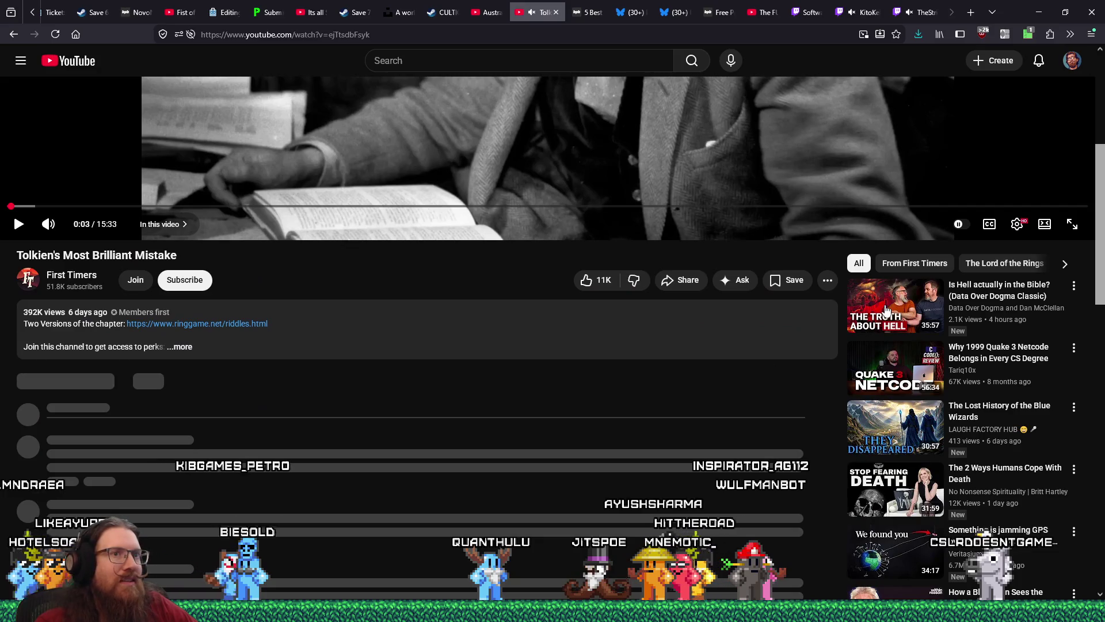
{"action": "middle_click", "coordinate": [887, 311]}
{"action": "left_click", "coordinate": [599, 13]}
{"action": "double_click", "coordinate": [352, 34]}
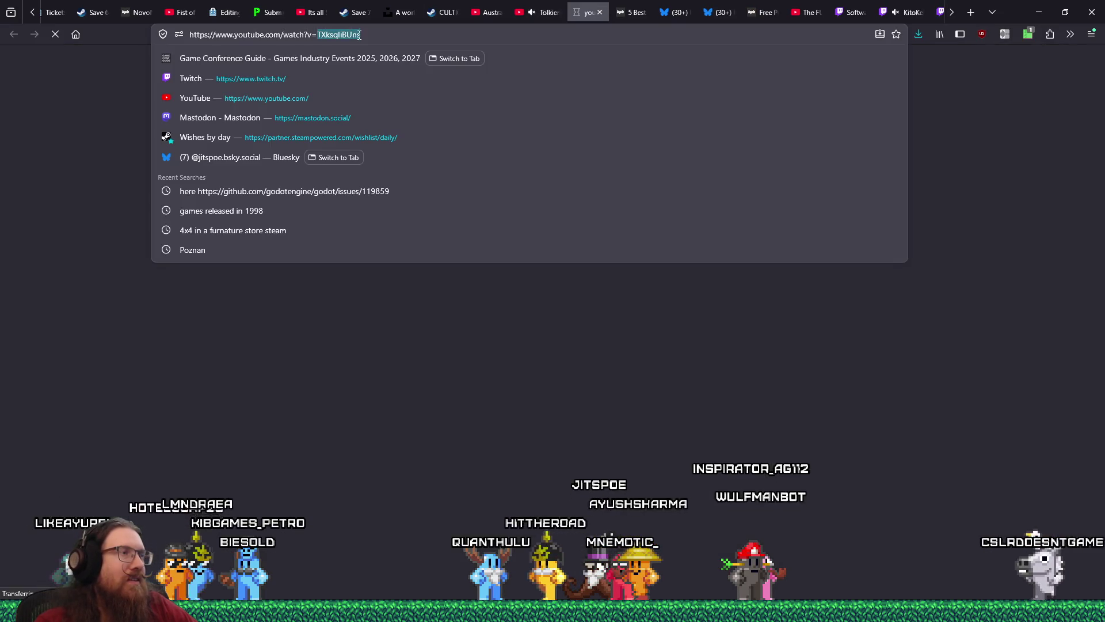
- Paste the copied ID into the YouTube URL to load the Action Commander review and play it
{"action": "key", "text": "ctrl+v"}
{"action": "key", "text": "Return"}
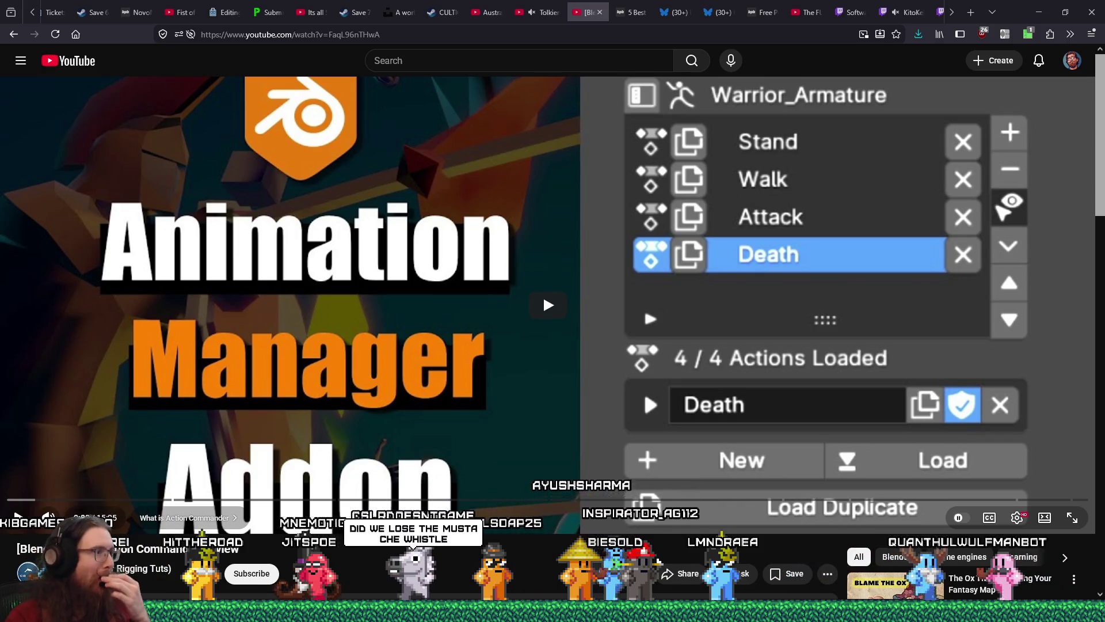
{"action": "left_click", "coordinate": [15, 500]}
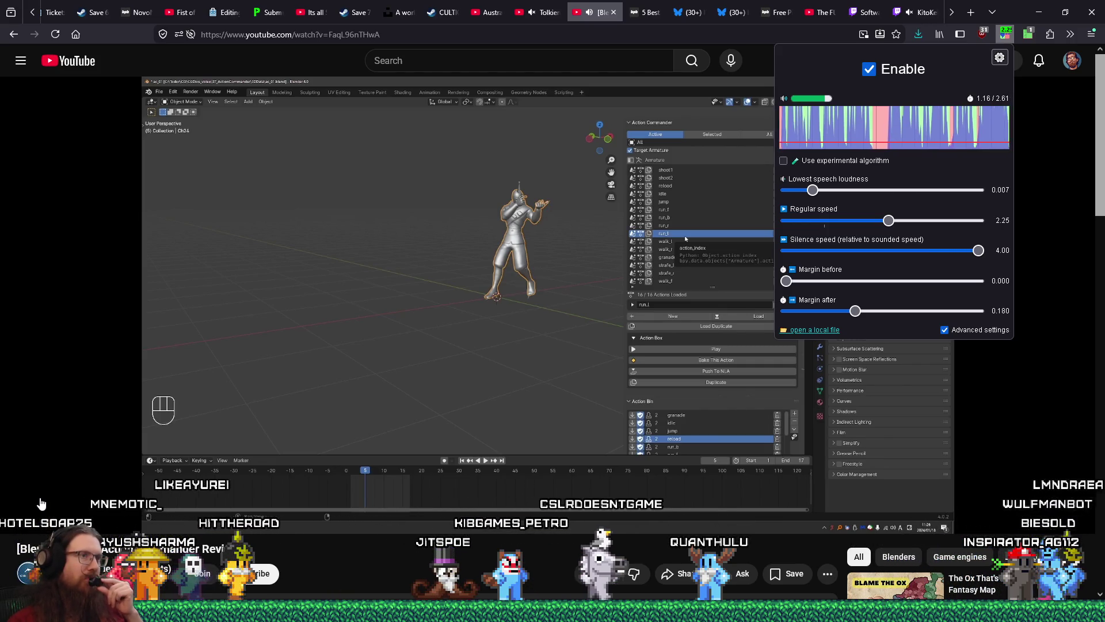
- Seek the video forward past the install part to the character demo around 2:29
{"action": "mouse_move", "coordinate": [106, 512]}
{"action": "left_click_drag", "start_coordinate": [89, 504], "coordinate": [143, 505]}
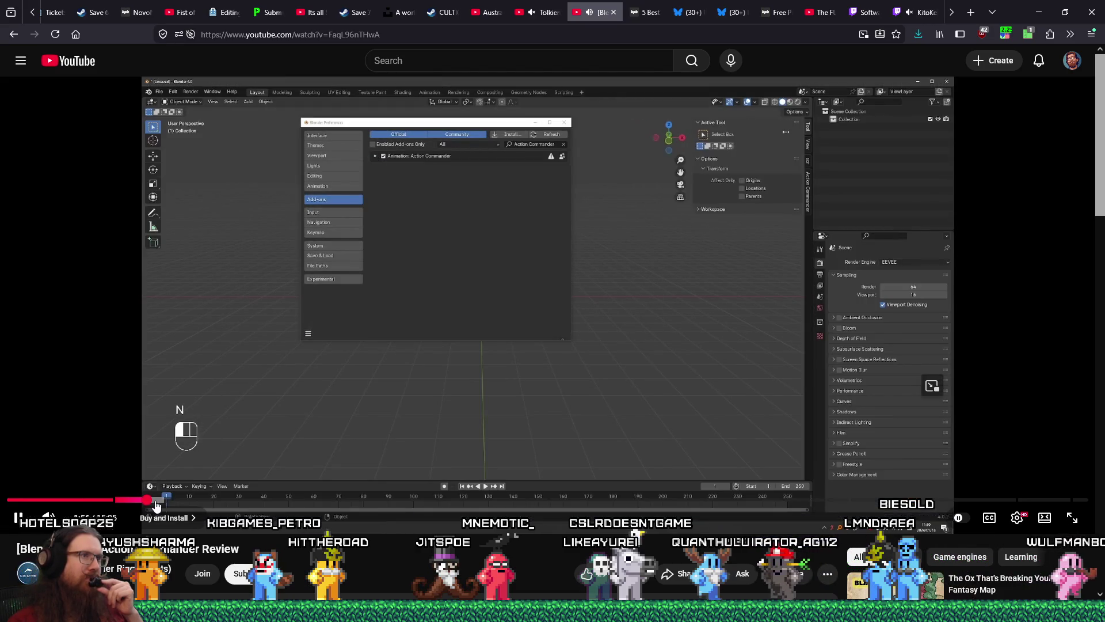
{"action": "left_click", "coordinate": [167, 501]}
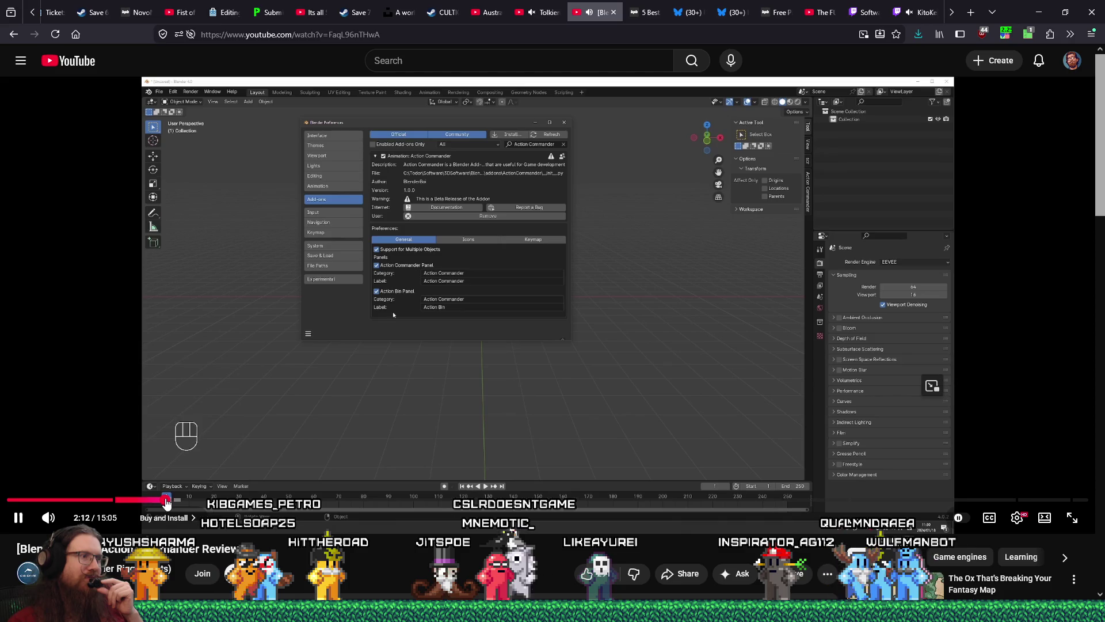
{"action": "left_click_drag", "start_coordinate": [182, 505], "coordinate": [187, 503]}
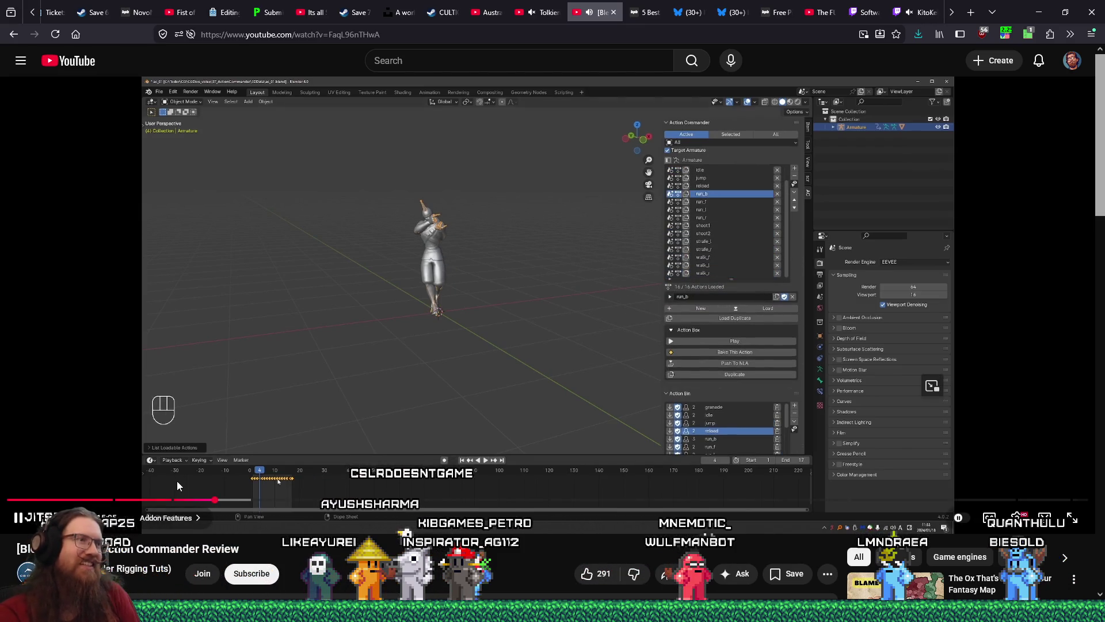
- Skim the Action Commander video through the Creating New Actions and Action Buttons chapters, then close its tab
{"action": "left_click", "coordinate": [224, 498]}
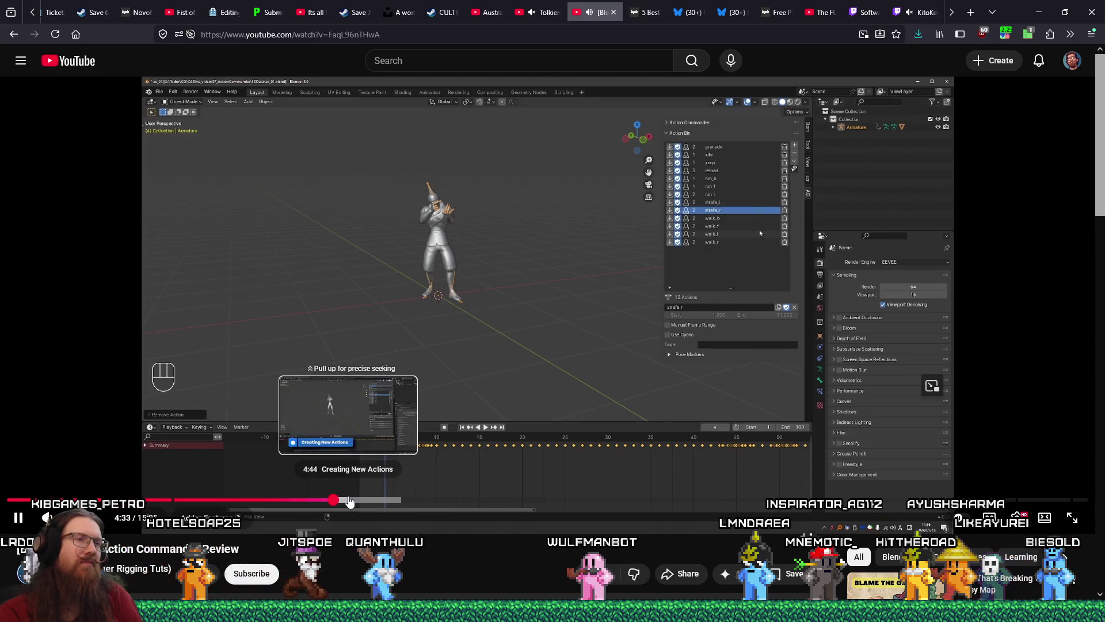
{"action": "left_click", "coordinate": [349, 501]}
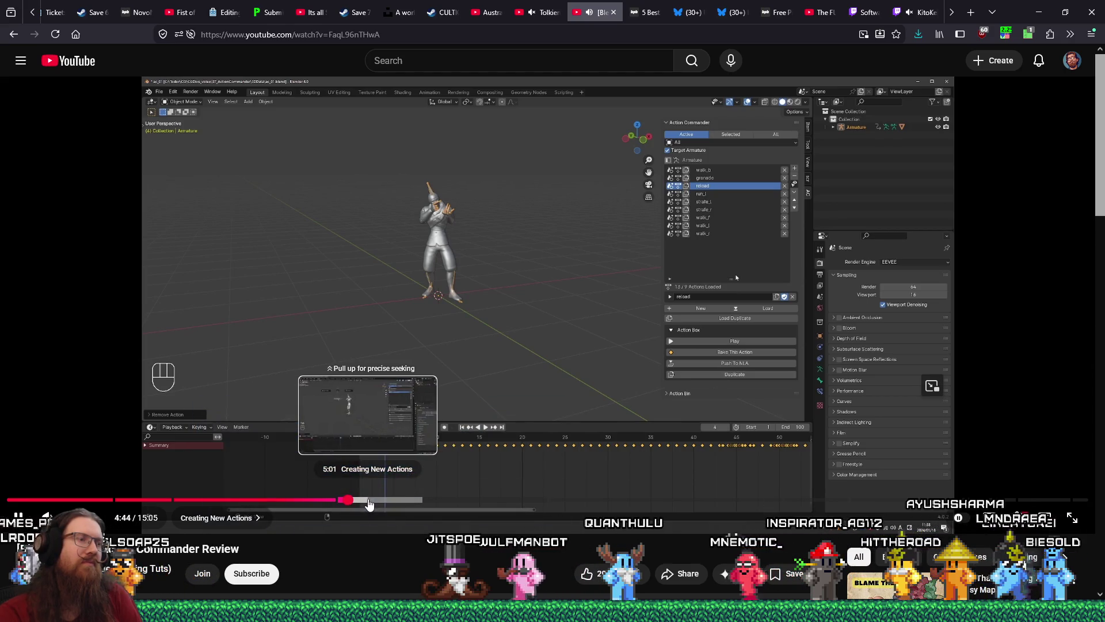
{"action": "left_click", "coordinate": [368, 501]}
{"action": "left_click", "coordinate": [425, 500]}
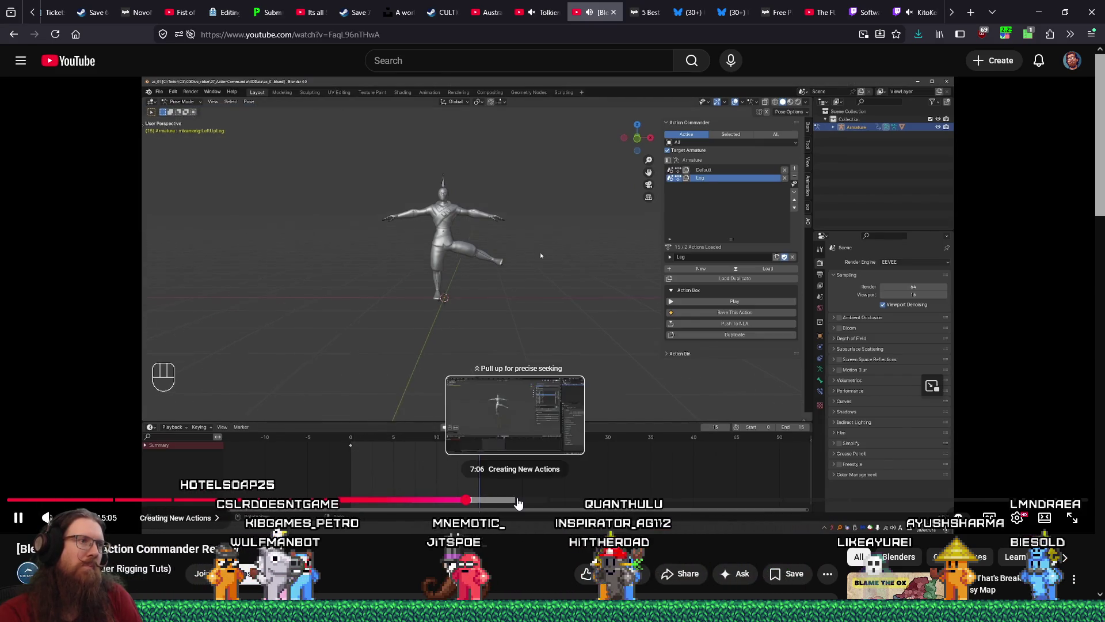
{"action": "left_click", "coordinate": [519, 501]}
{"action": "left_click", "coordinate": [540, 501]}
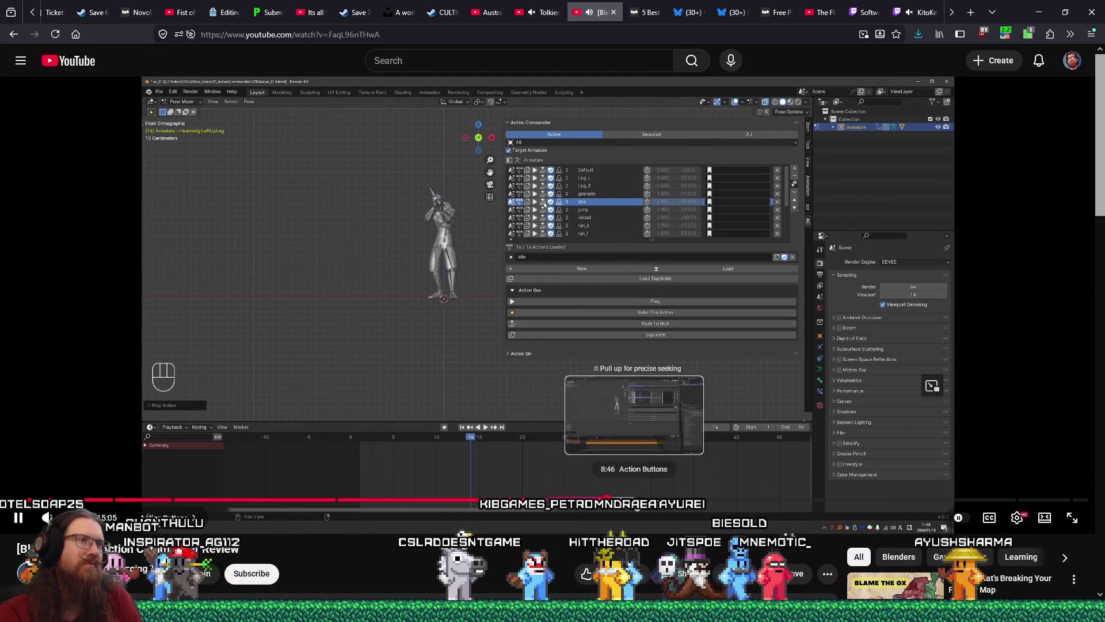
{"action": "left_click", "coordinate": [663, 505]}
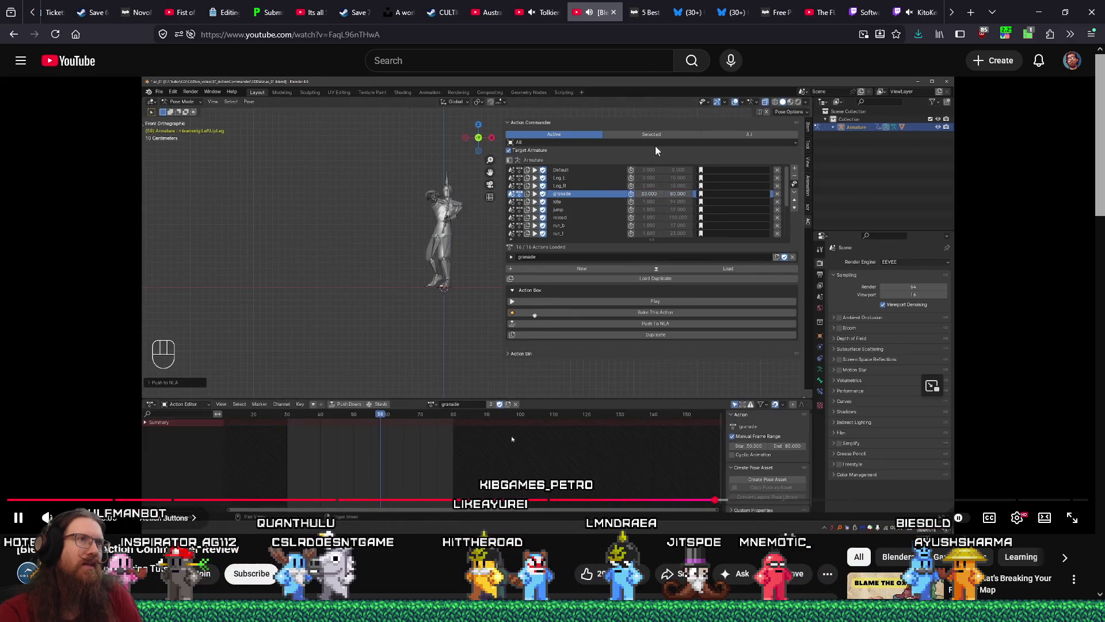
{"action": "left_click", "coordinate": [613, 12]}
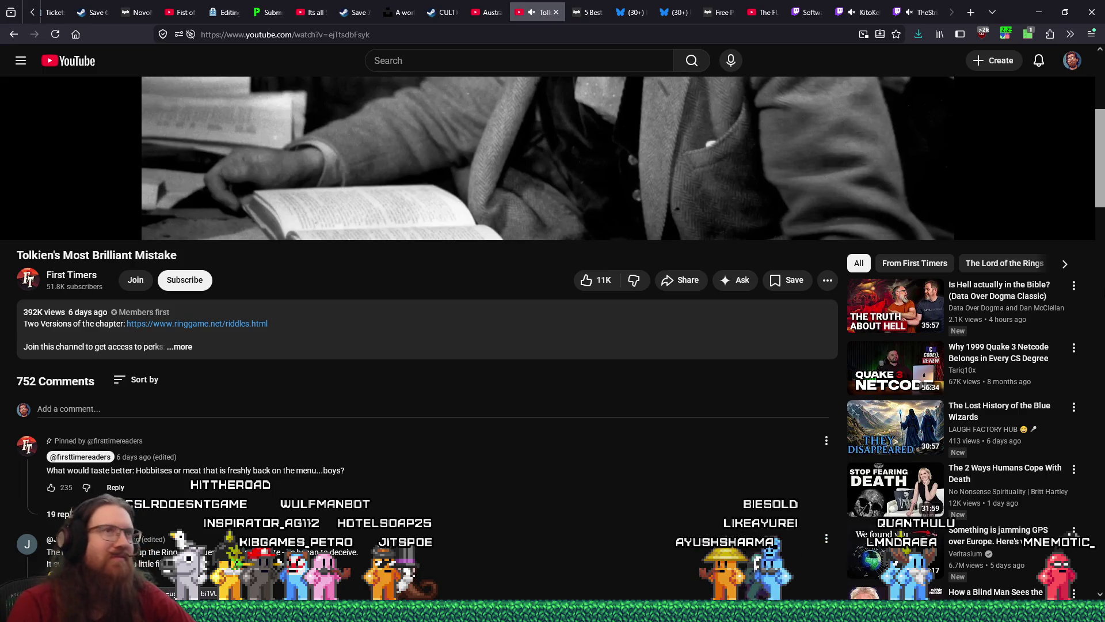
- Switch to the second Twitch stream tab and copy the streamer's channel name from the address bar
{"action": "left_click", "coordinate": [864, 14]}
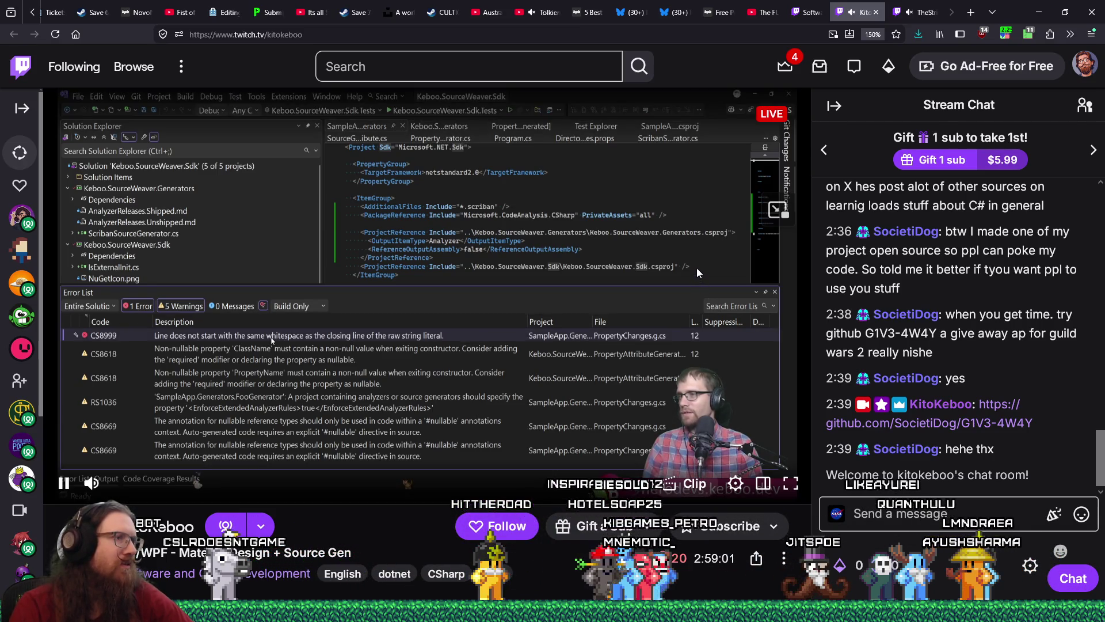
{"action": "left_click", "coordinate": [921, 13]}
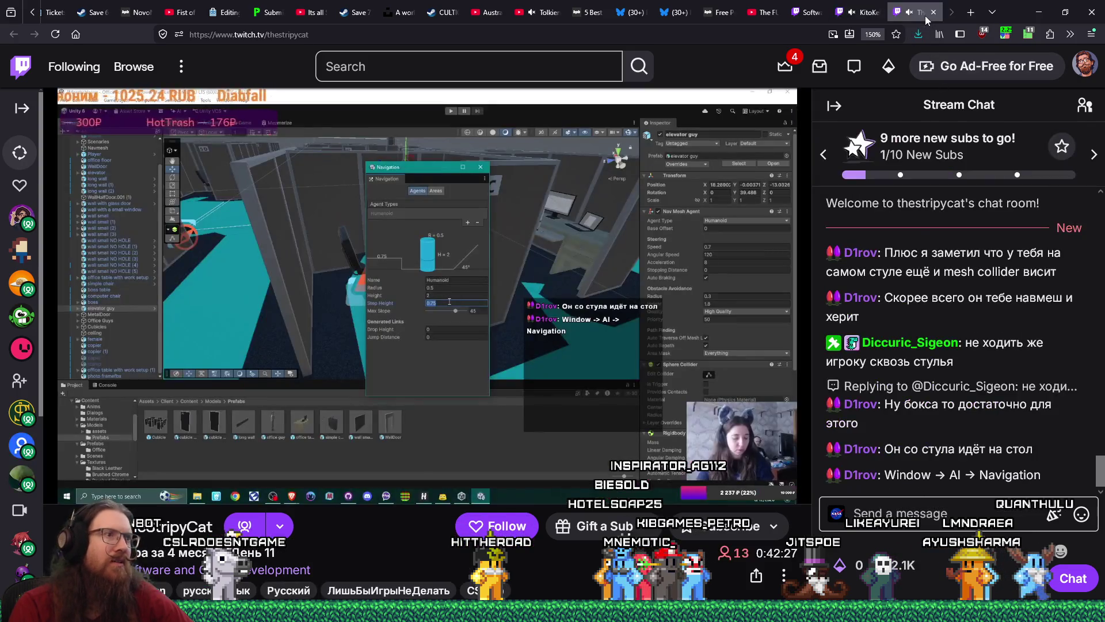
{"action": "double_click", "coordinate": [285, 34]}
{"action": "right_click", "coordinate": [291, 36]}
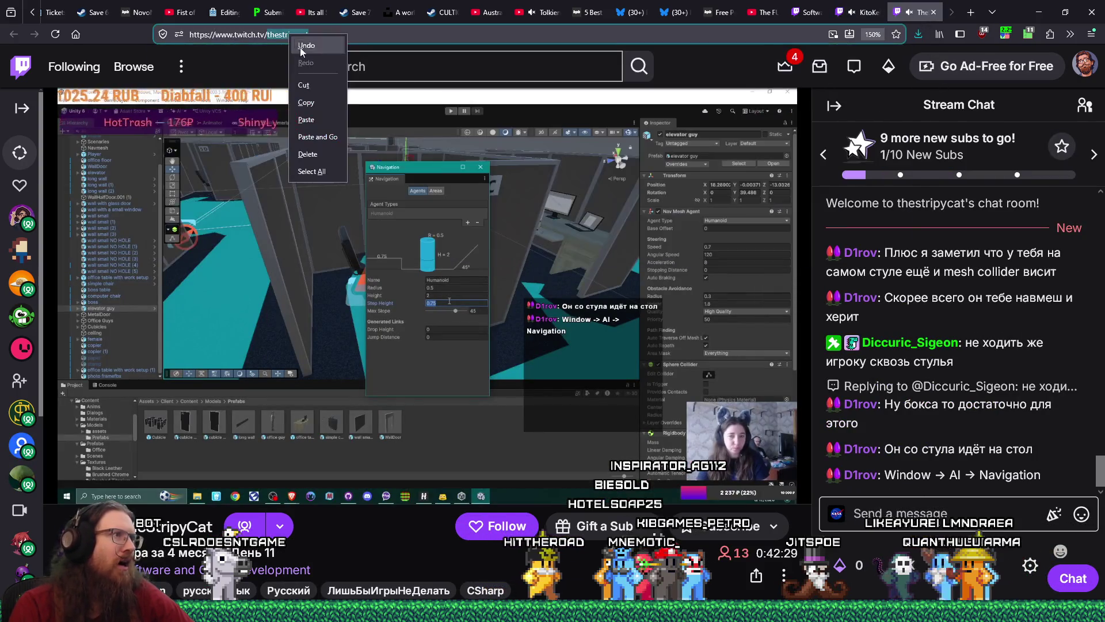
{"action": "left_click", "coordinate": [331, 107]}
{"action": "mouse_move", "coordinate": [184, 554]}
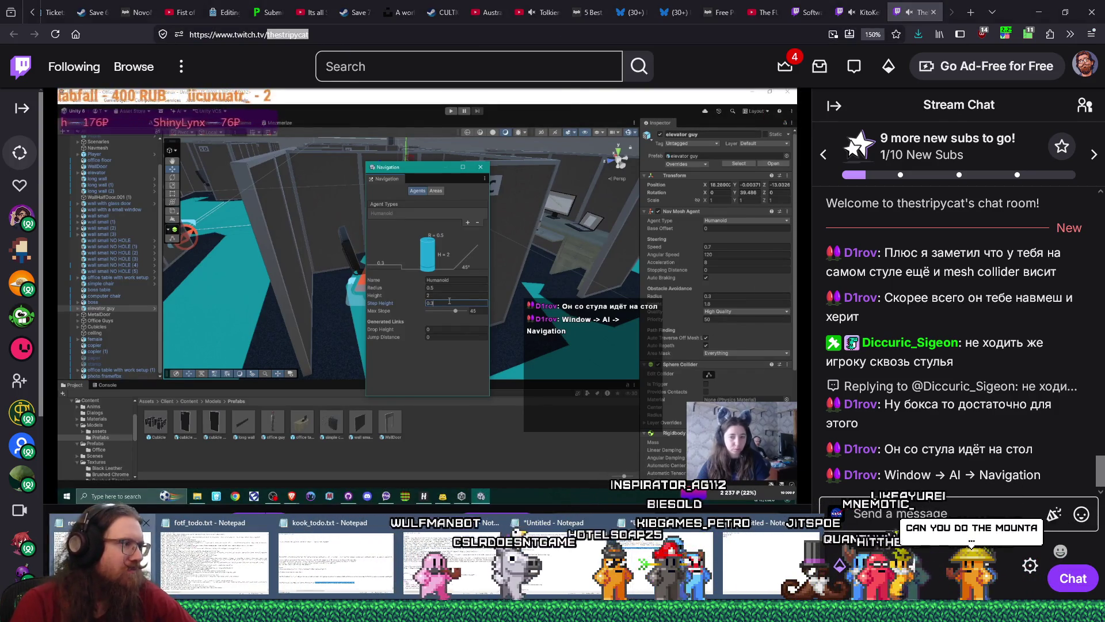
- Bring up recent_raids.txt in Notepad and search it for the channel name
{"action": "left_click", "coordinate": [100, 556]}
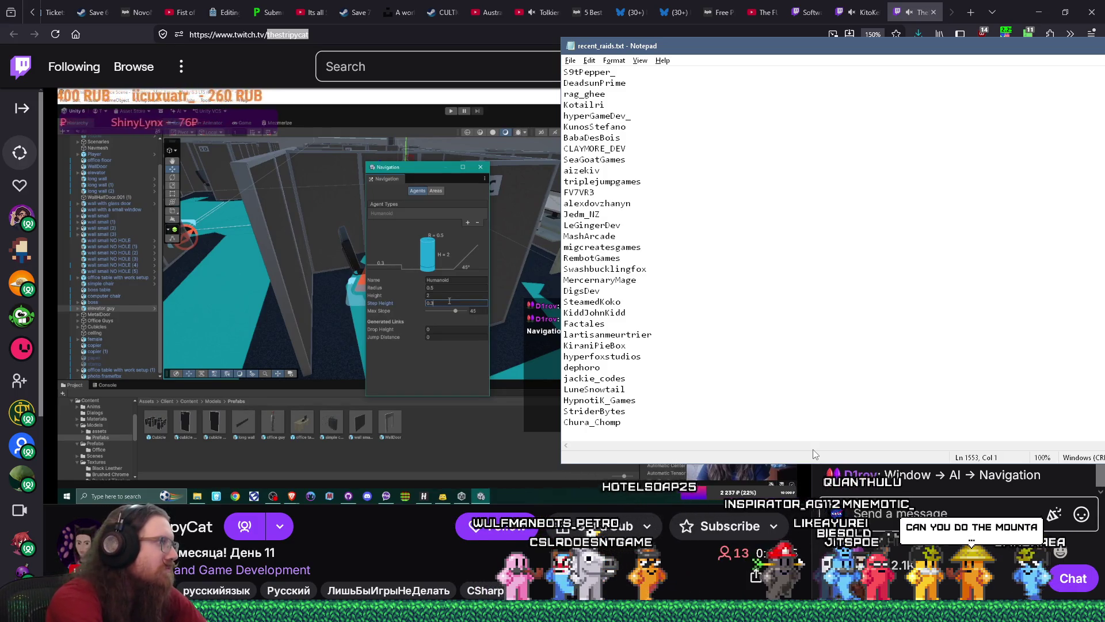
{"action": "key", "text": "ctrl+f"}
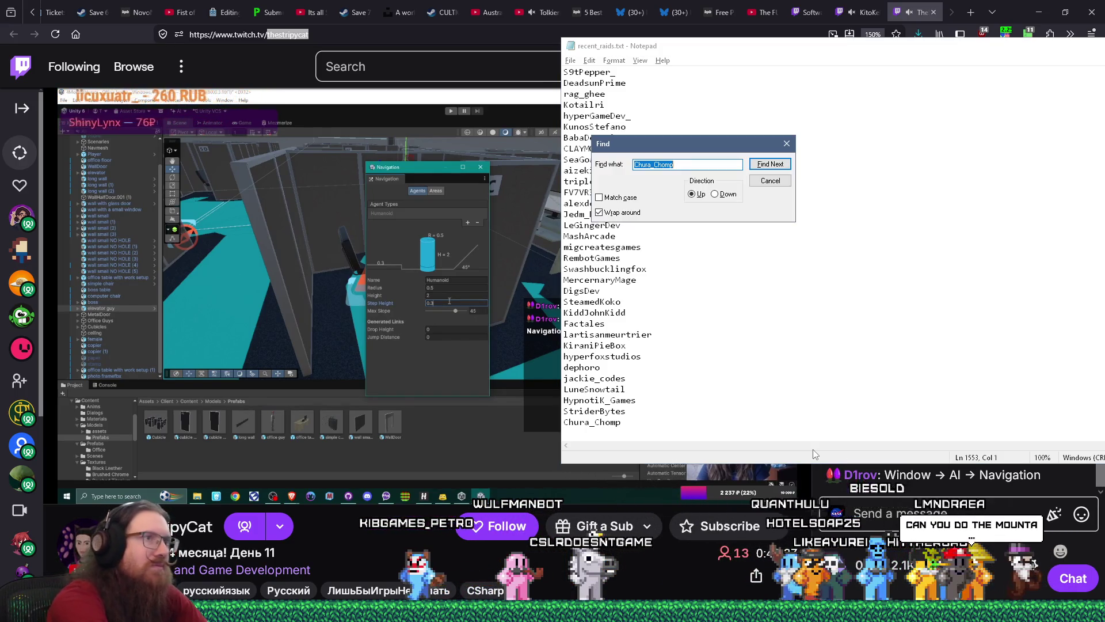
{"action": "key", "text": "Return"}
{"action": "key", "text": "Escape"}
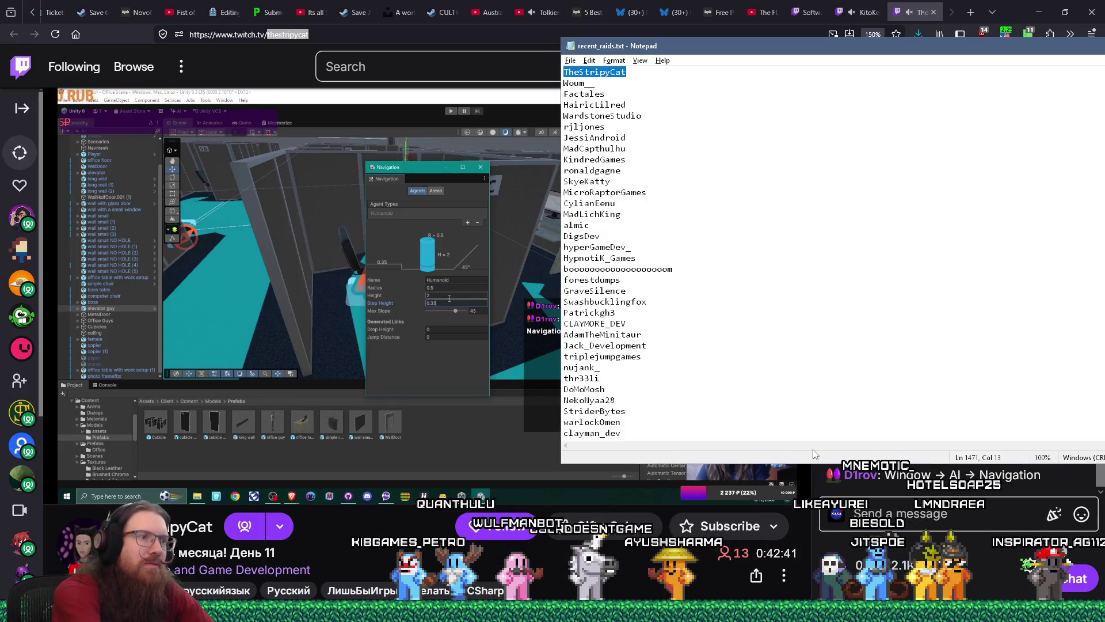
- Append the channel name as the list's last line, then lower the Twitch stream volume to 68%
{"action": "key", "text": "ctrl+End"}
{"action": "key", "text": "ctrl+f"}
{"action": "key", "text": "Escape"}
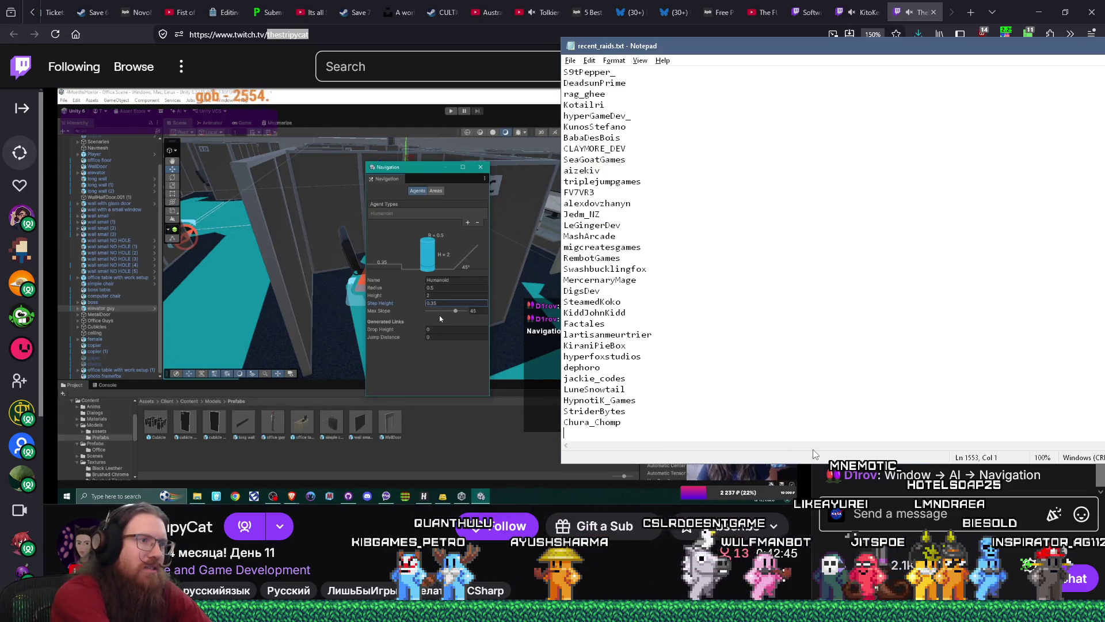
{"action": "type", "text": "TheStripyCat"}
{"action": "key", "text": "Return"}
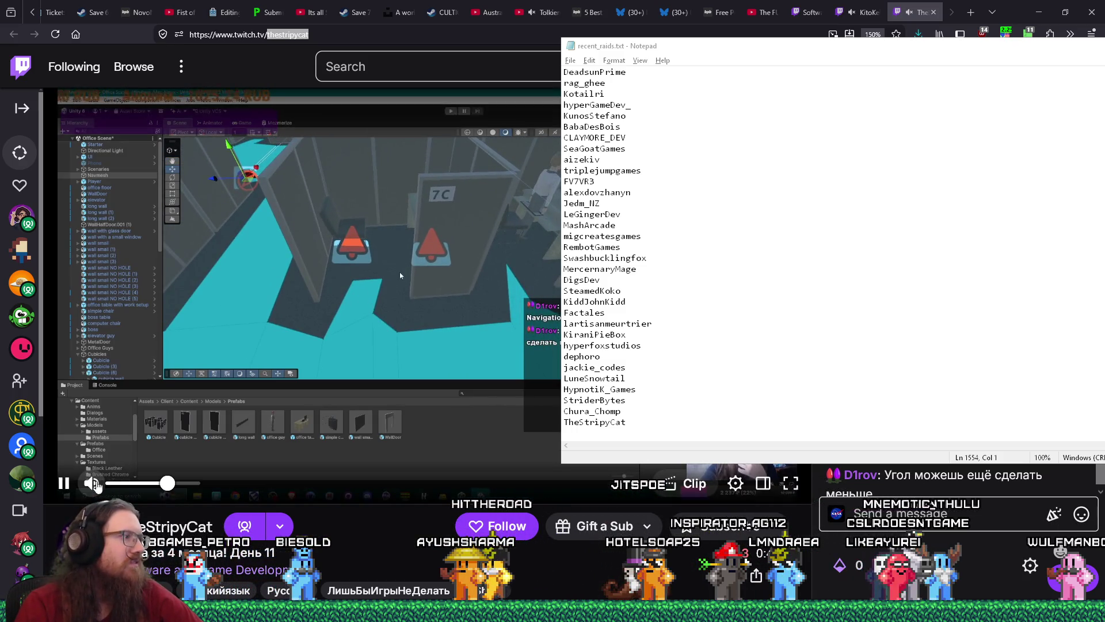
{"action": "key", "text": "alt+Tab"}
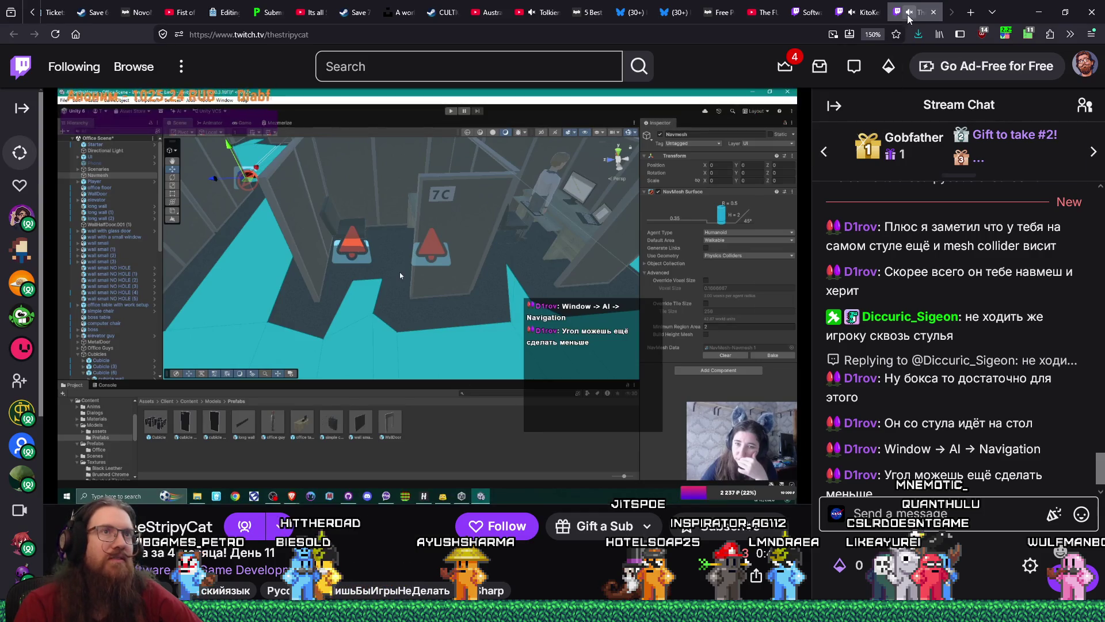
{"action": "left_click_drag", "start_coordinate": [167, 484], "coordinate": [158, 492]}
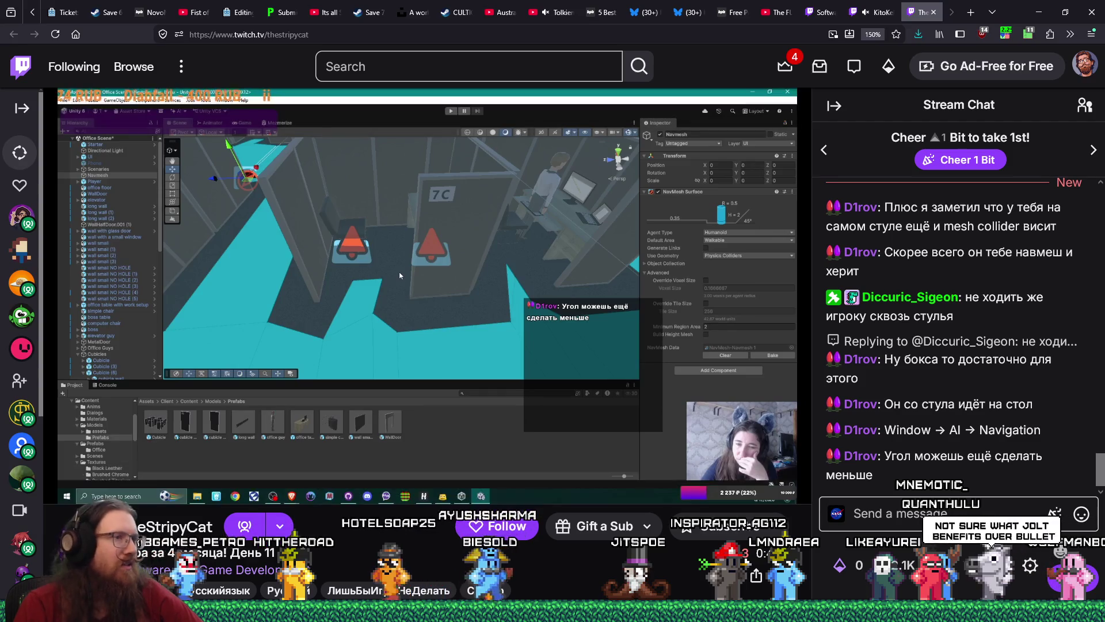